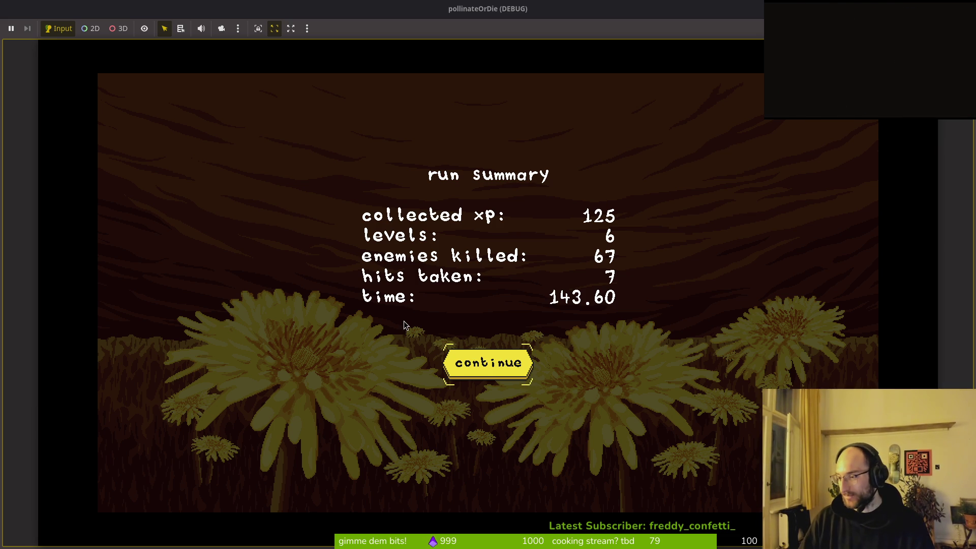
- Switch to Neovim and bring up the project file finder, listing 556 files
key("alt+Tab")
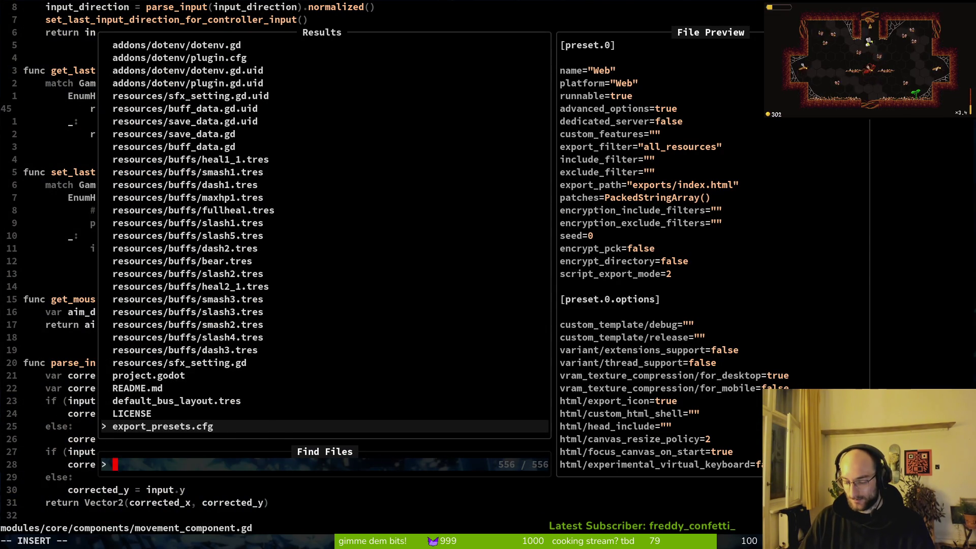
- Search 'game' to open gameover.gd, briefly reopen the finder, then return to the game's run summary
type("game")
key("Return")
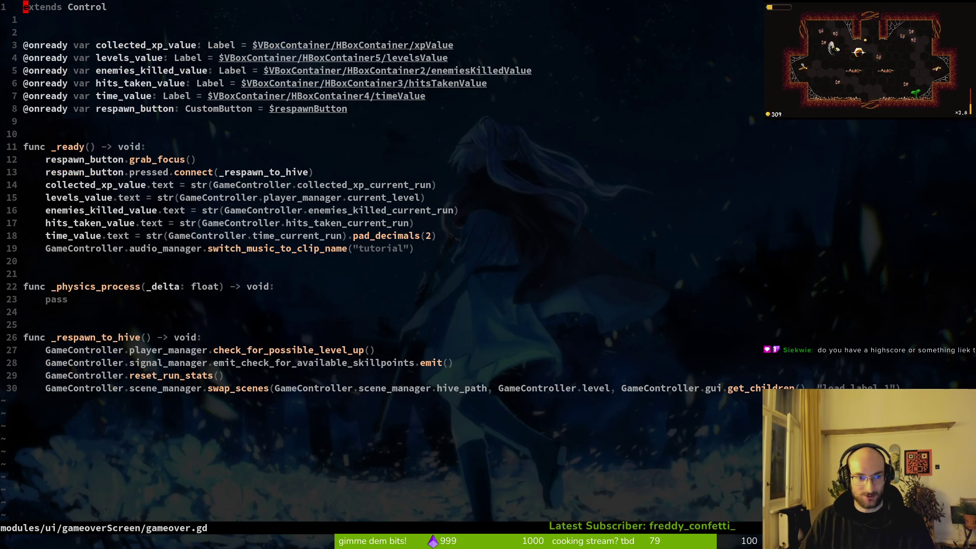
key("space")
key("f")
key("f")
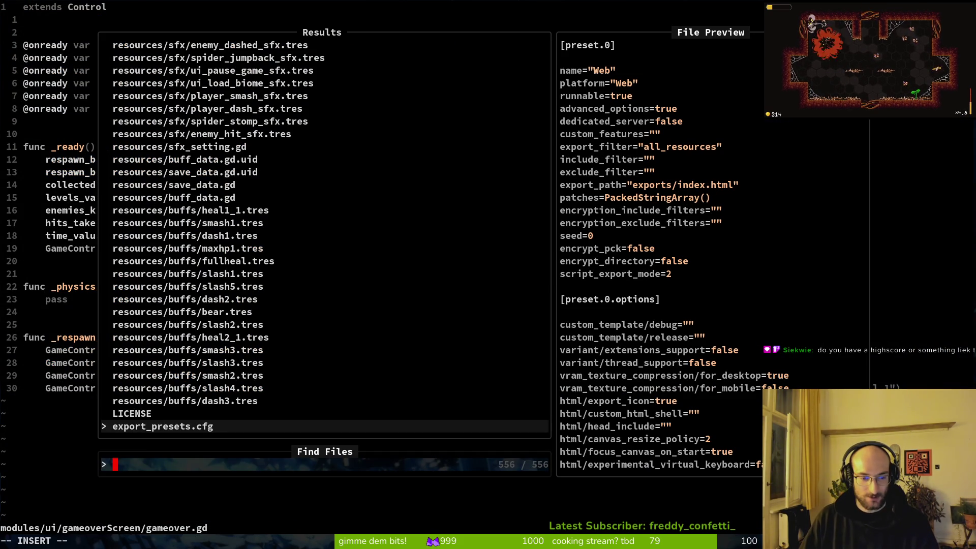
key("Escape")
key("Escape")
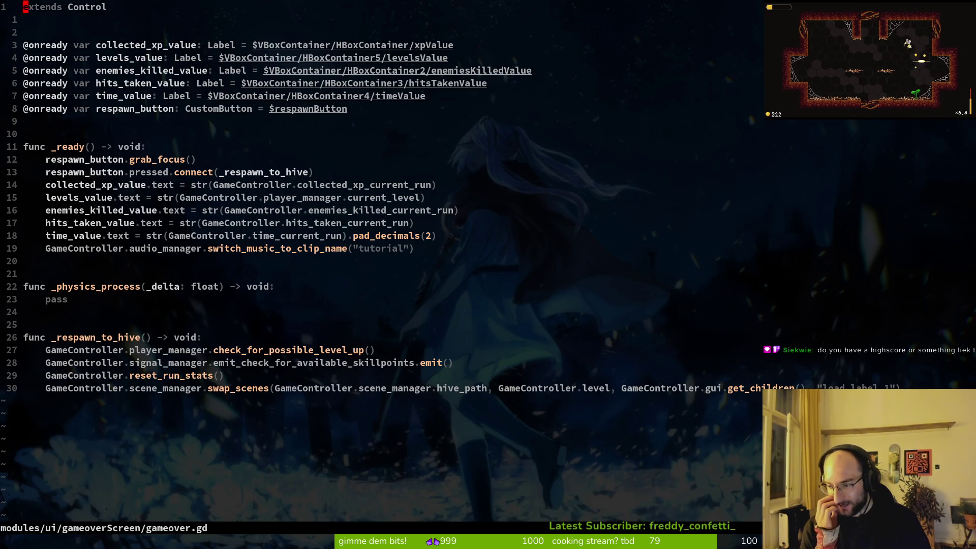
key("alt+Tab")
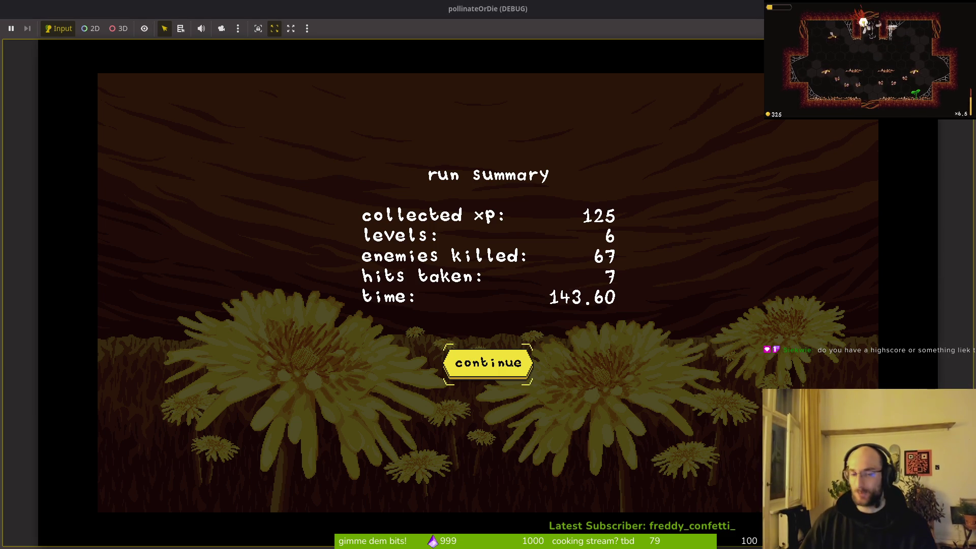
- Continue into a new run, fly the bee around the level, and bring up the skill-upgrade tree
key("Return")
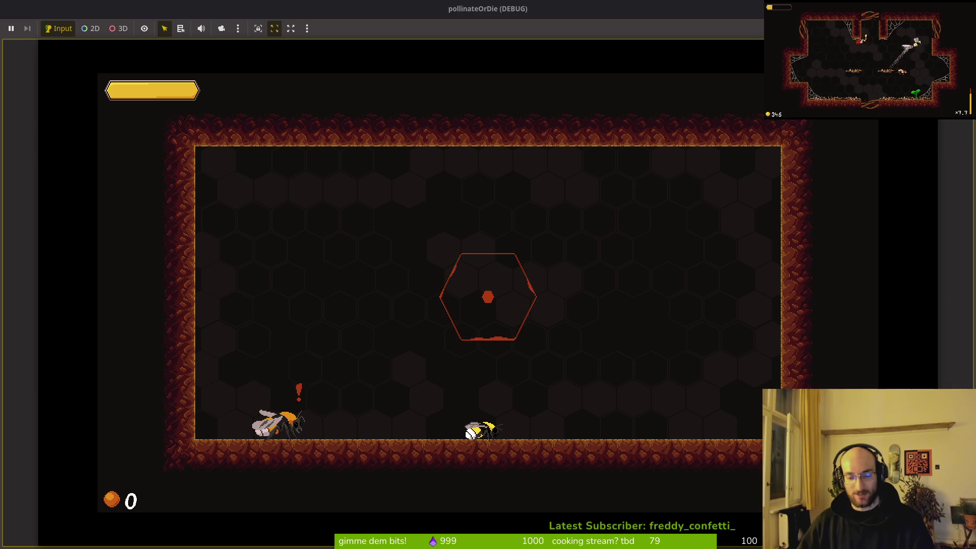
key("Left")
key("Up")
key("Down")
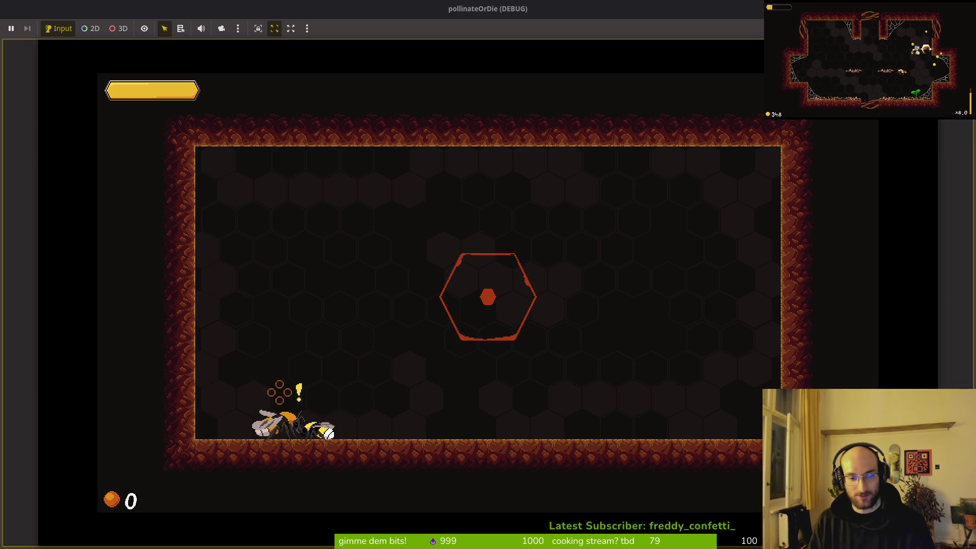
key("Right")
key("space")
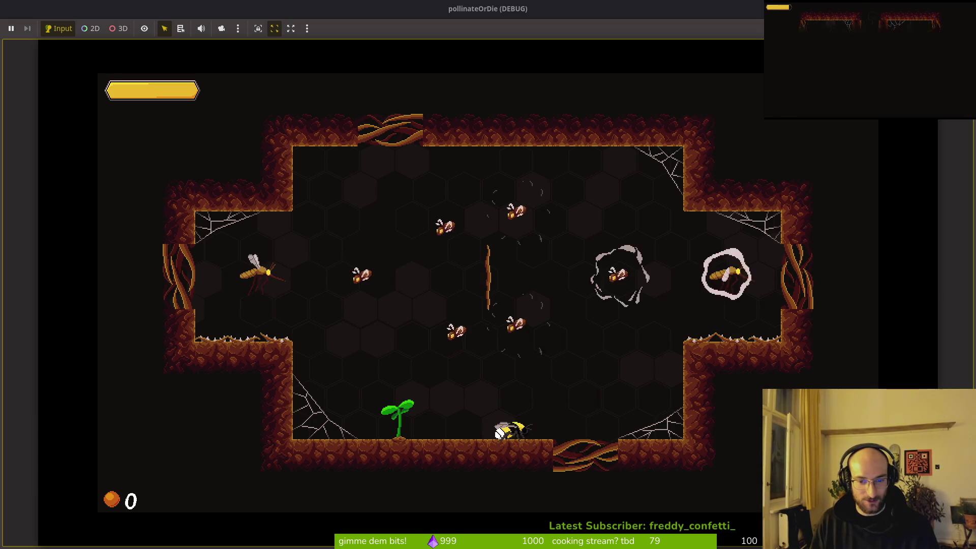
key("a")
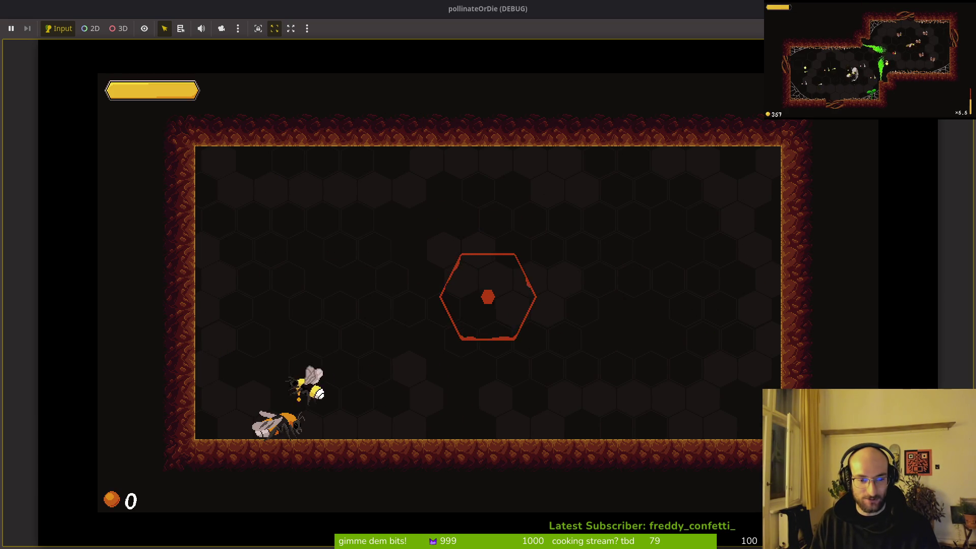
key("Tab")
- Compare the slash damage, dash chains, reflect projectiles, shockwave, increase health and bonus xp upgrades
key("d")
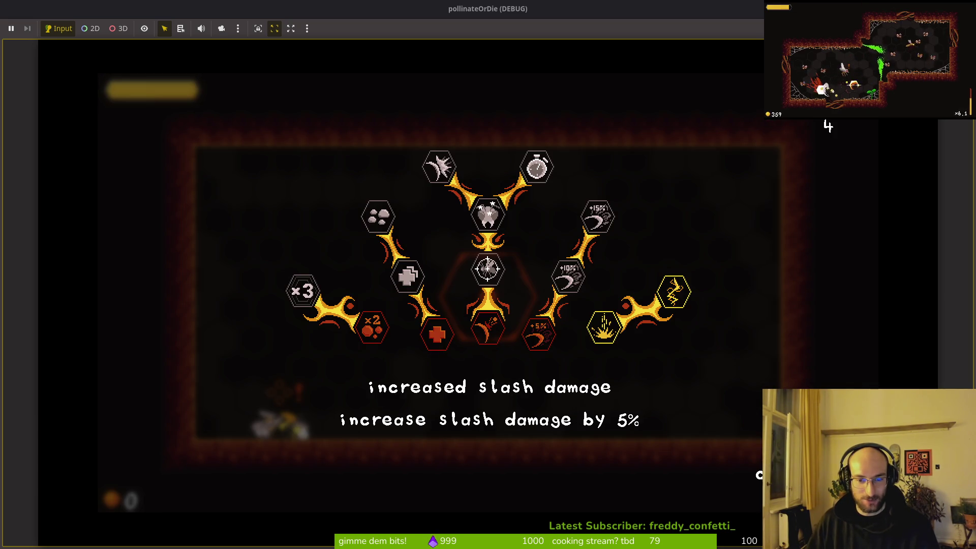
key("d")
key("a")
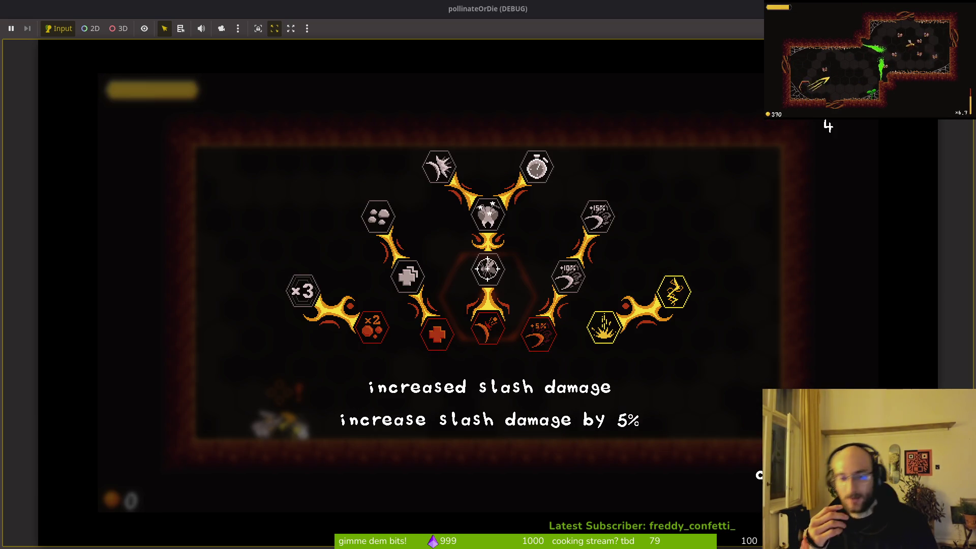
key("d")
key("d")
key("a")
key("a")
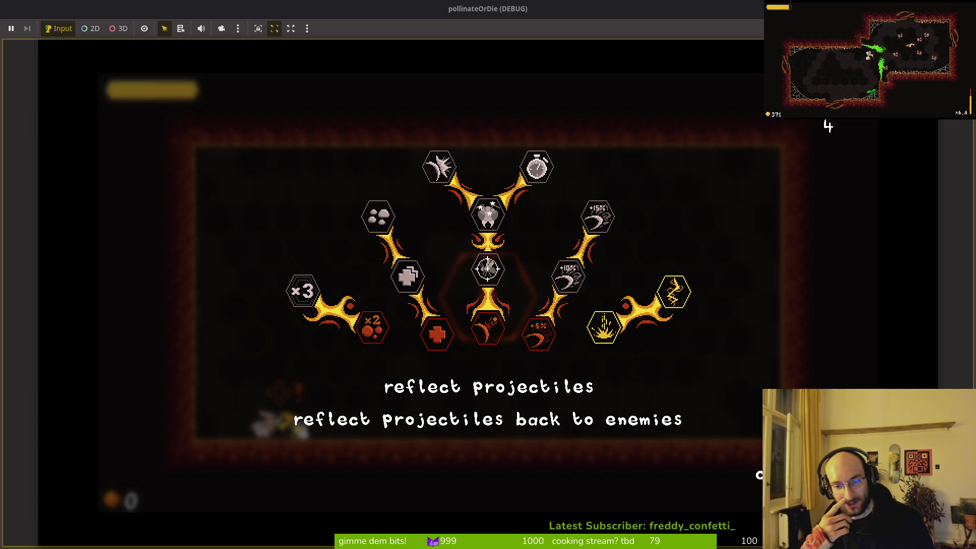
key("d")
key("a")
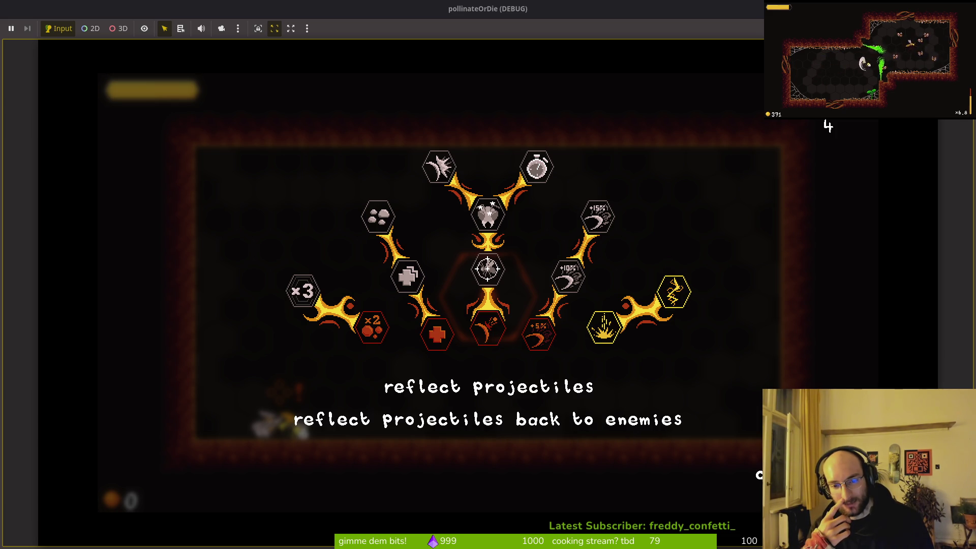
key("d")
key("a")
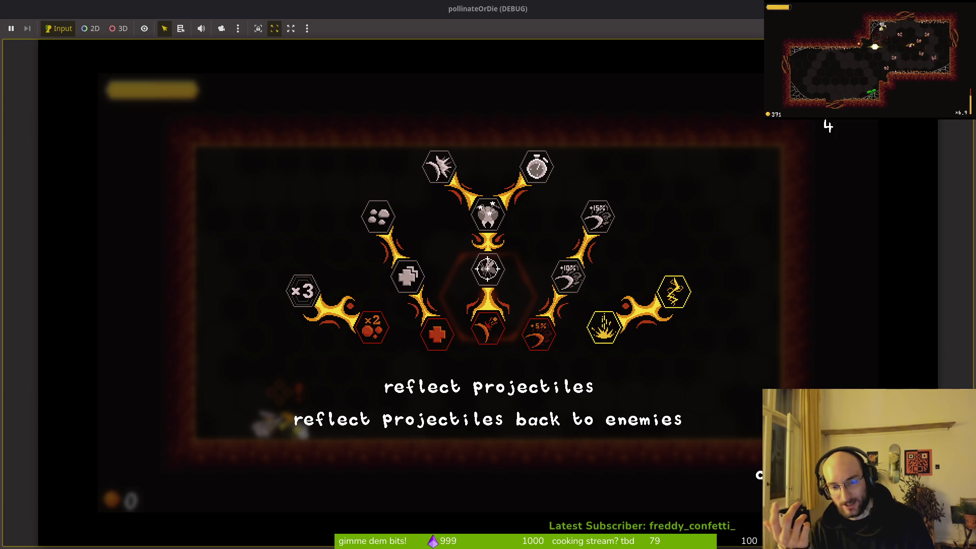
key("d")
key("a")
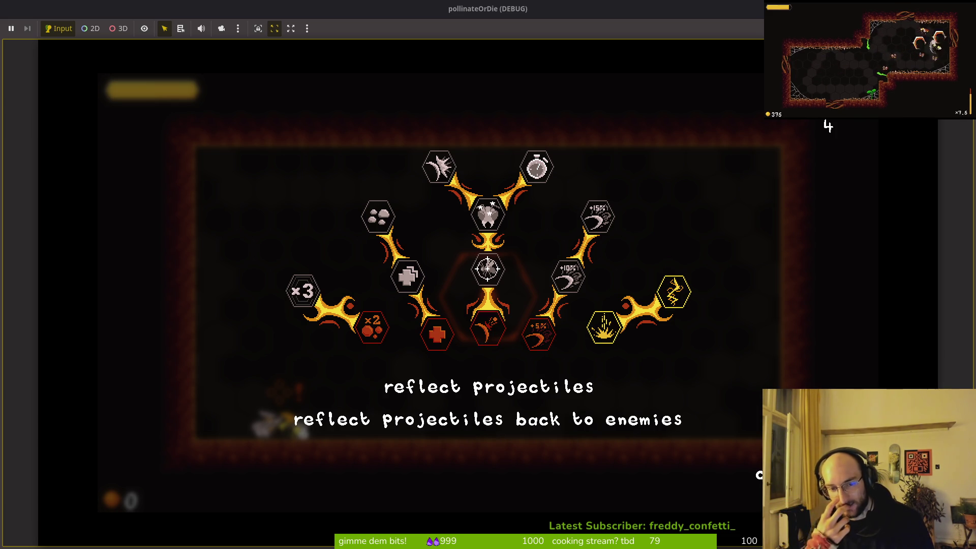
key("d")
key("d")
key("a")
key("a")
key("a")
key("a")
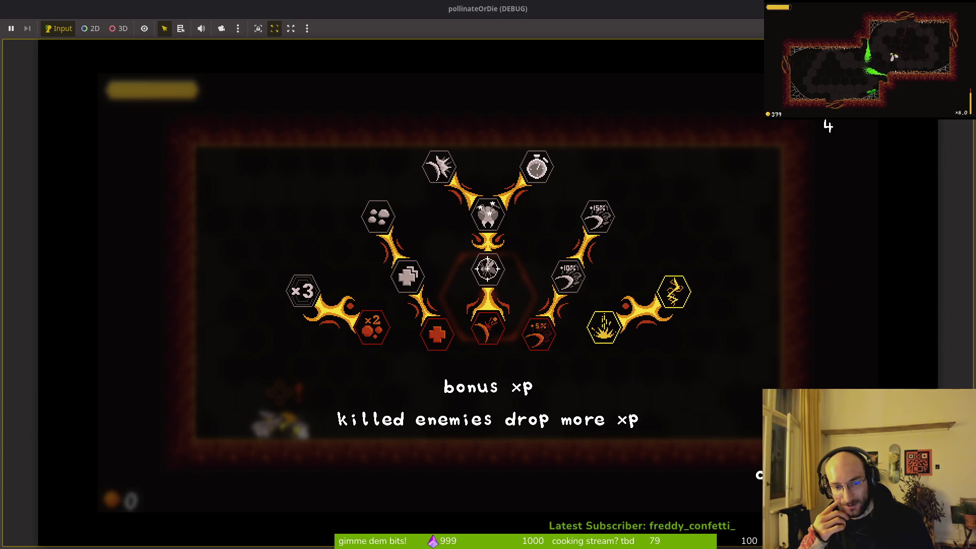
key("d")
key("d")
key("d")
key("d")
key("a")
key("a")
key("a")
key("a")
key("d")
key("d")
key("d")
key("d")
key("a")
key("a")
key("a")
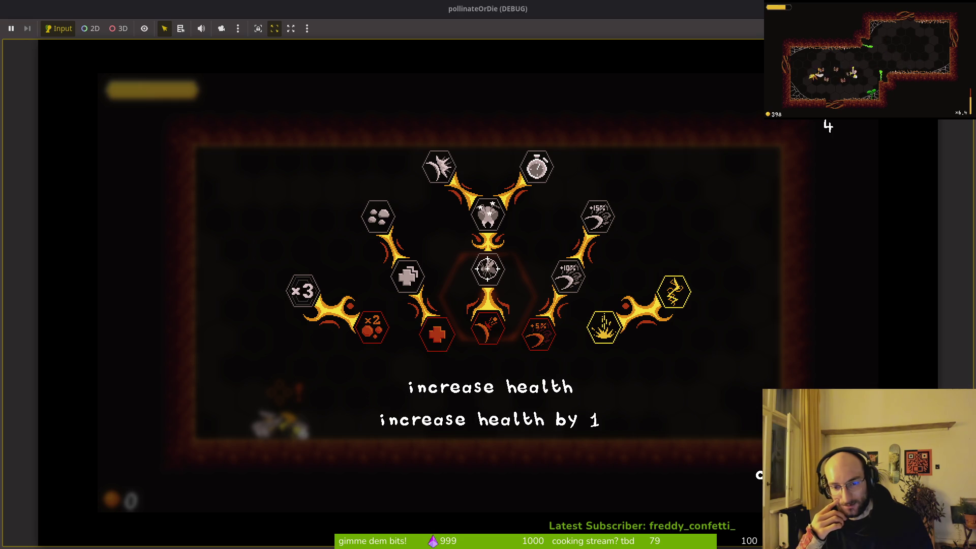
key("d")
key("d")
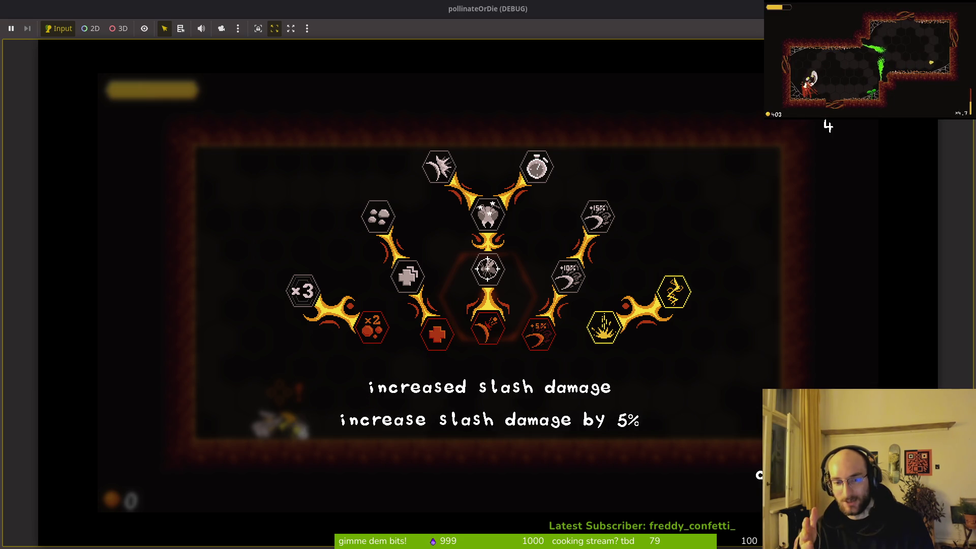
key("d")
- Inspect the +10% slash, knockback, reflect auto aim, sludge resistance and smash damage nodes, then close the tree
key("a")
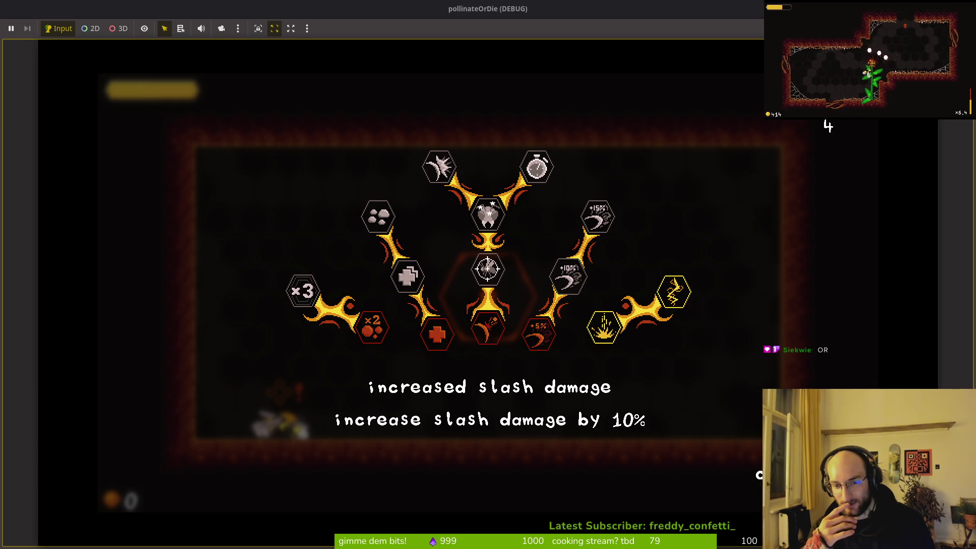
key("a")
key("d")
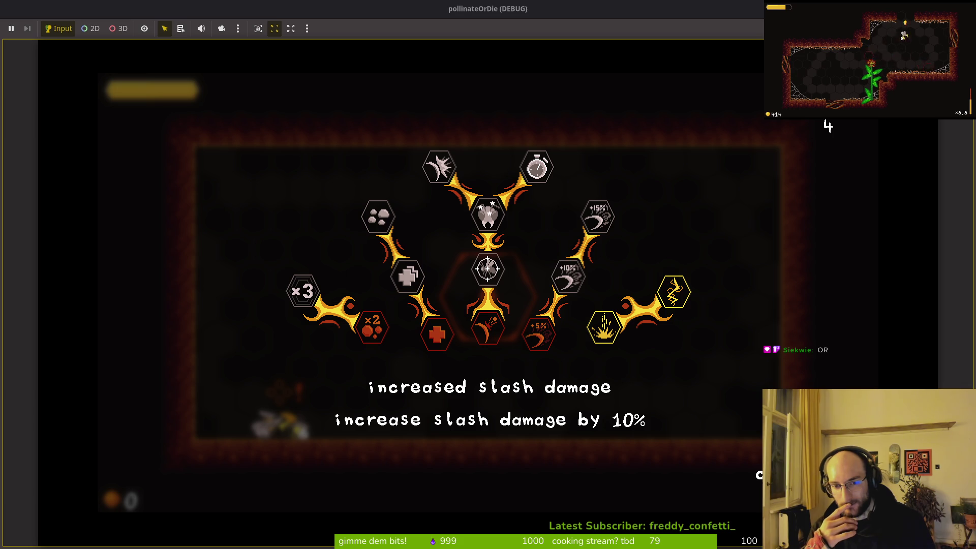
key("a")
key("w")
key("s")
key("s")
key("a")
key("w")
key("w")
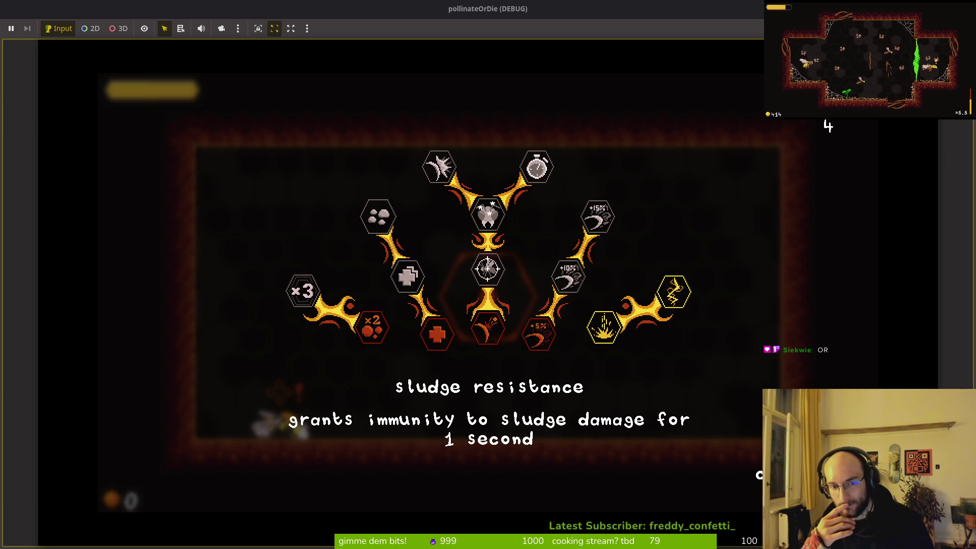
key("s")
key("s")
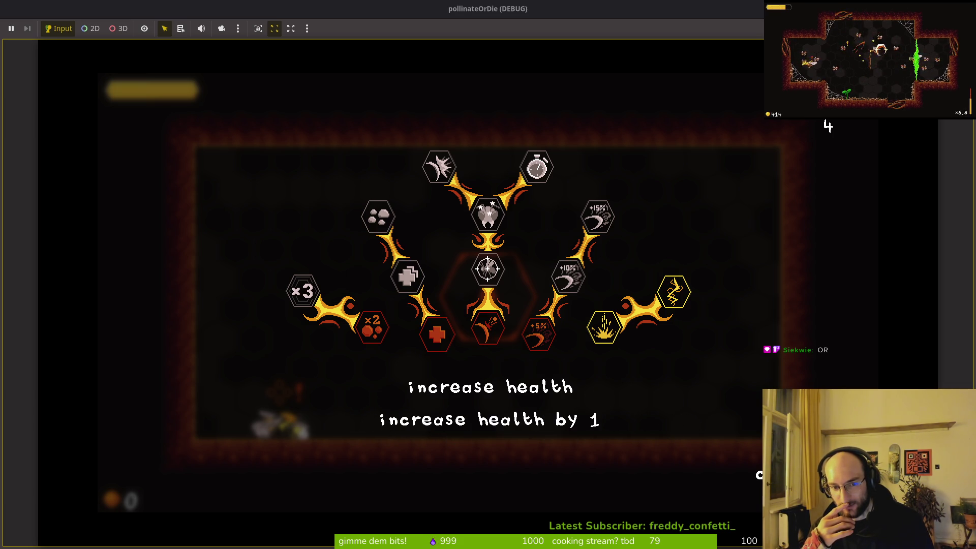
key("w")
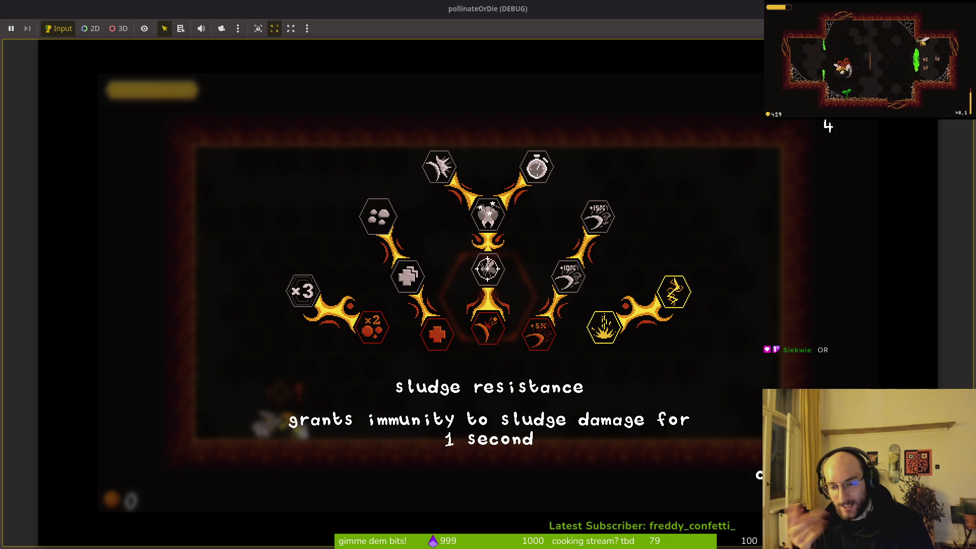
key("s")
key("s")
key("d")
key("w")
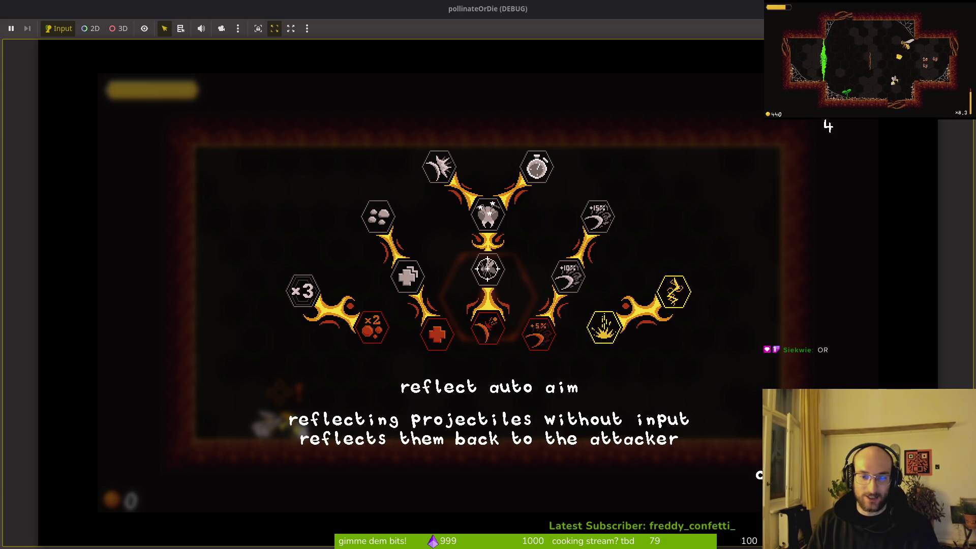
key("s")
key("w")
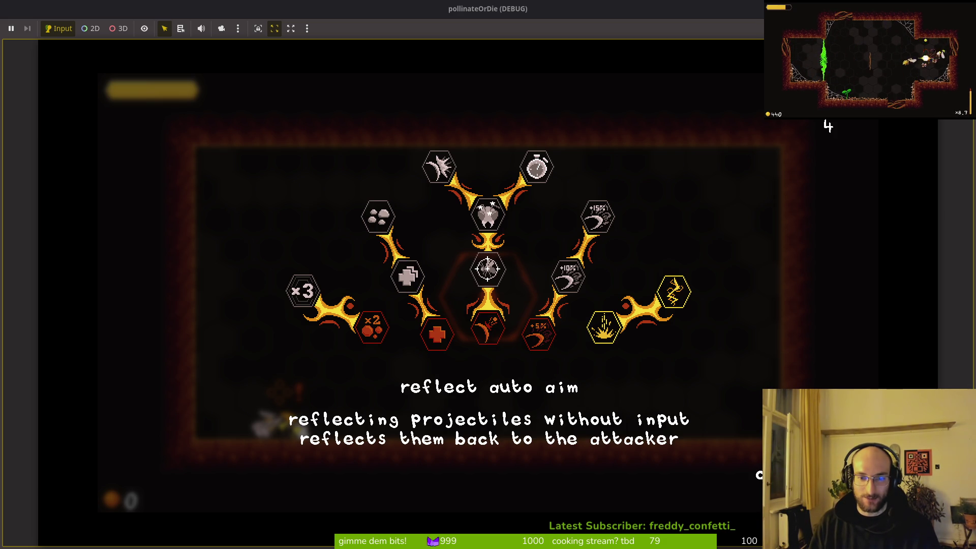
key("d")
key("a")
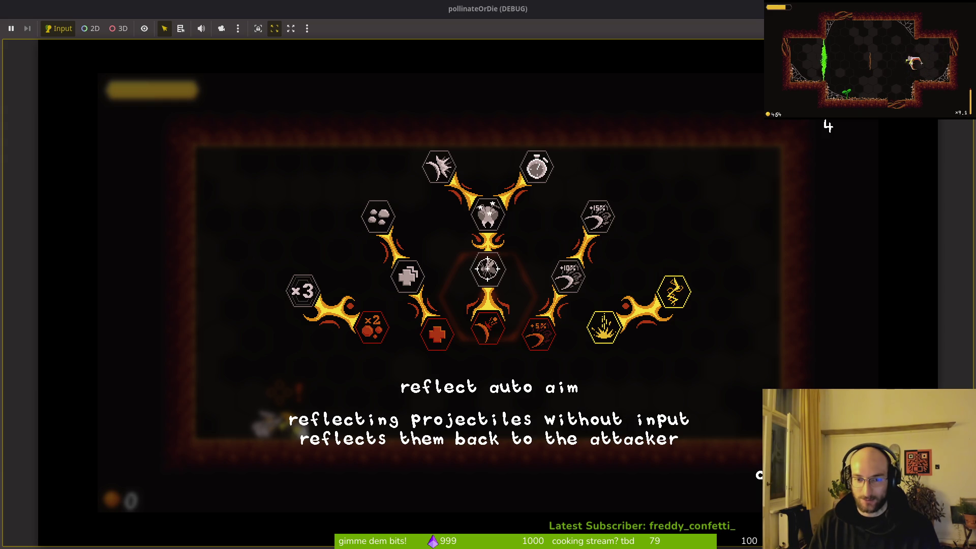
key("s")
key("w")
key("w")
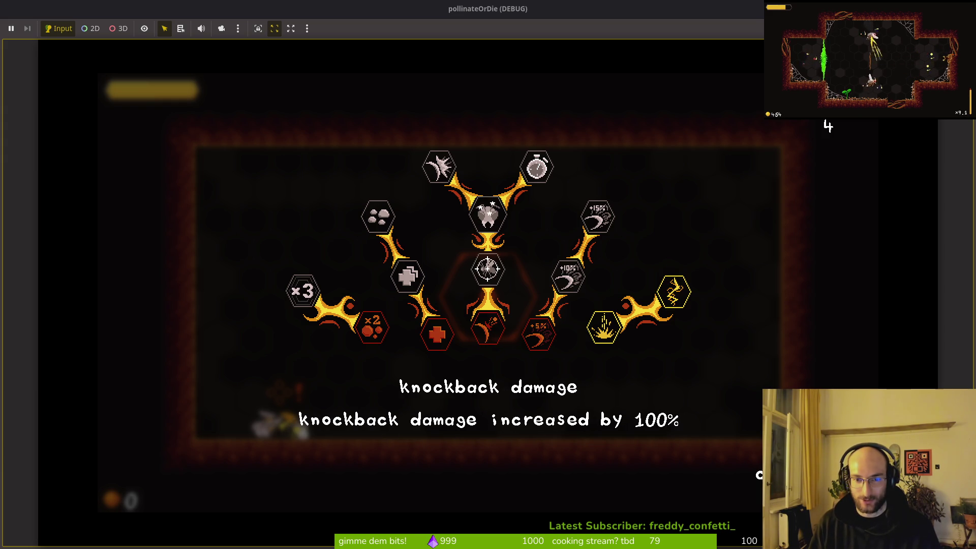
key("w")
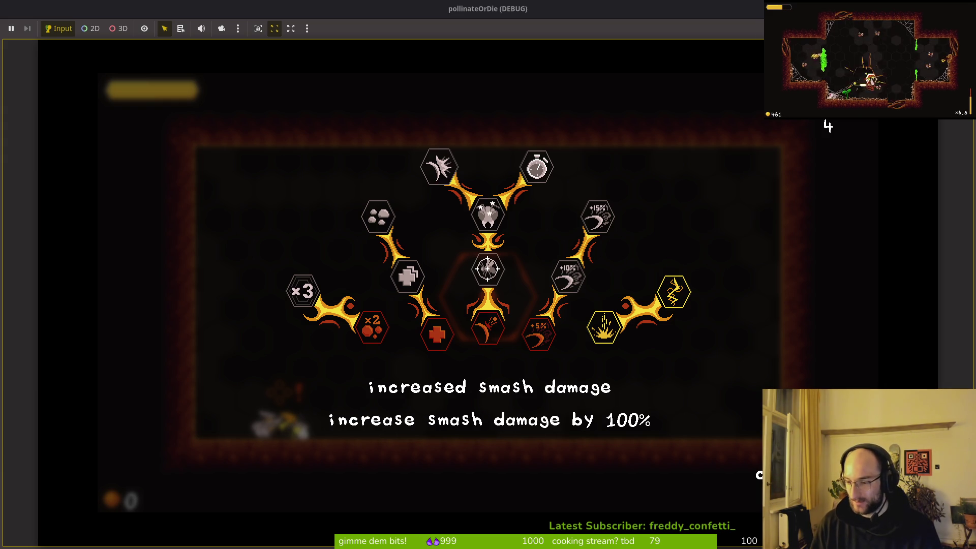
key("s")
key("s")
key("s")
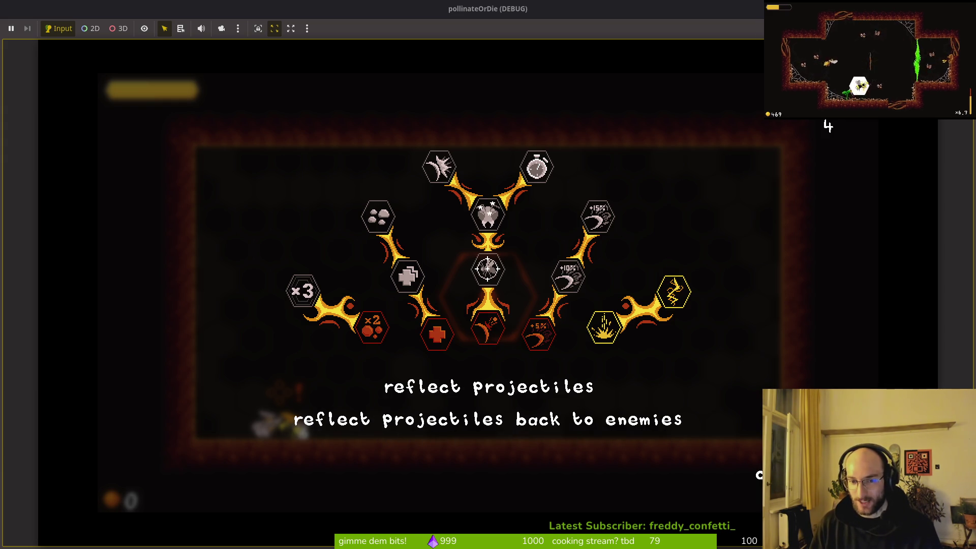
key("d")
key("w")
key("w")
key("s")
key("s")
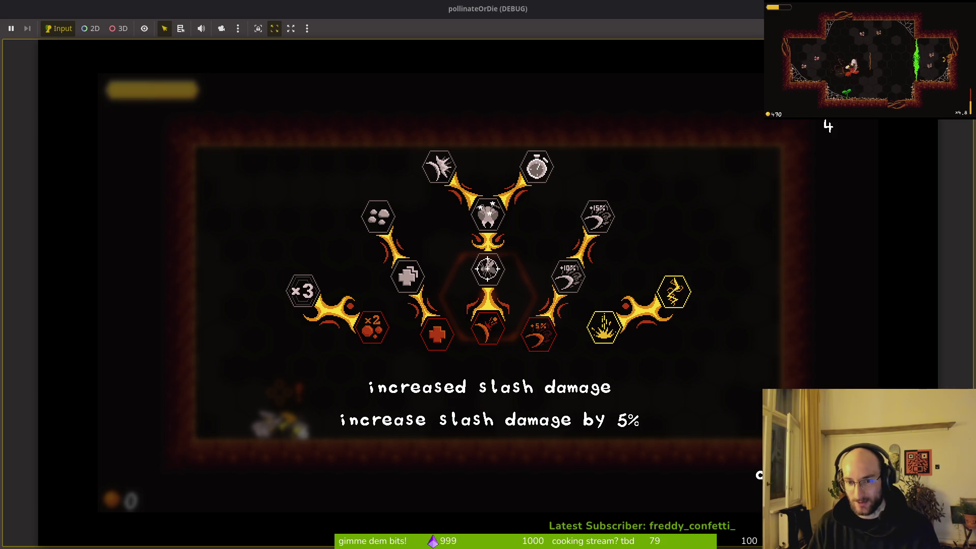
key("d")
key("w")
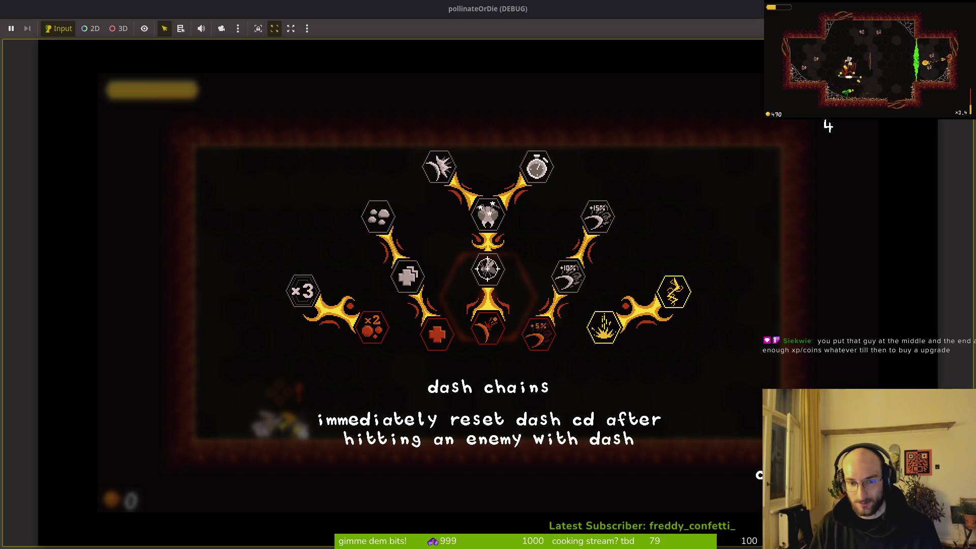
key("a")
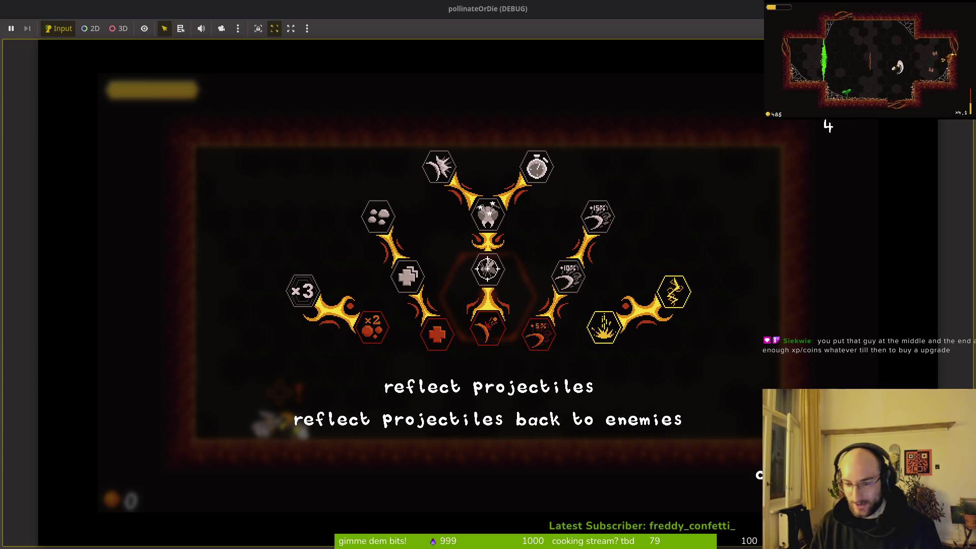
key("Escape")
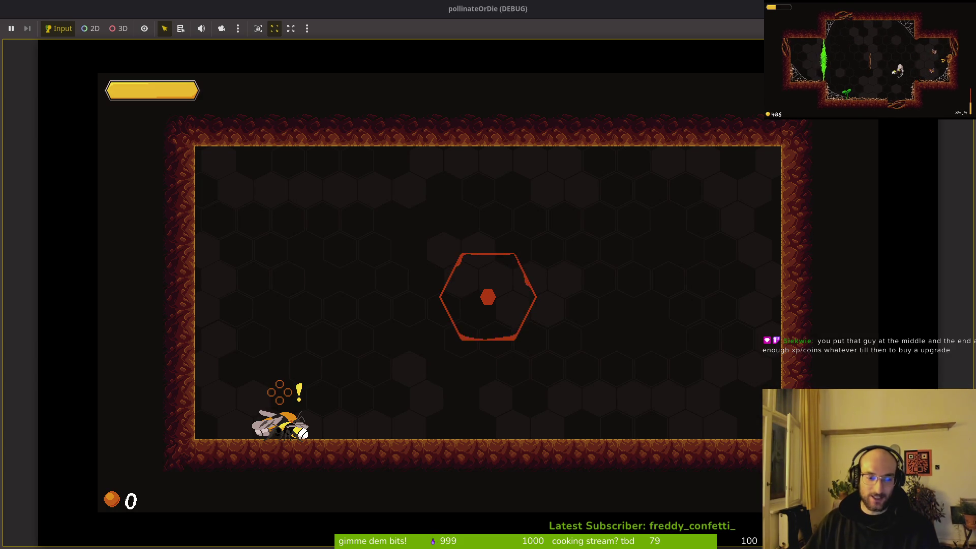
key("d")
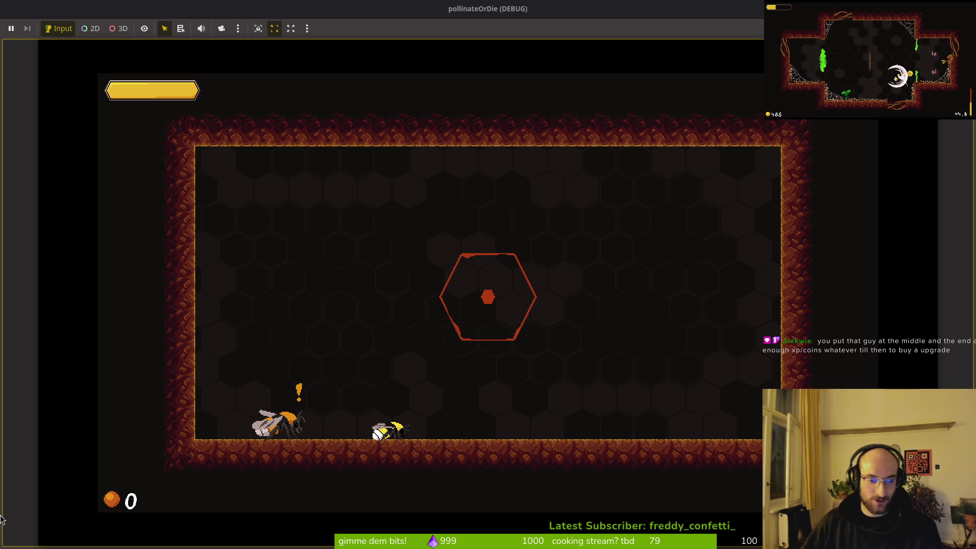
key("w")
key("w")
key("d")
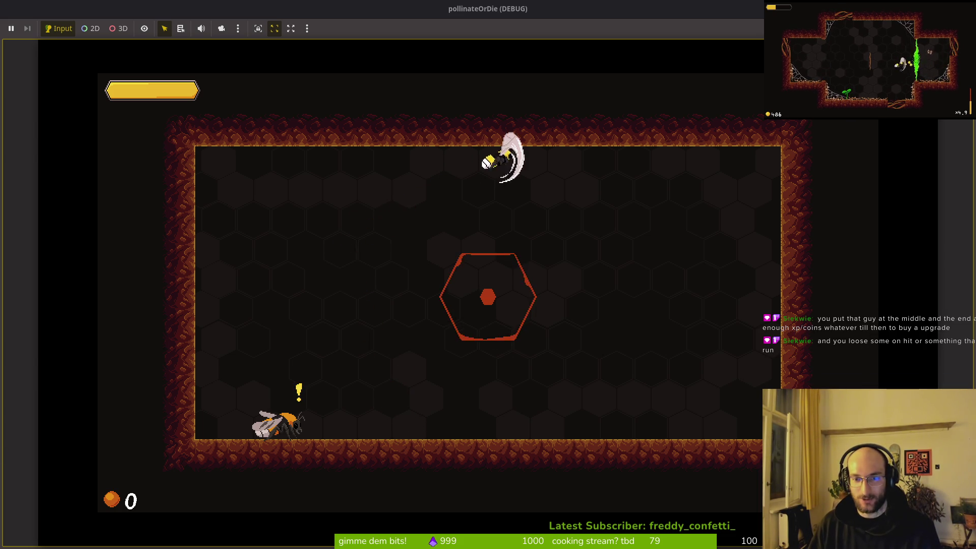
key("a")
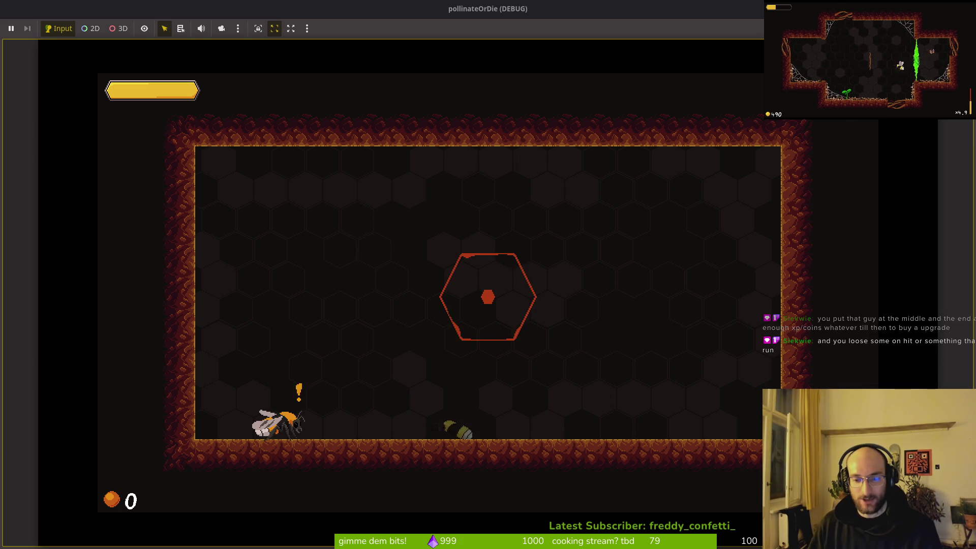
key("w")
key("d")
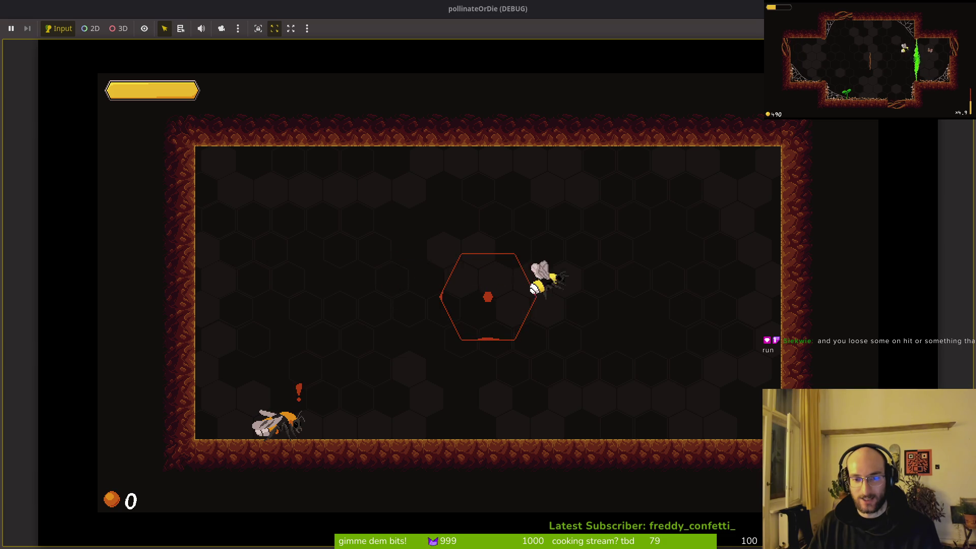
key("s")
key("w")
key("d")
key("a")
key("w")
key("a")
key("d")
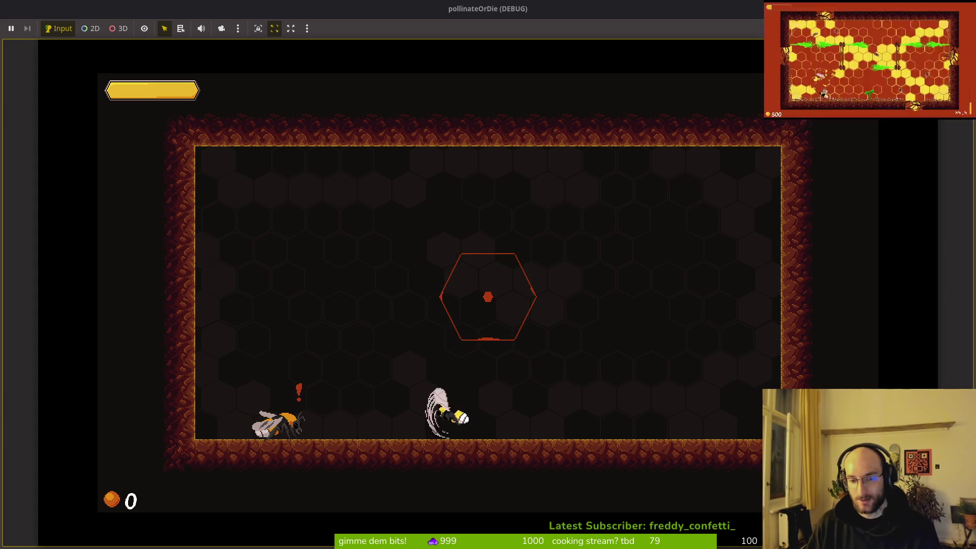
key("Left")
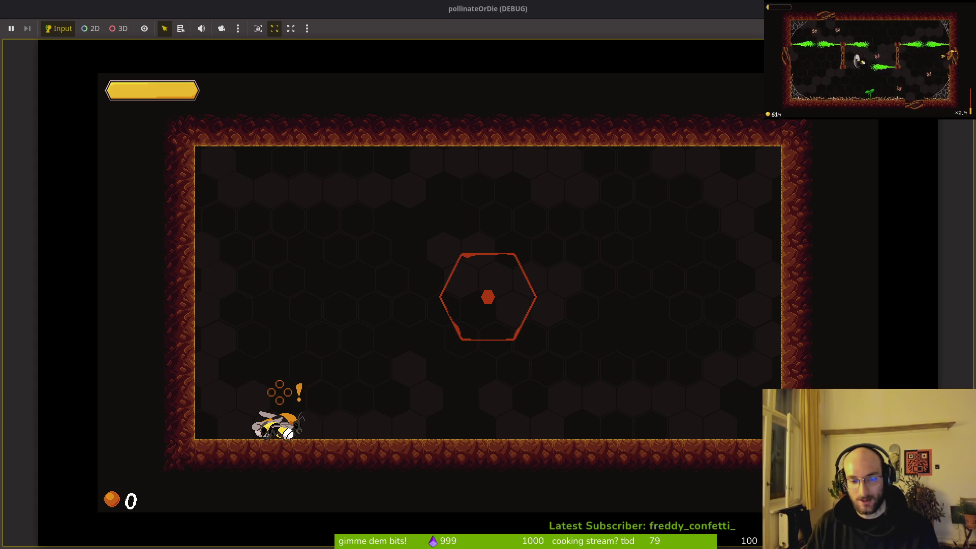
key("Right")
key("Left")
key("Left")
key("Right")
key("Right")
key("Right")
key("Left")
key("Left")
key("Right")
key("Left")
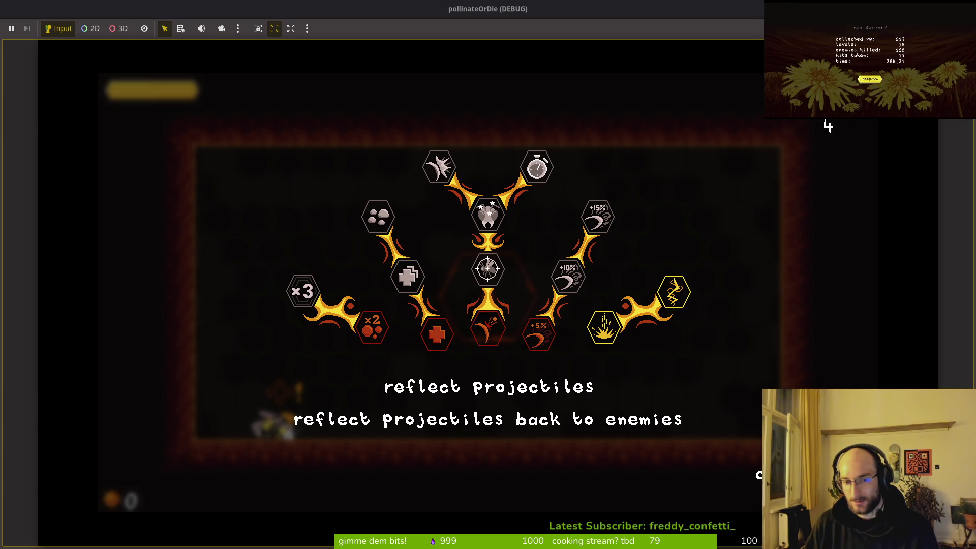
key("Right")
key("Right")
key("Left")
key("Left")
key("Right")
key("Right")
key("Escape")
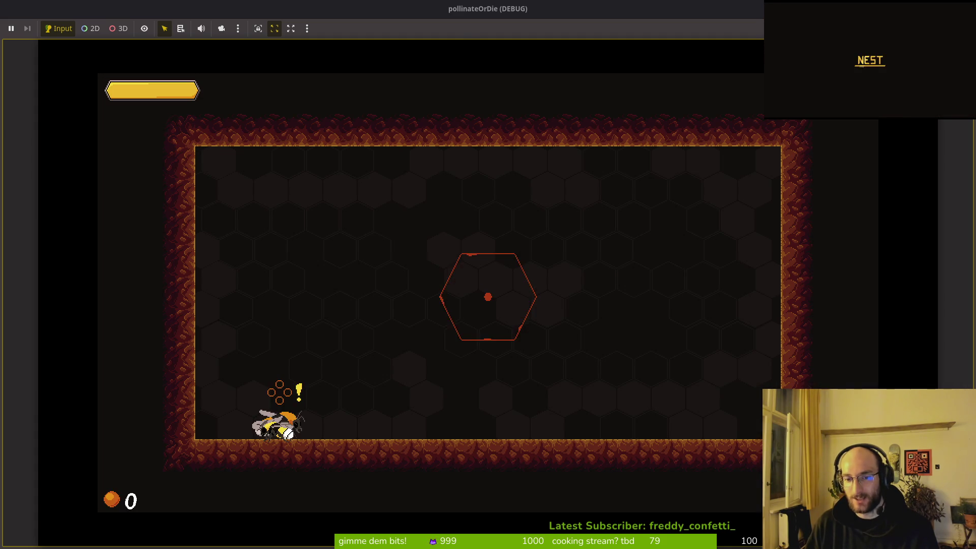
key("Right")
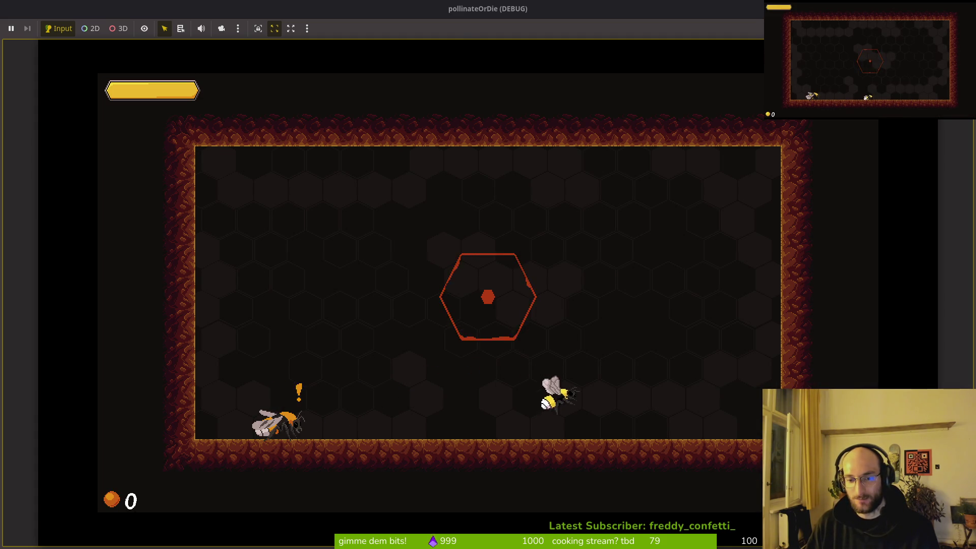
key("Left")
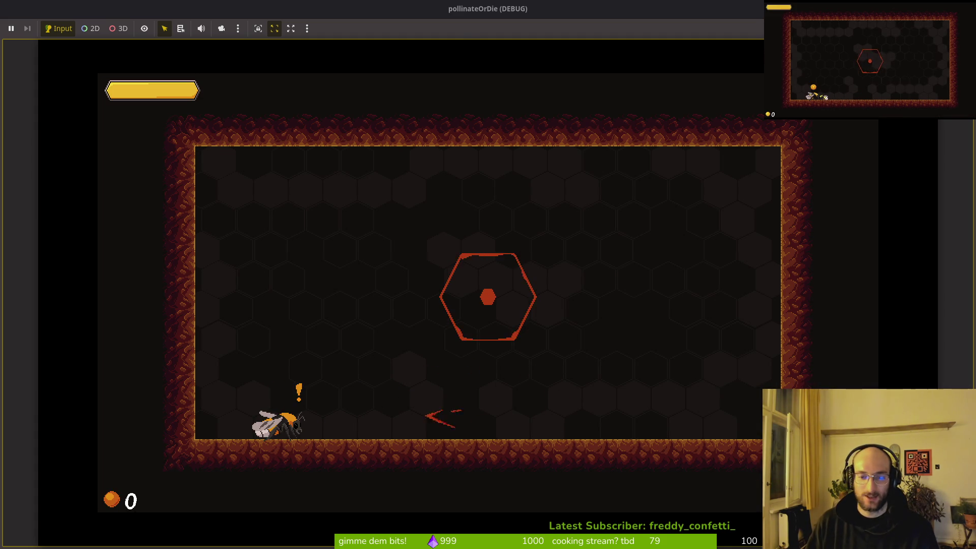
key("Escape")
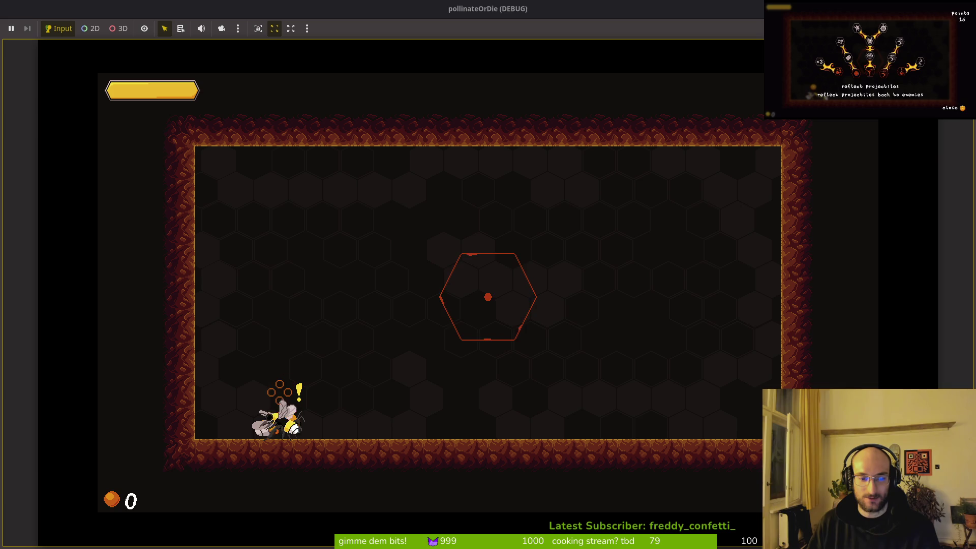
key("Escape")
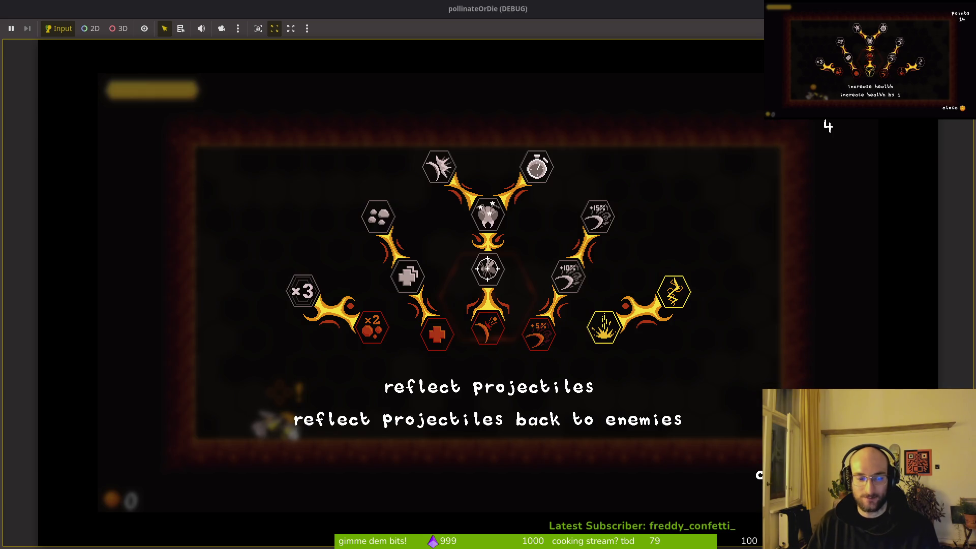
key("Left")
key("Return")
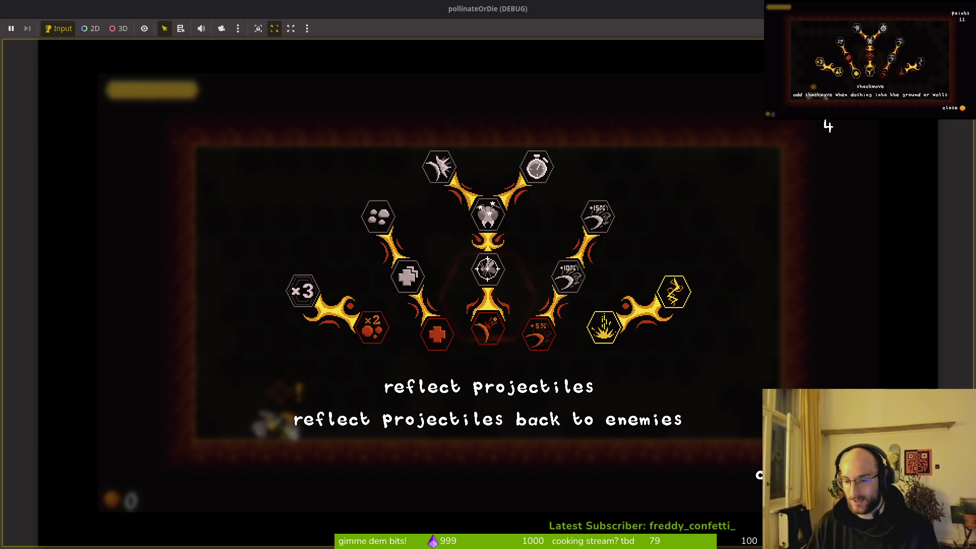
key("Escape")
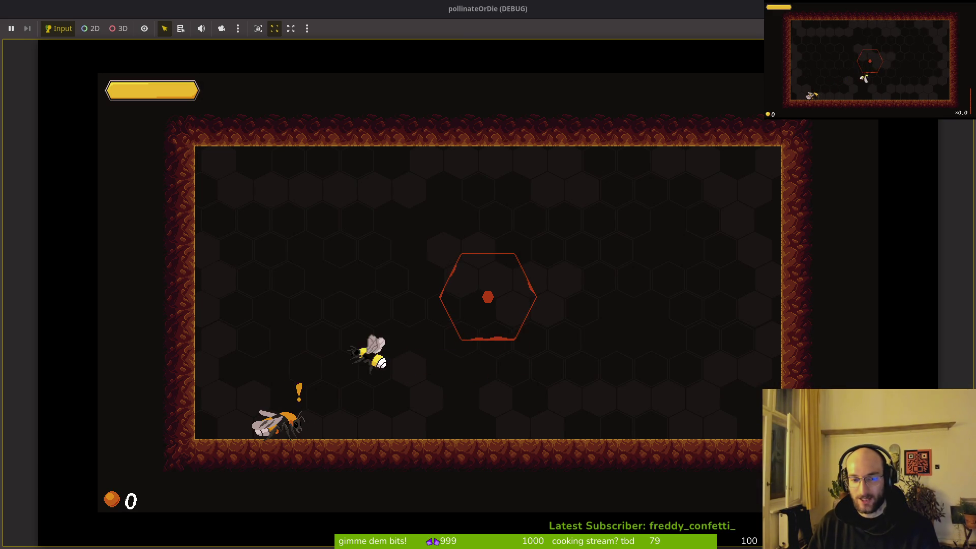
key("Escape")
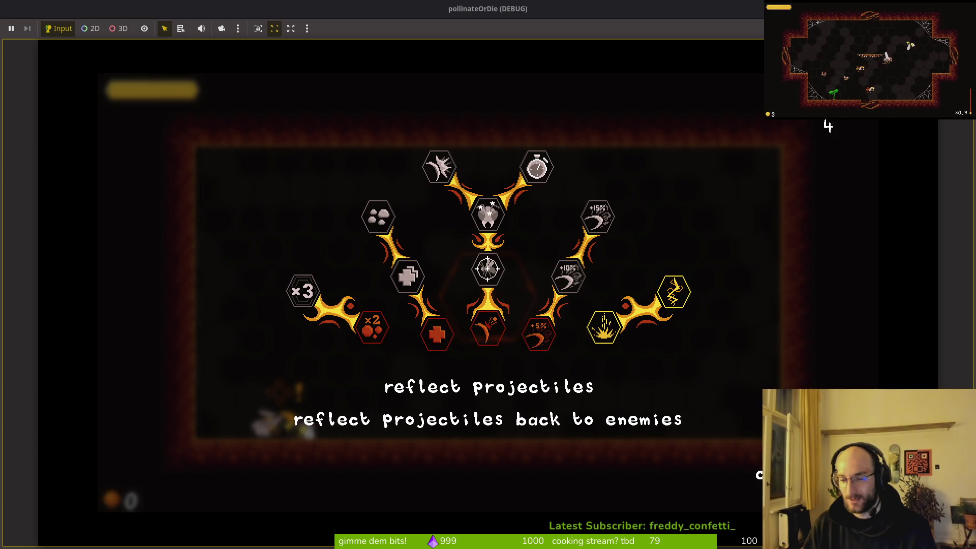
key("Escape")
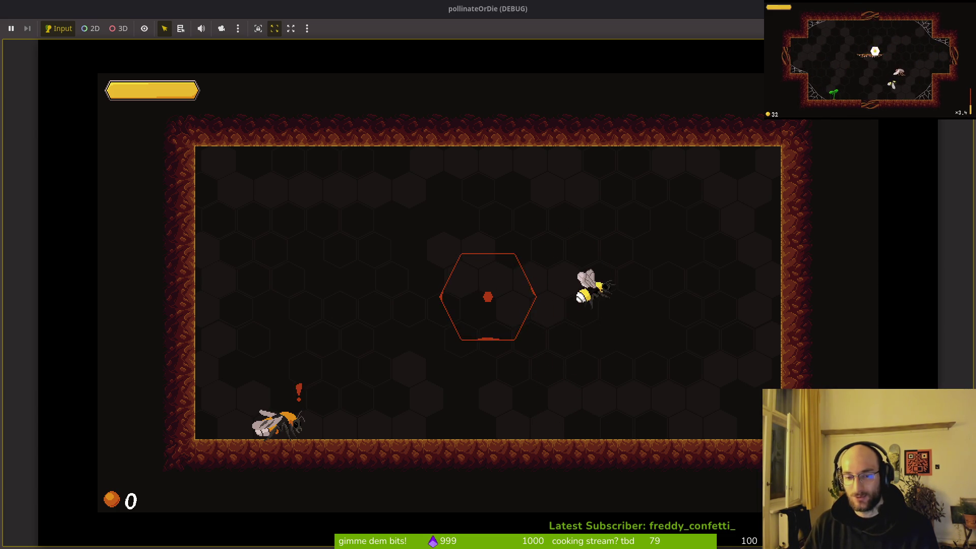
key("Left")
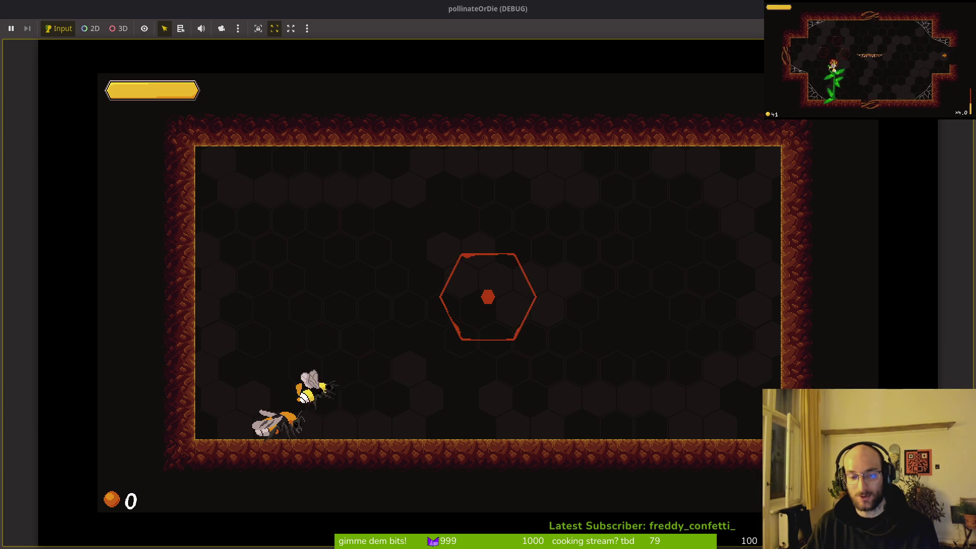
- Fly, dash, walk and hop the bee around the starting arena
key("Up")
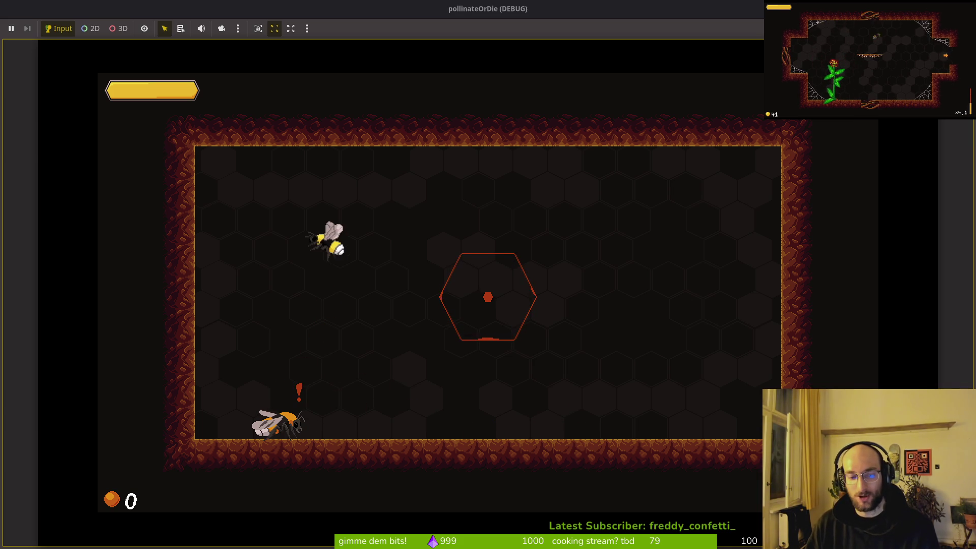
key("space")
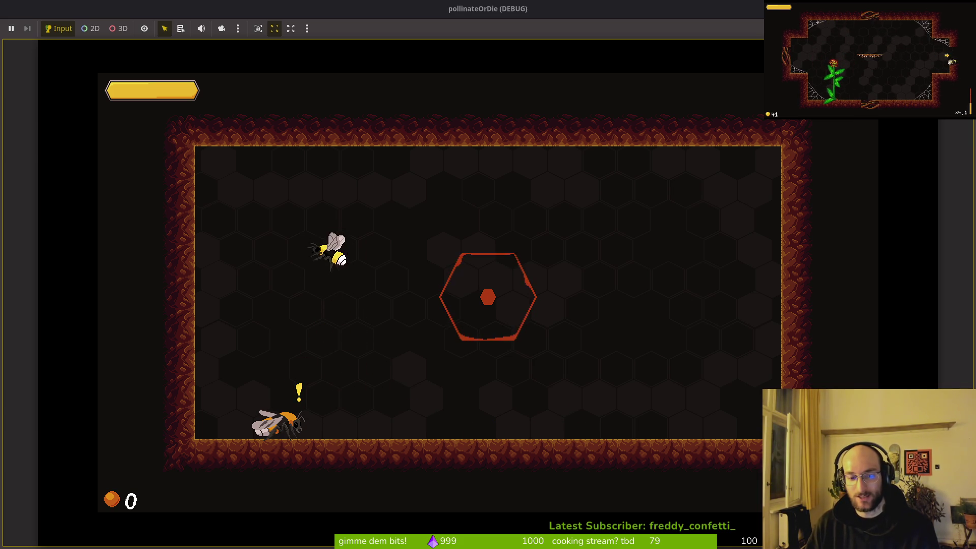
key("Right")
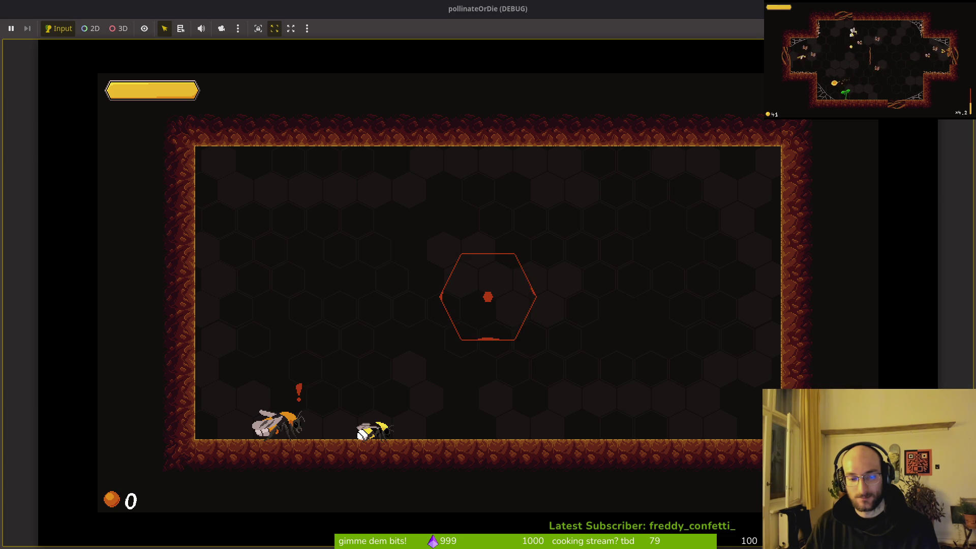
key("Right")
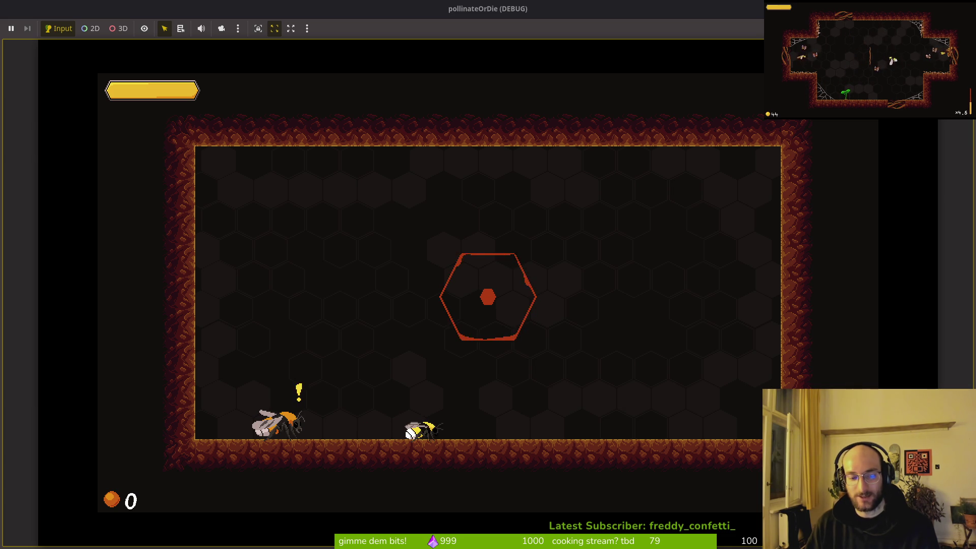
key("Left")
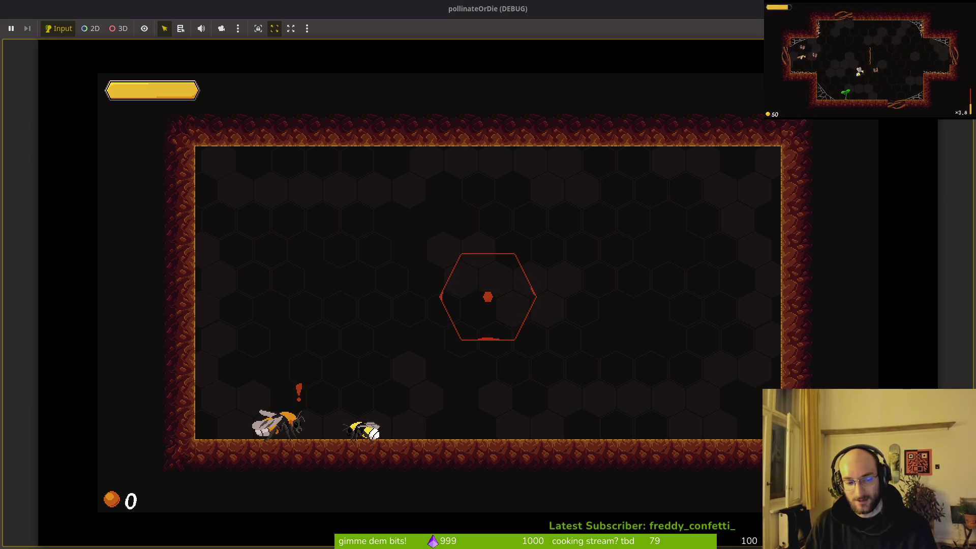
key("Up")
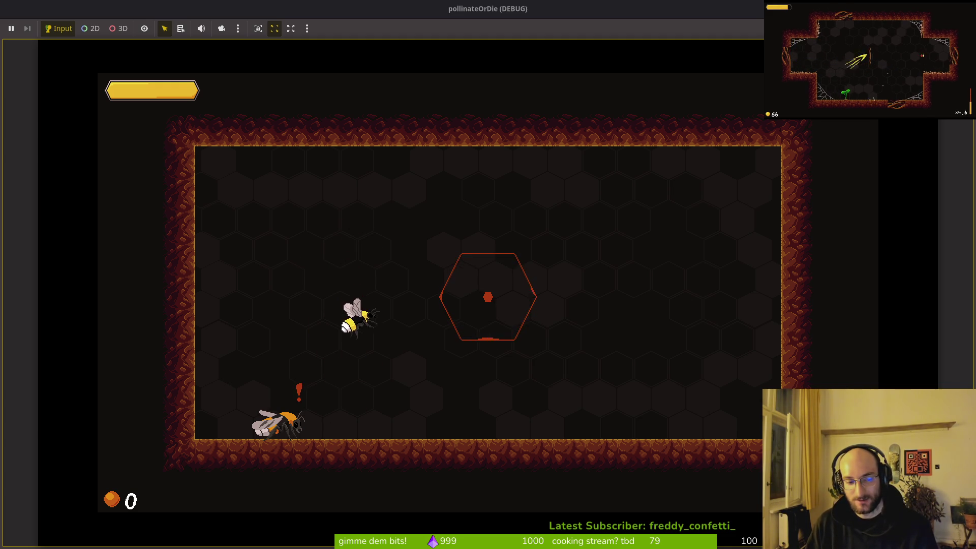
key("Up")
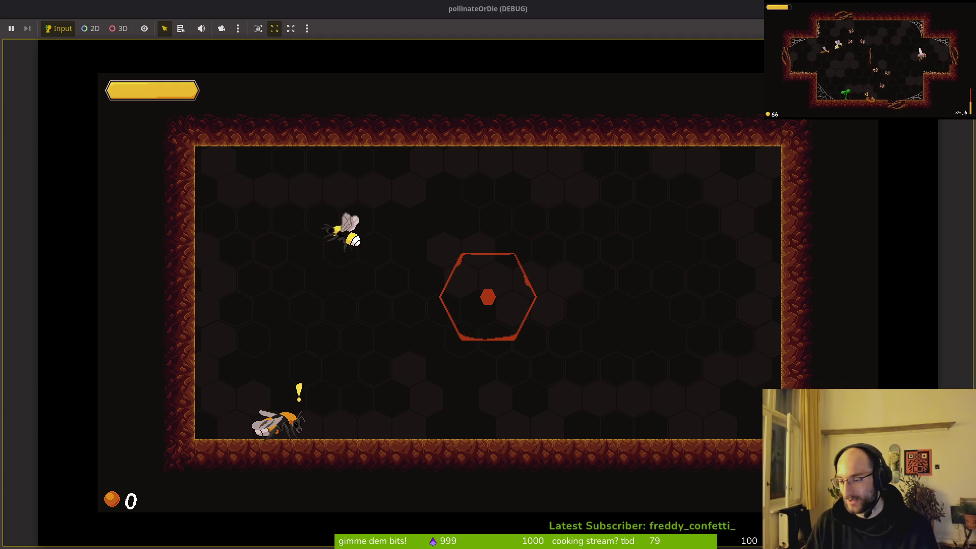
key("Right")
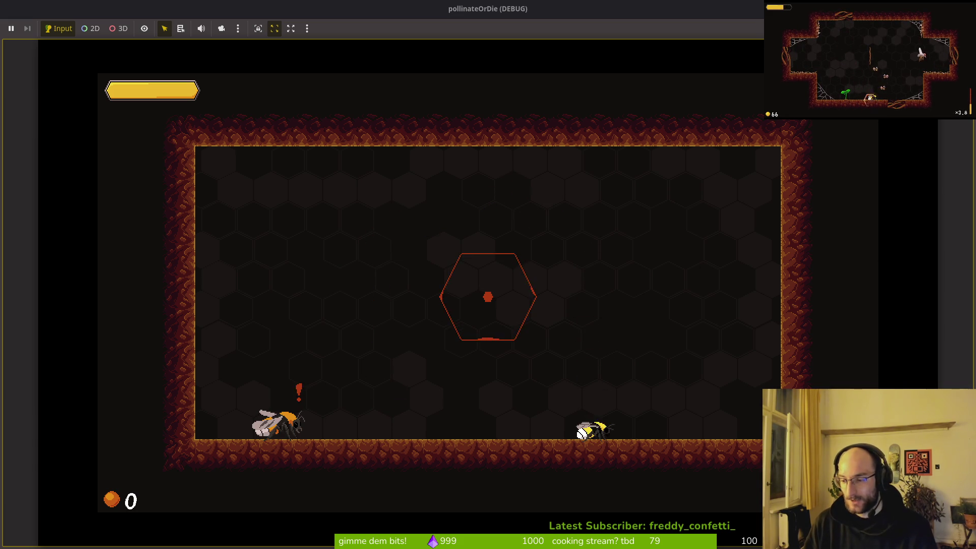
- Fly the bee left to the enemy bug, close the skill tree, and enter the central red hexagon
key("Left")
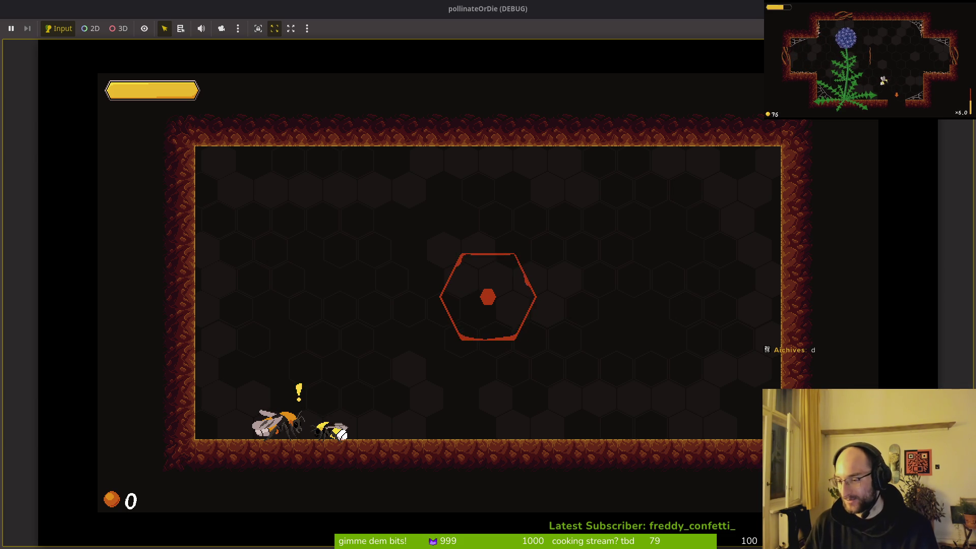
key("Left")
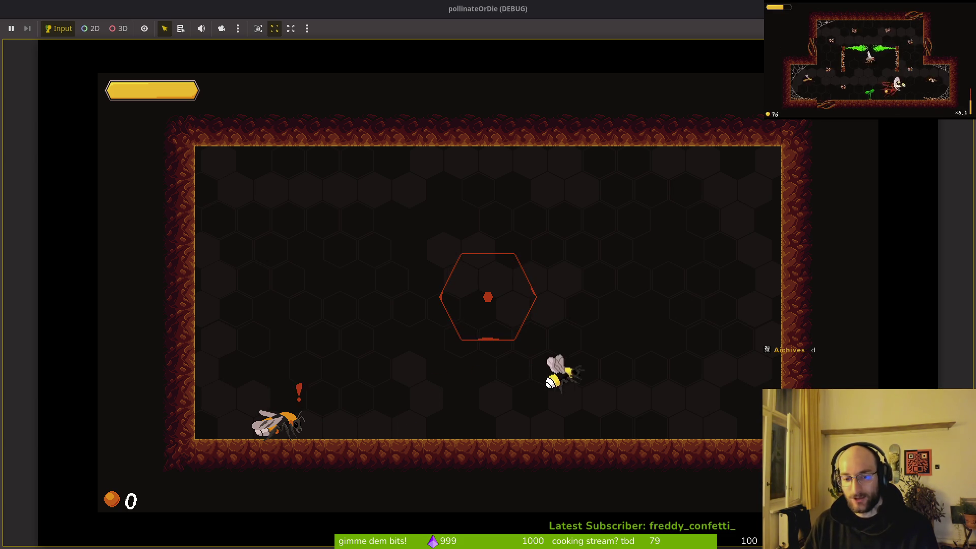
key("Left")
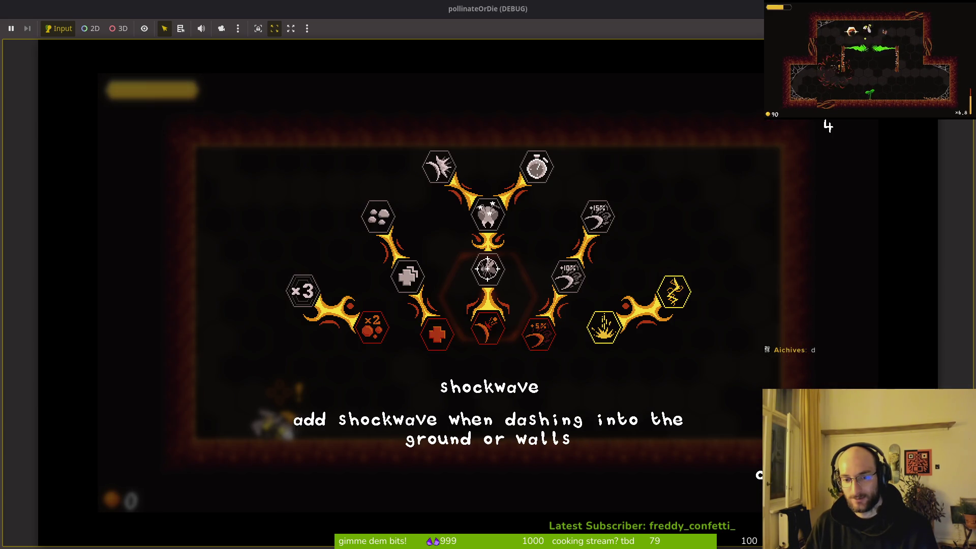
key("Escape")
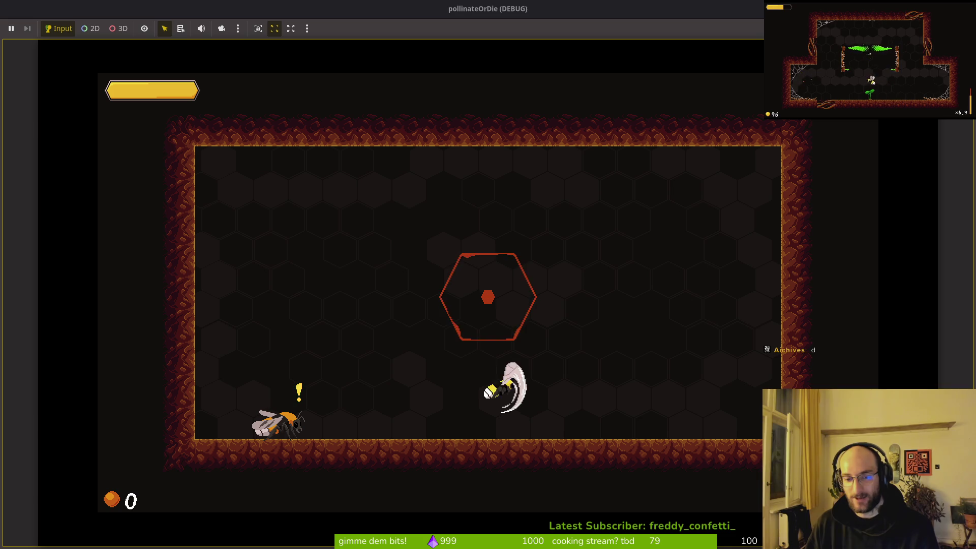
key("Left")
key("Up")
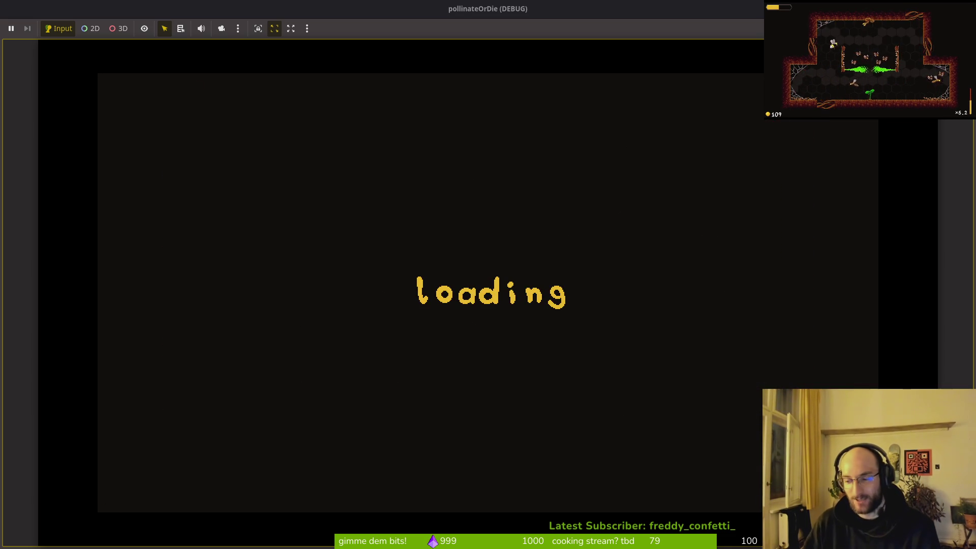
- Kill the enemies in both rooms with bursts and dashes
key("Left")
key("space")
key("Right")
key("Right")
key("space")
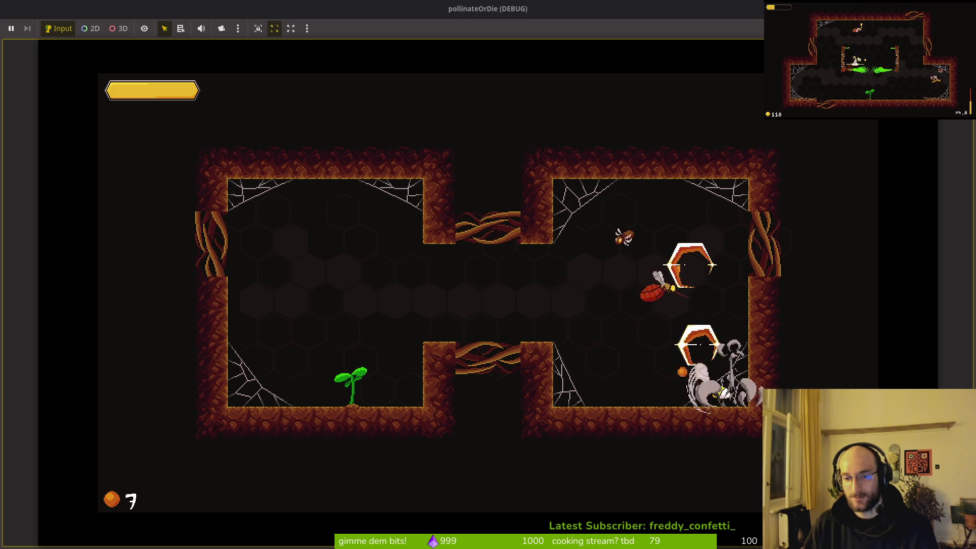
key("Left")
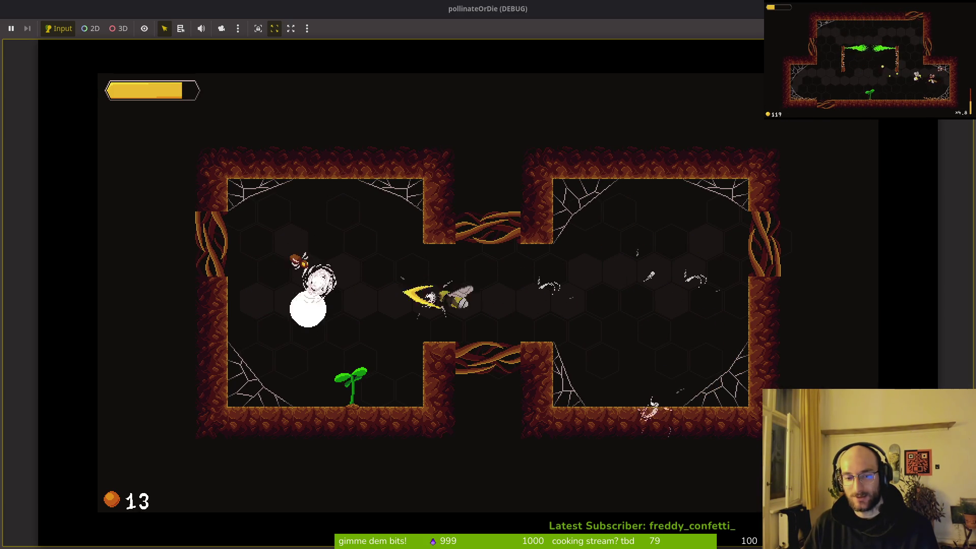
key("space")
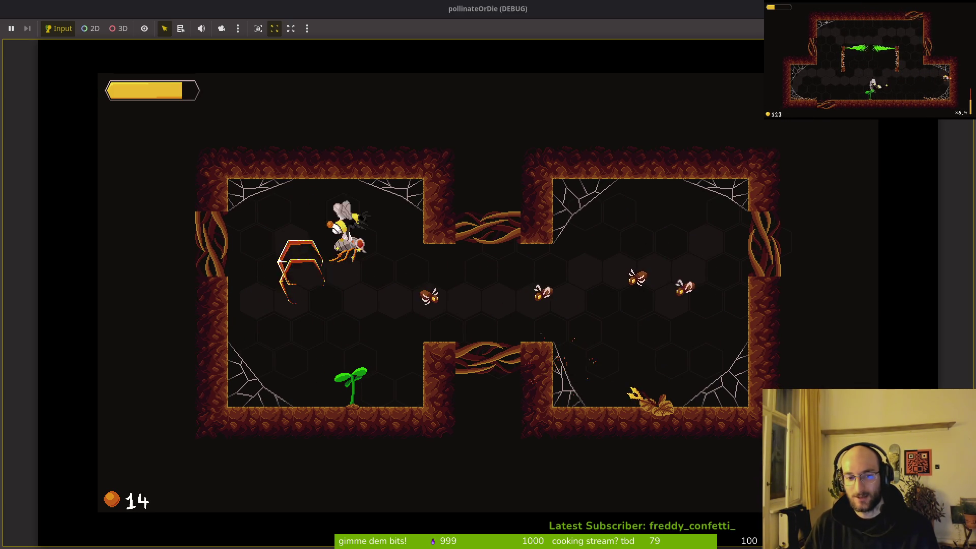
key("Right")
key("space")
key("space")
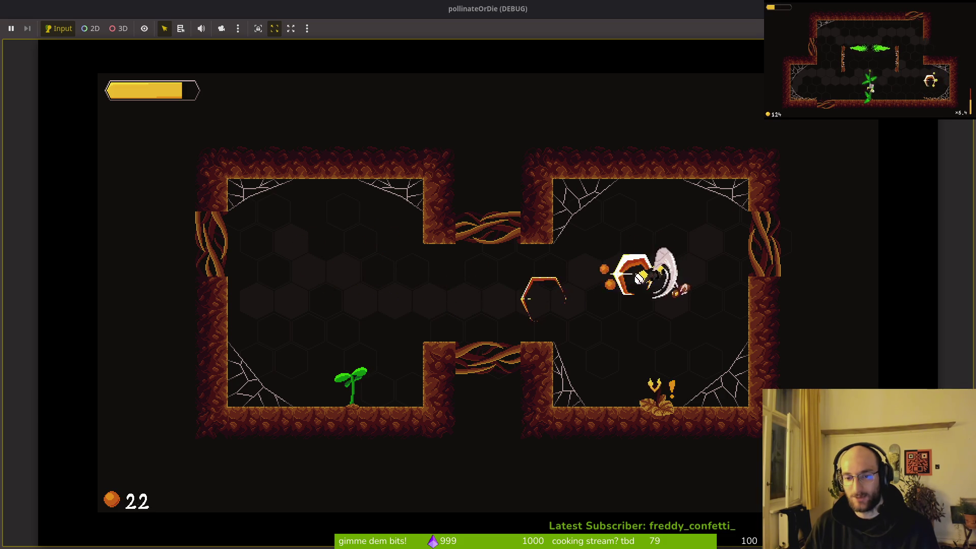
- Grow the sprout into a dandelion, grab the +15% upgrade, and drop into the L-shaped room
key("Down")
key("space")
key("Left")
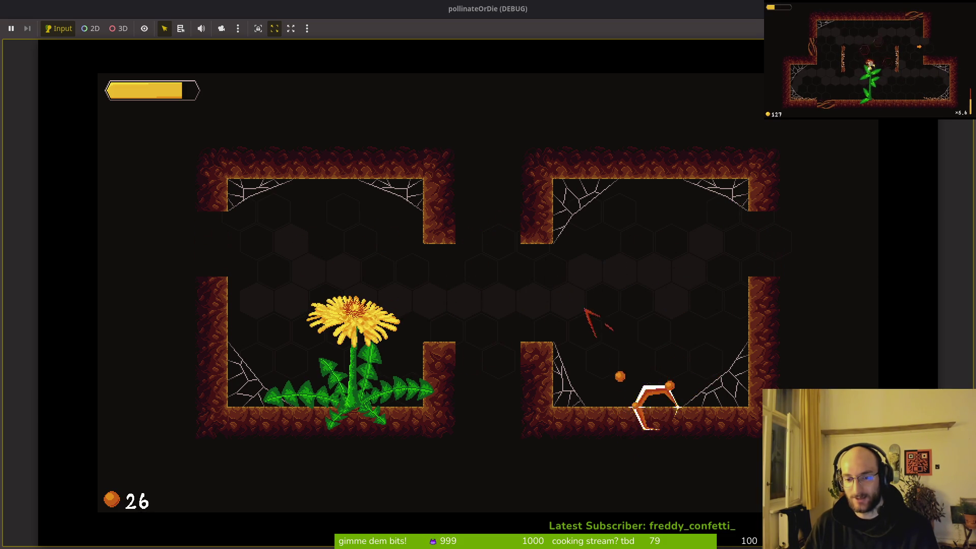
key("Left")
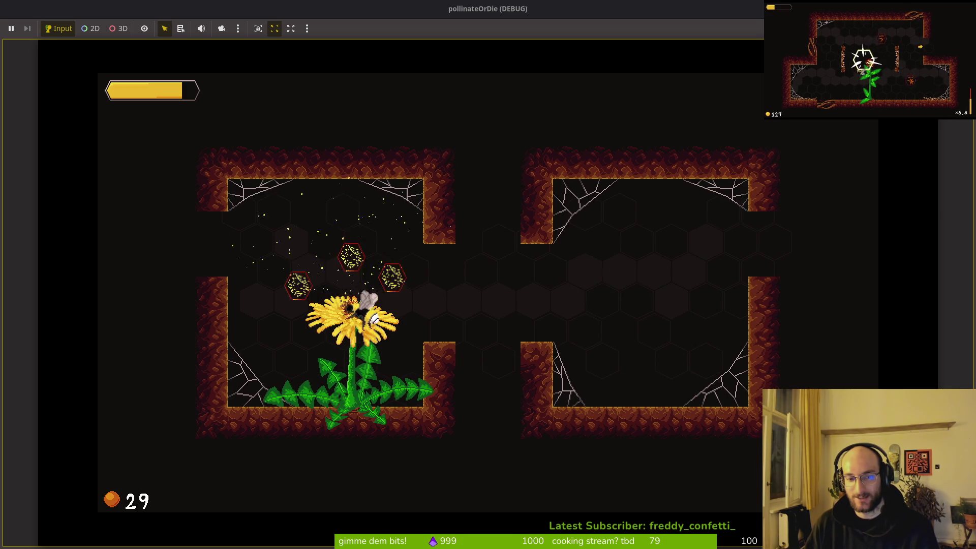
key("Down")
key("Left")
key("Right")
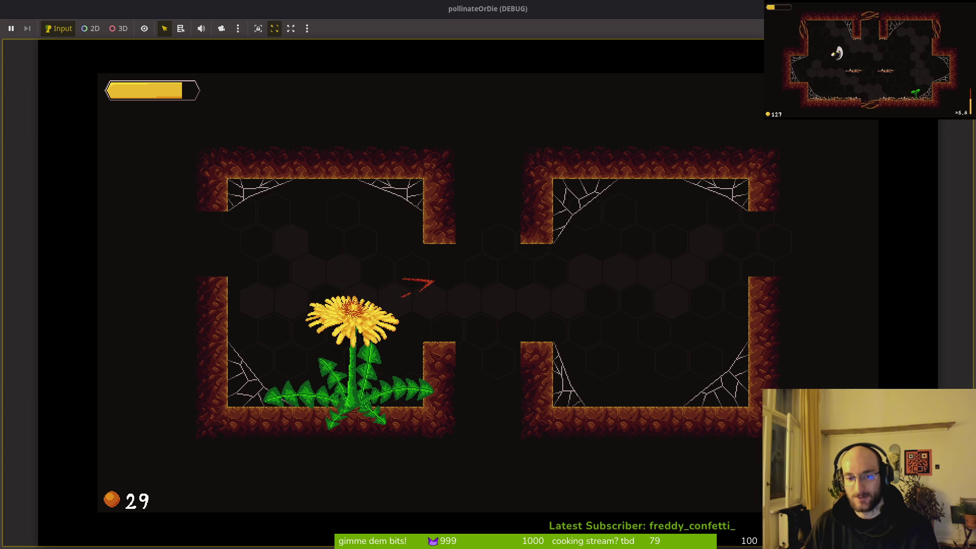
key("Down")
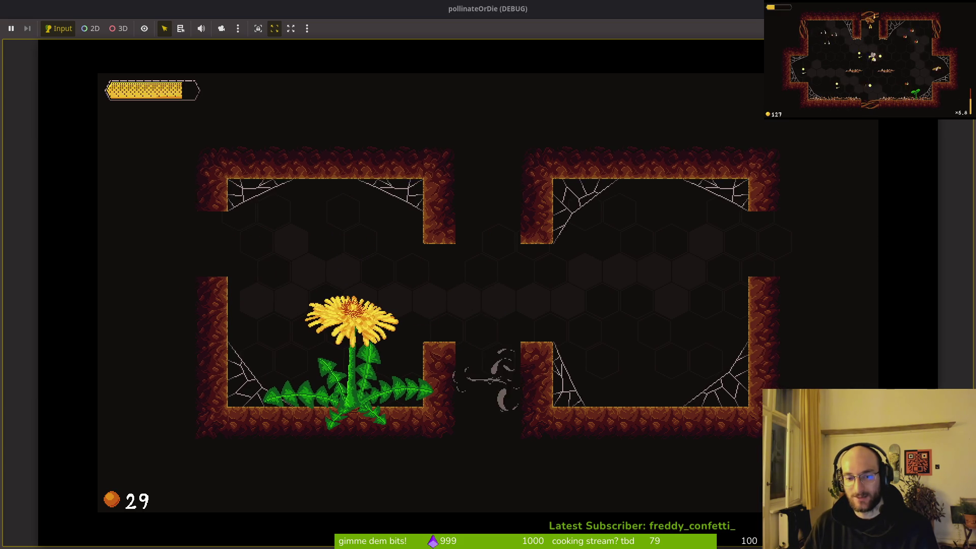
key("Left")
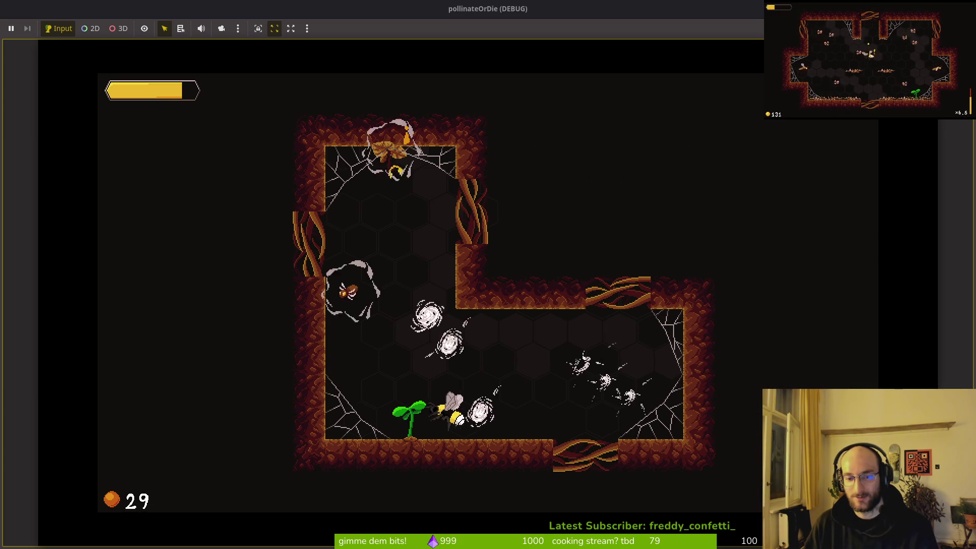
- Clear the L-shaped room's enemies, make its plant flower, and dash out through the left-wall opening
key("Left")
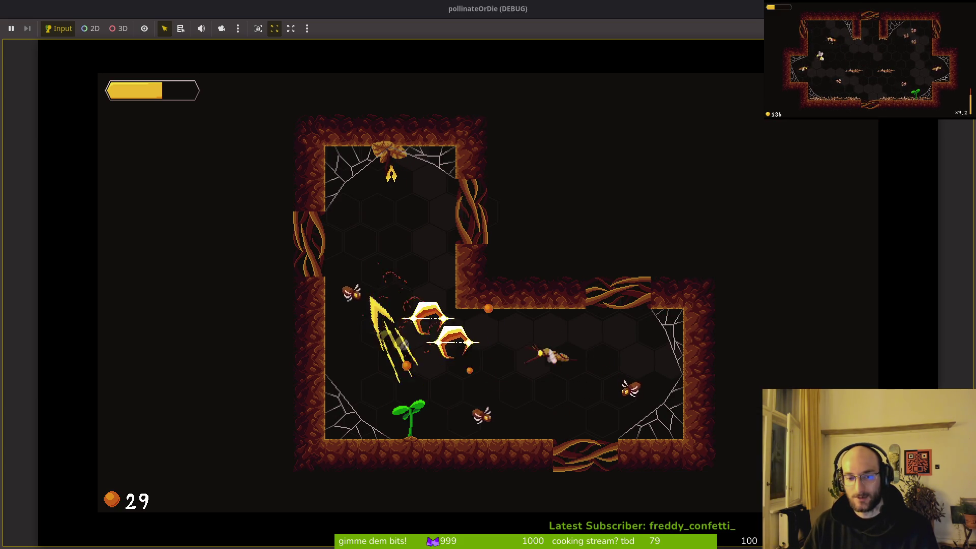
key("Right")
key("Left")
key("Up")
key("Down")
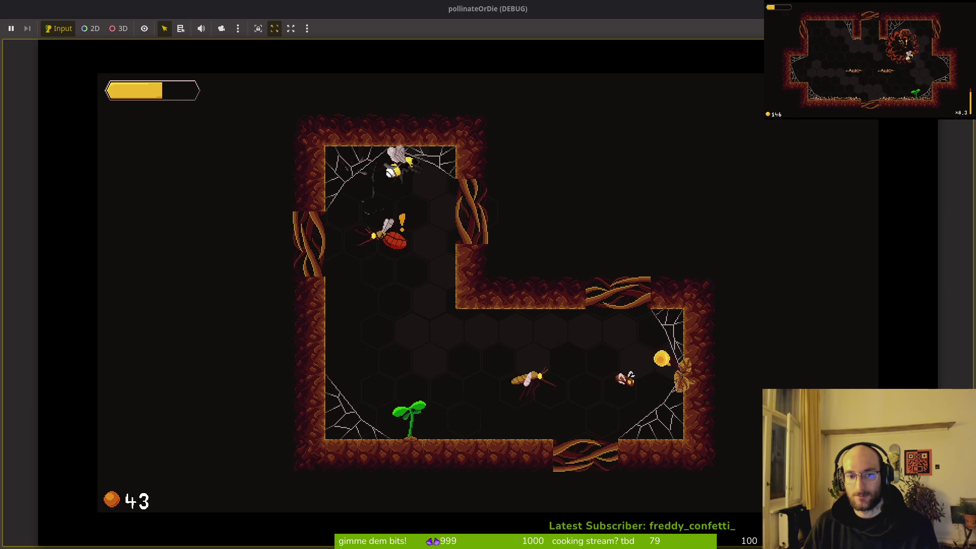
key("Left")
key("Right")
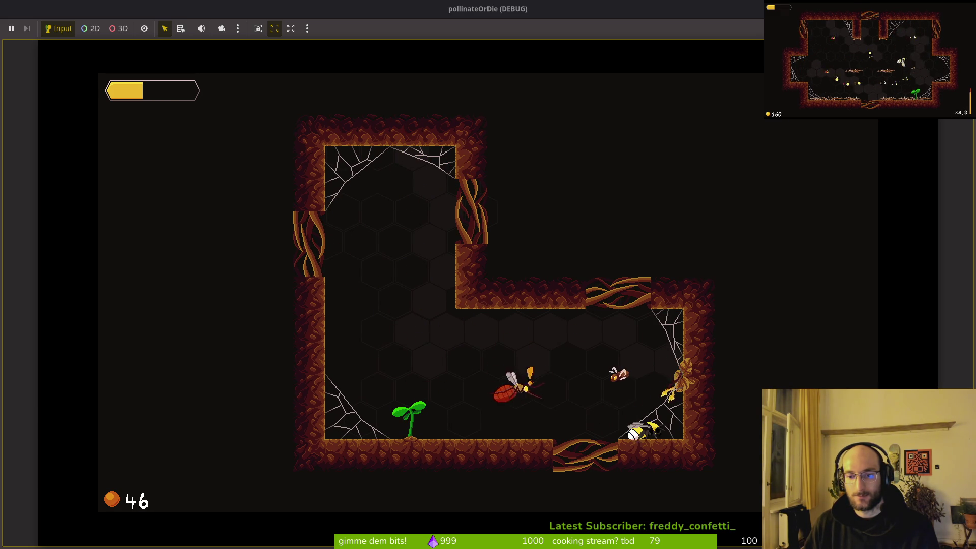
key("Left")
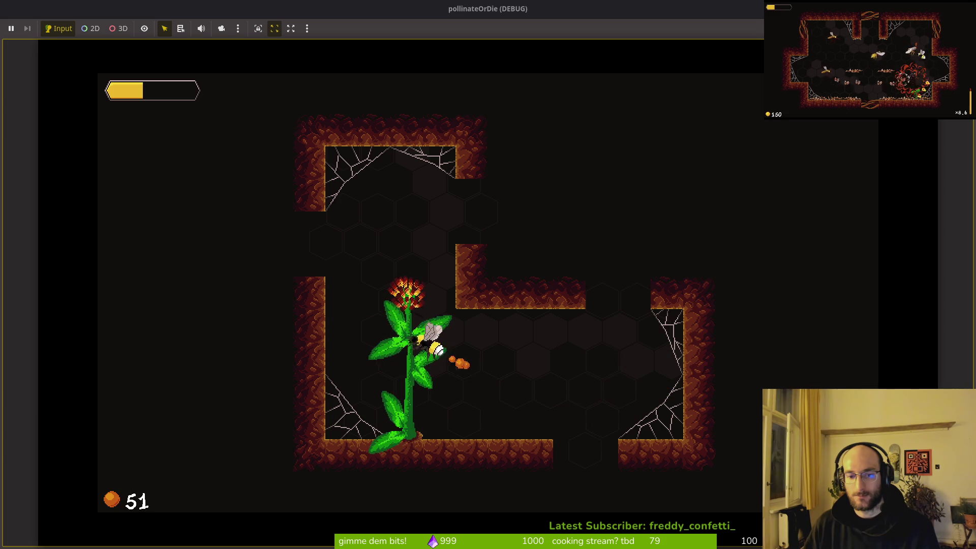
key("Up")
key("Left")
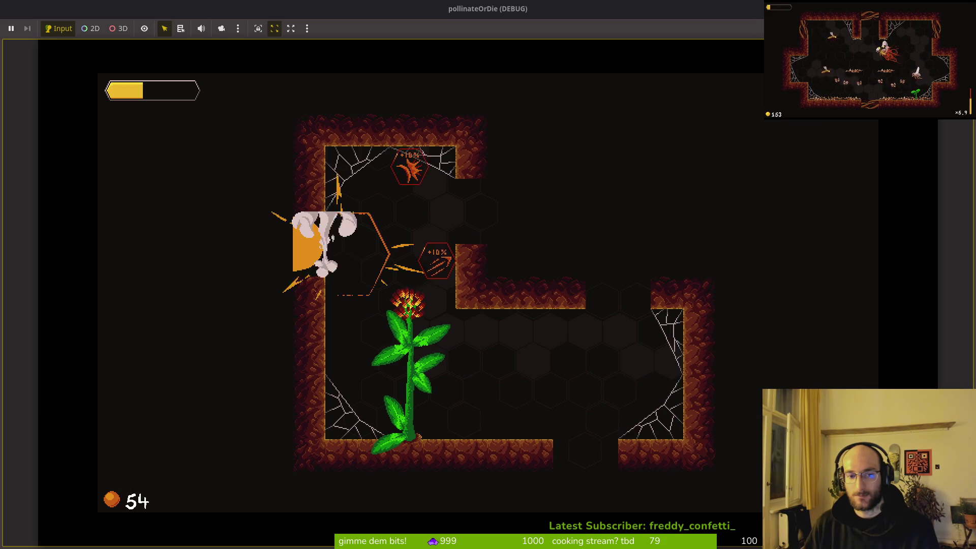
- Fight the enemy waves and flies in the cross-shaped room, reaching 70 orbs near the sprout
key("Up")
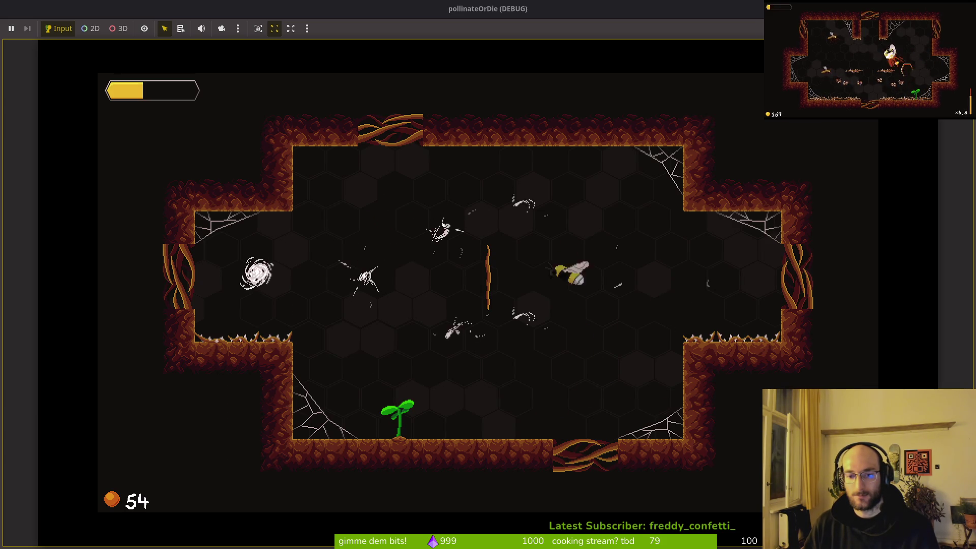
key("Left")
key("Down")
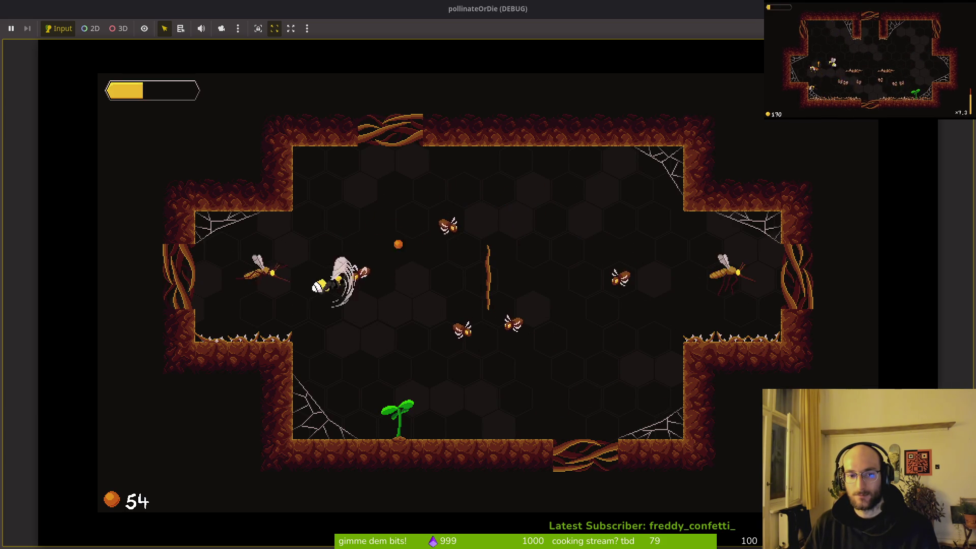
key("Right")
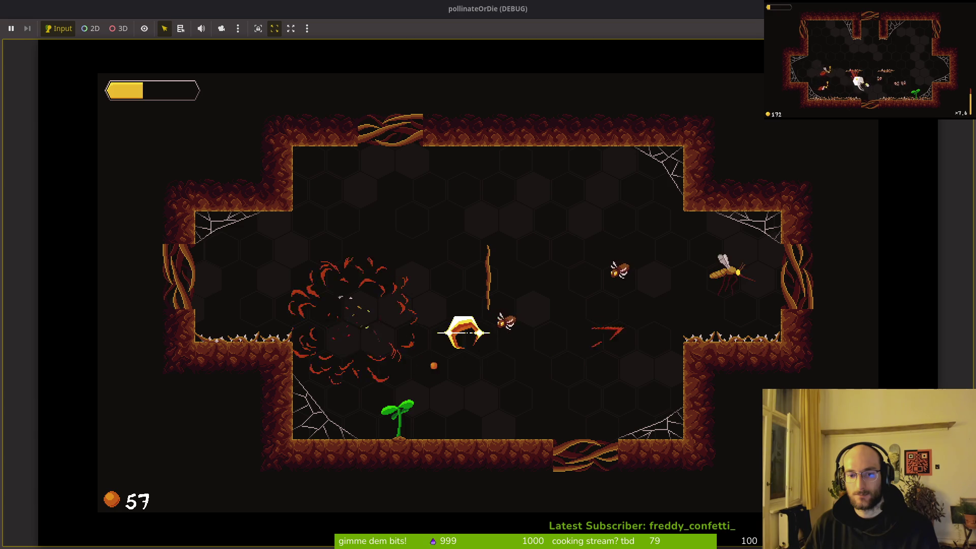
key("Up")
key("Left")
key("Down")
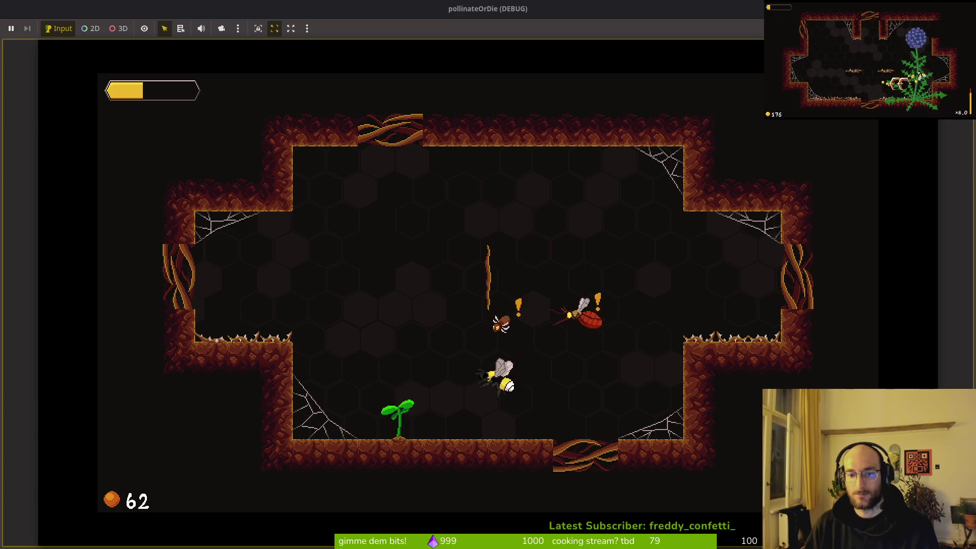
key("Up")
key("Left")
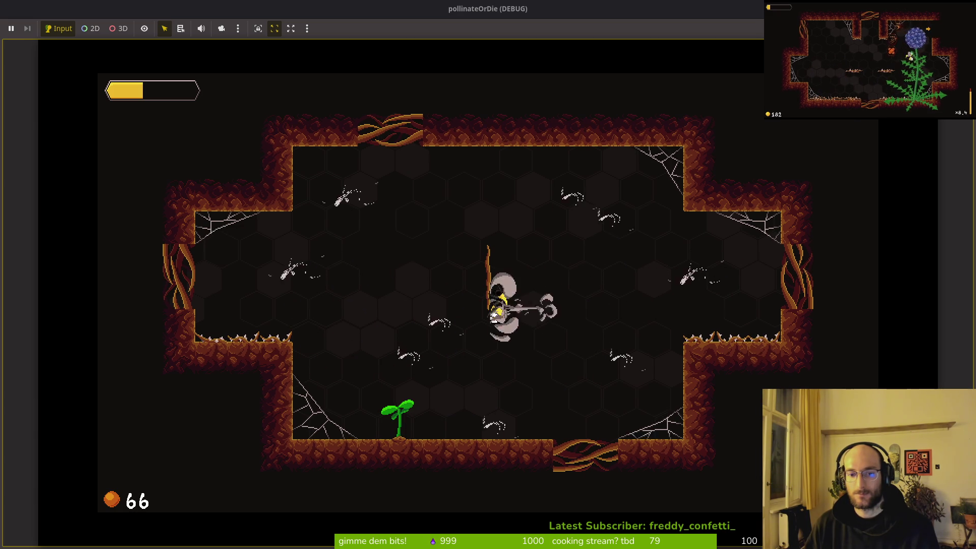
key("Up")
key("Up")
key("Down")
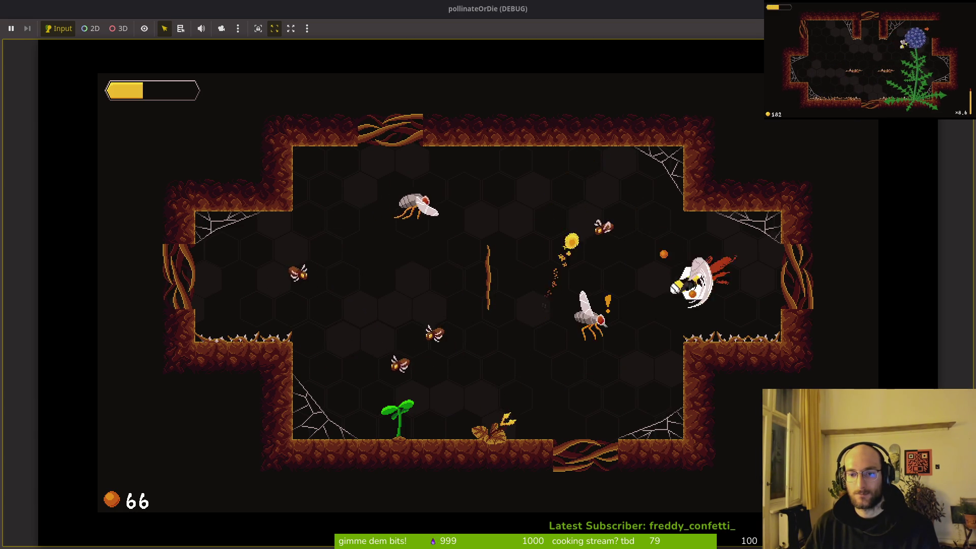
key("Left")
key("Left")
key("Up")
key("Down")
key("Right")
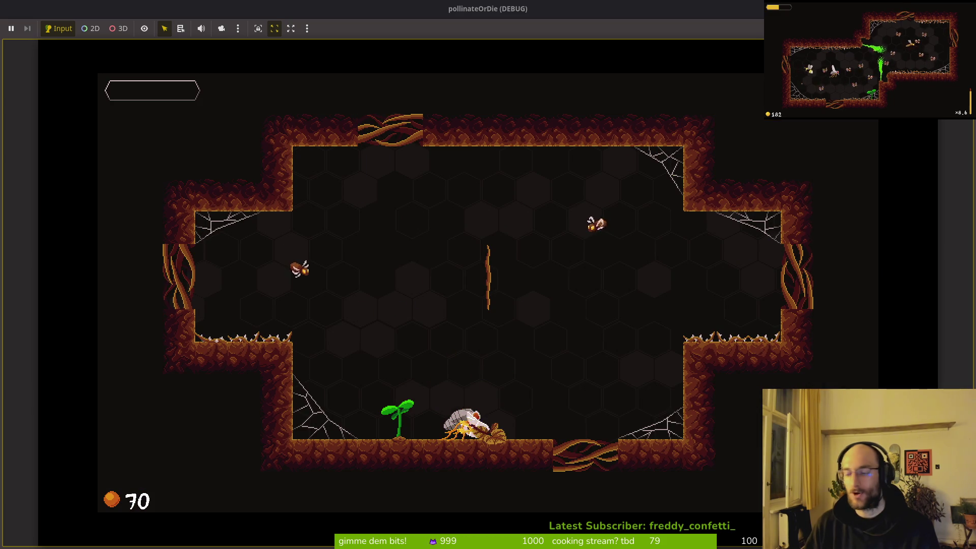
- Continue past the run summary and fly the bee around the hexagon arena, slashing and dashing
key("Return")
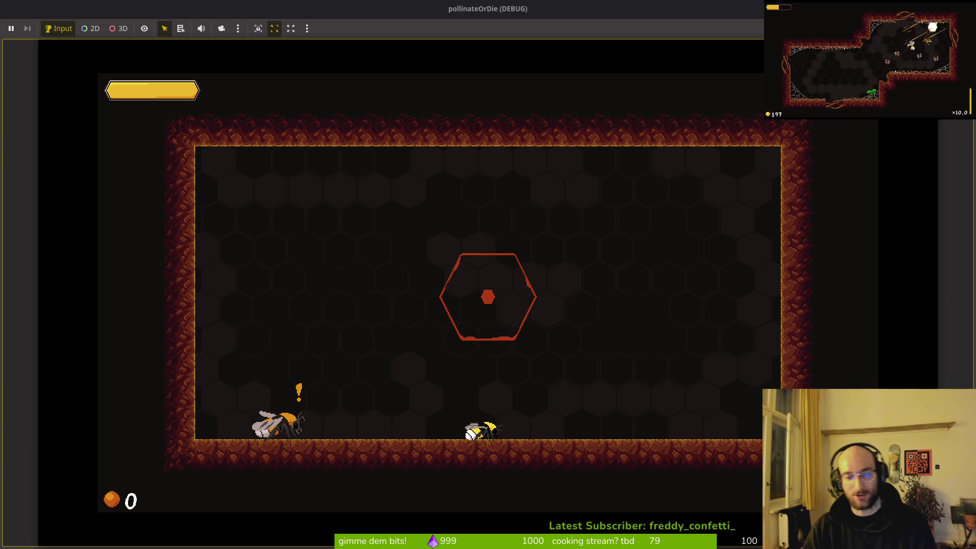
key("Up")
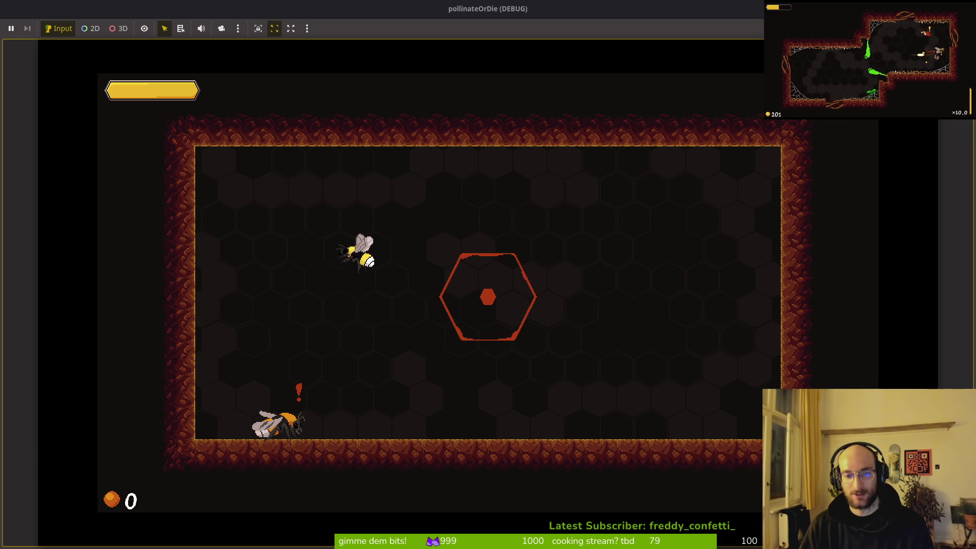
key("Right")
key("Down")
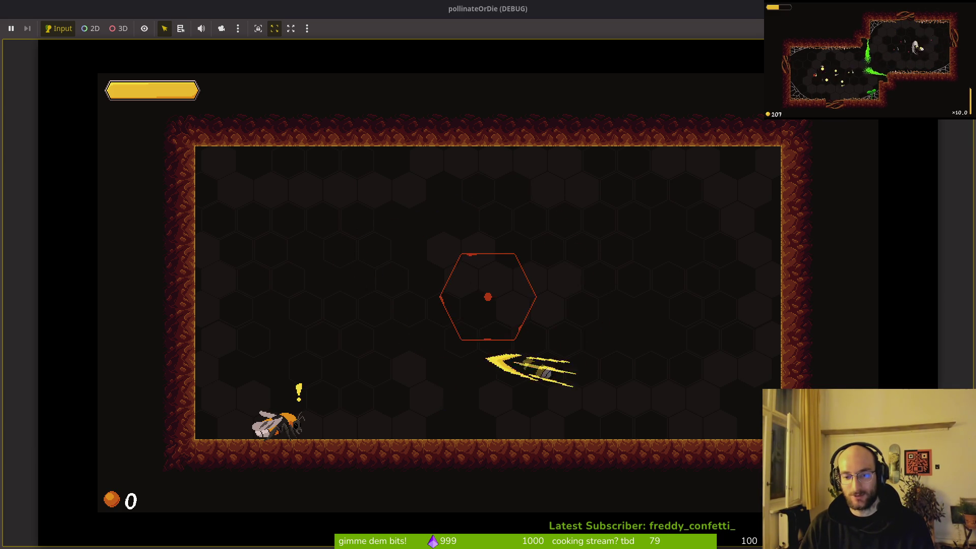
key("Left")
key("Down")
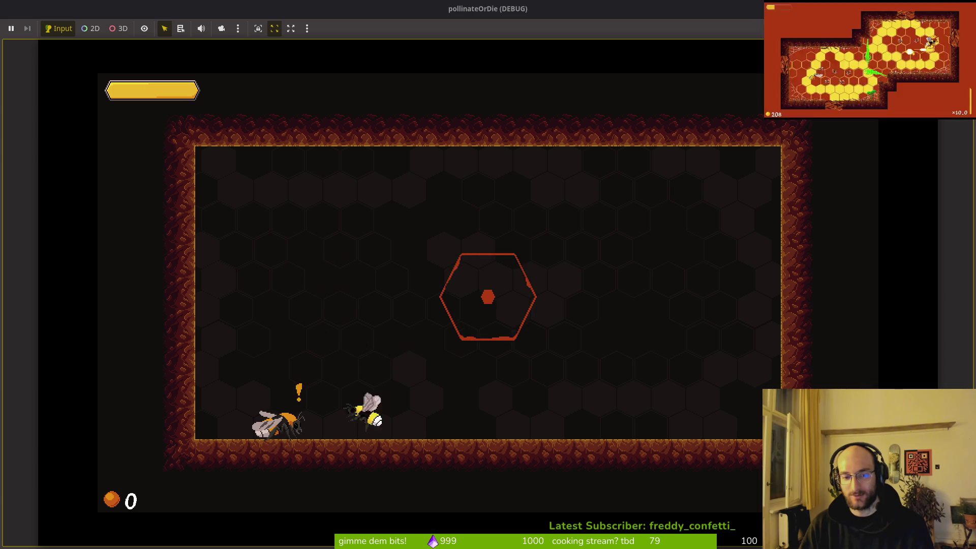
key("Up")
key("Down")
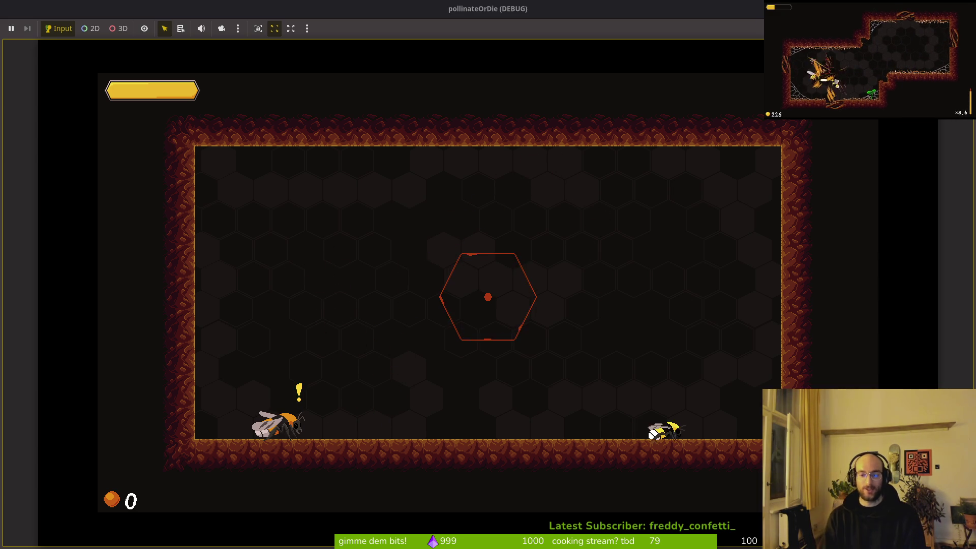
key("Left")
- Buy the +5% increased slash damage upgrade in the skill tree and resume play
key("Tab")
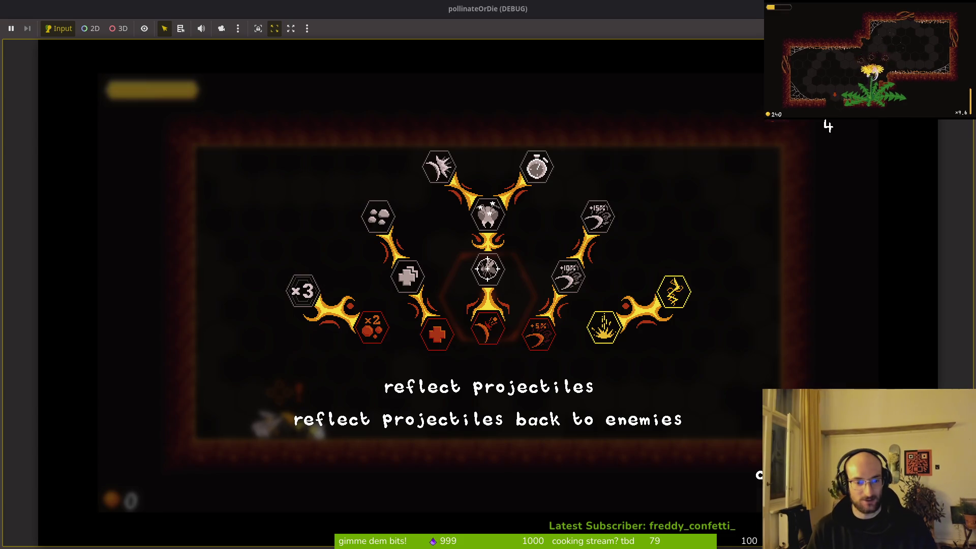
key("Right")
key("space")
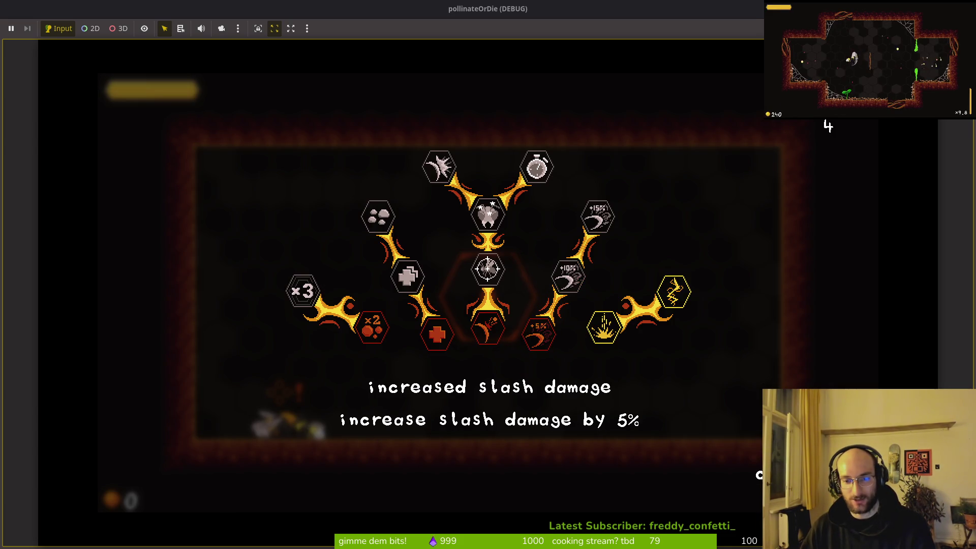
key("Tab")
- Fly the bee right onto the floor, then left toward the orange bee
key("d")
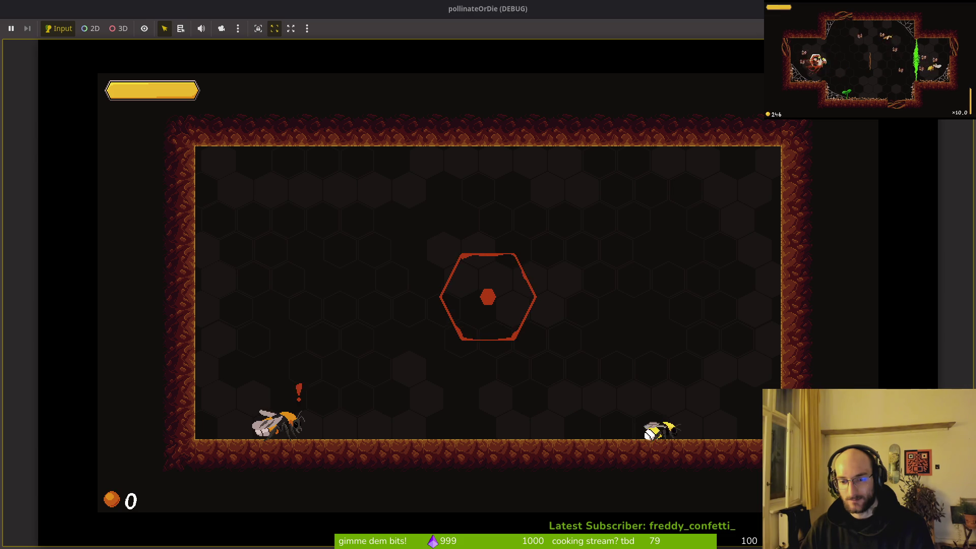
key("a")
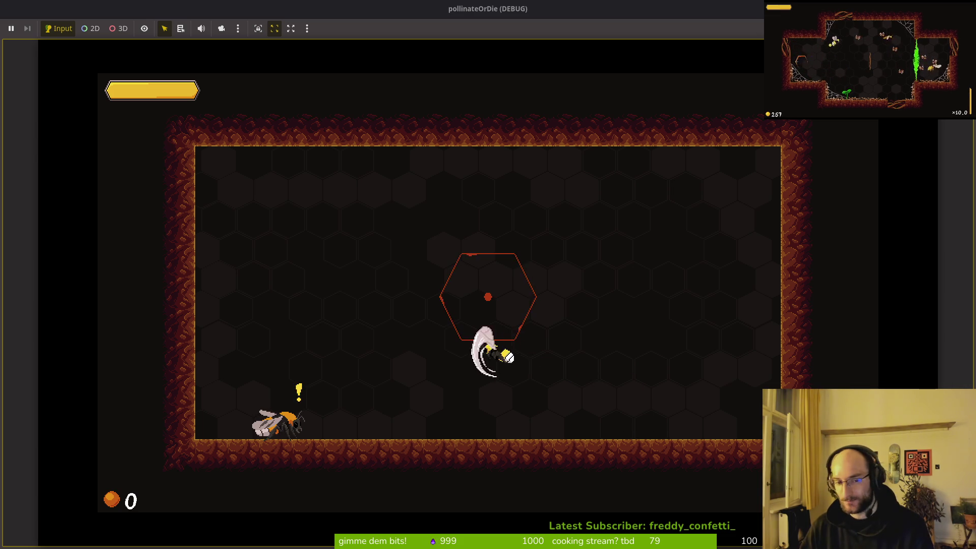
key("a")
key("a")
- Reopen the skill tree and view reflect projectiles and the +10% and +15% slash damage upgrades
key("e")
key("w")
key("w")
key("w")
key("s")
key("s")
key("s")
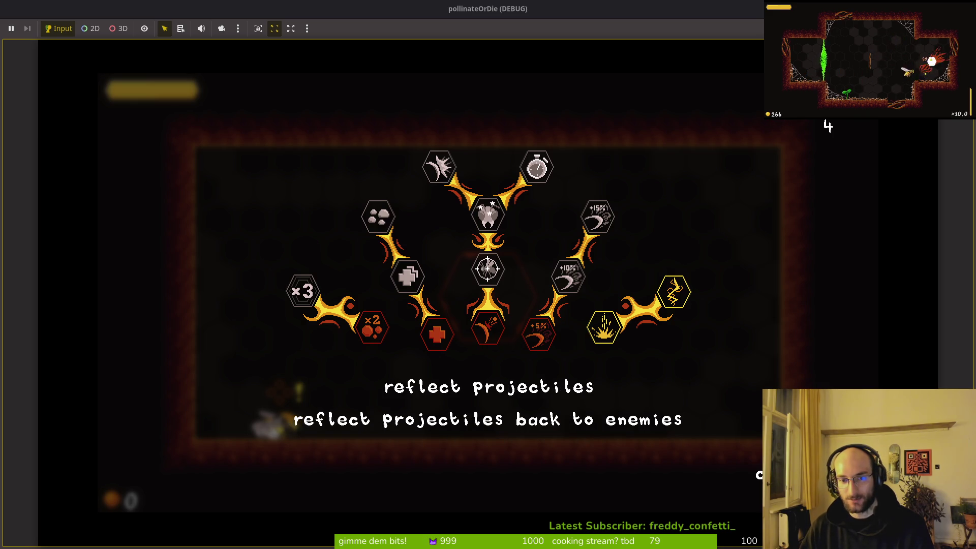
key("d")
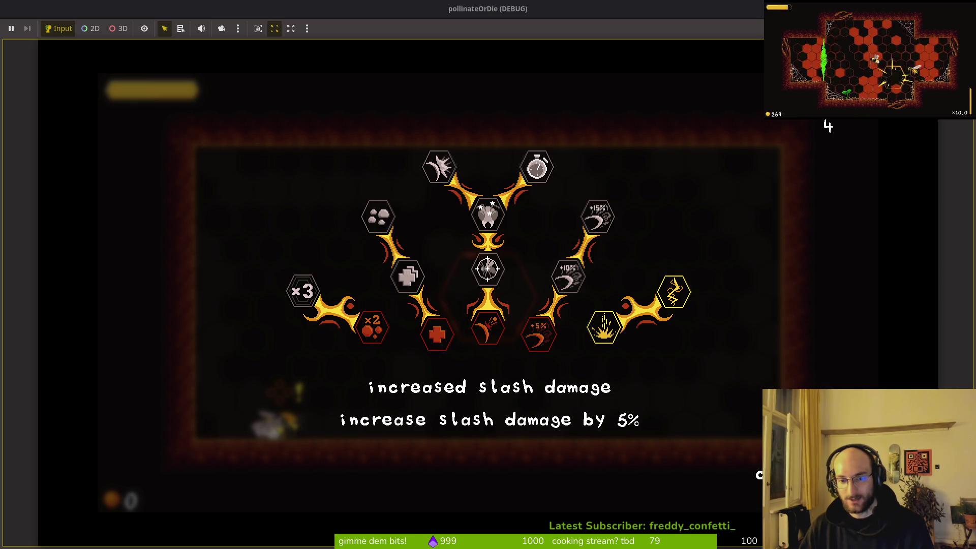
key("w")
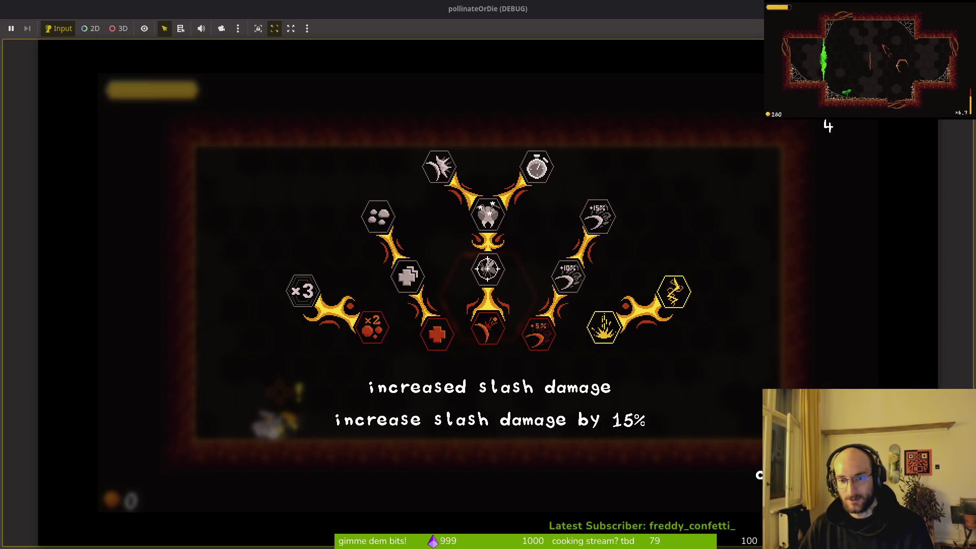
key("s")
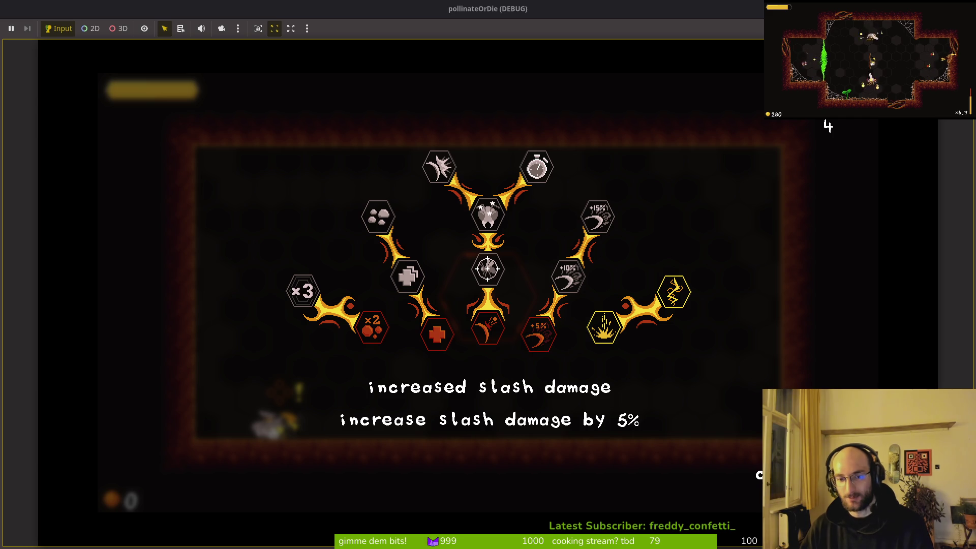
key("w")
key("w")
- Browse the shockwave, smash damage and stun duration upgrades, then close the skill tree
key("s")
key("s")
key("d")
key("w")
key("s")
key("a")
key("a")
key("a")
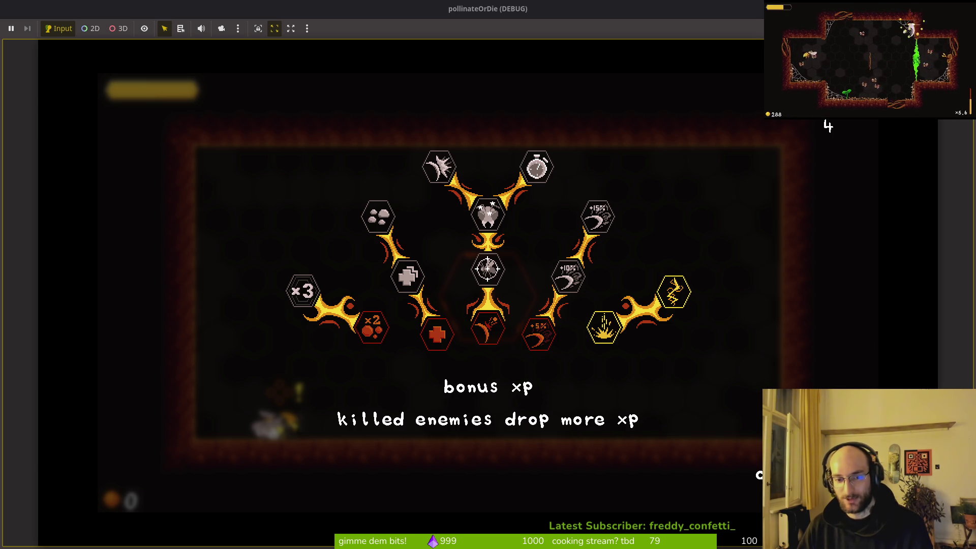
key("a")
key("d")
key("d")
key("w")
key("w")
key("d")
key("s")
key("d")
key("a")
key("d")
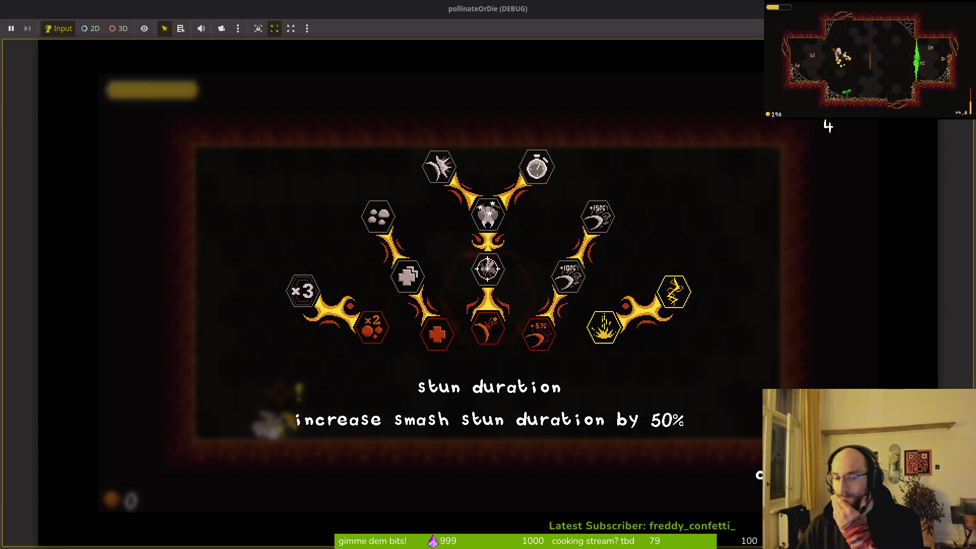
key("Return")
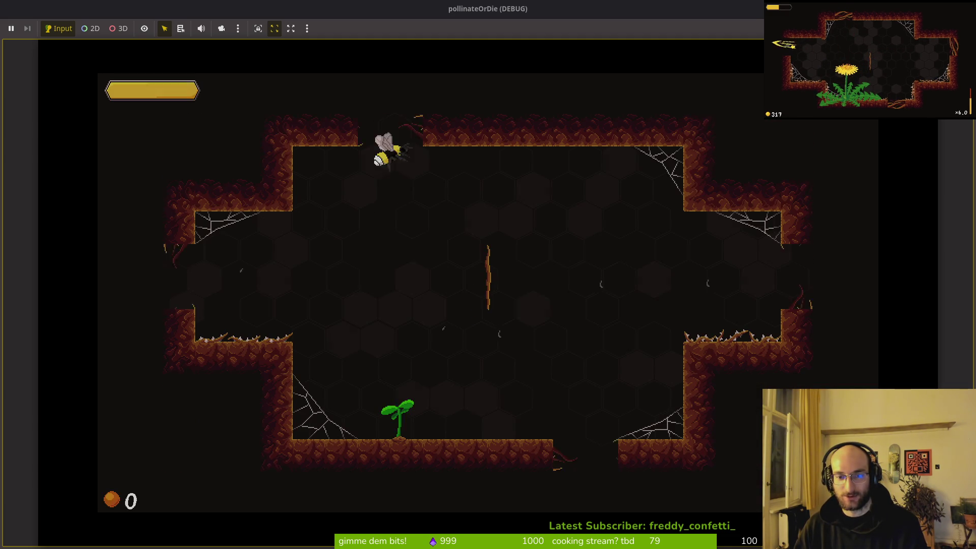
- Dash-attack the bugs, flies and mosquitoes across the cross-shaped cave
left_click(364, 277)
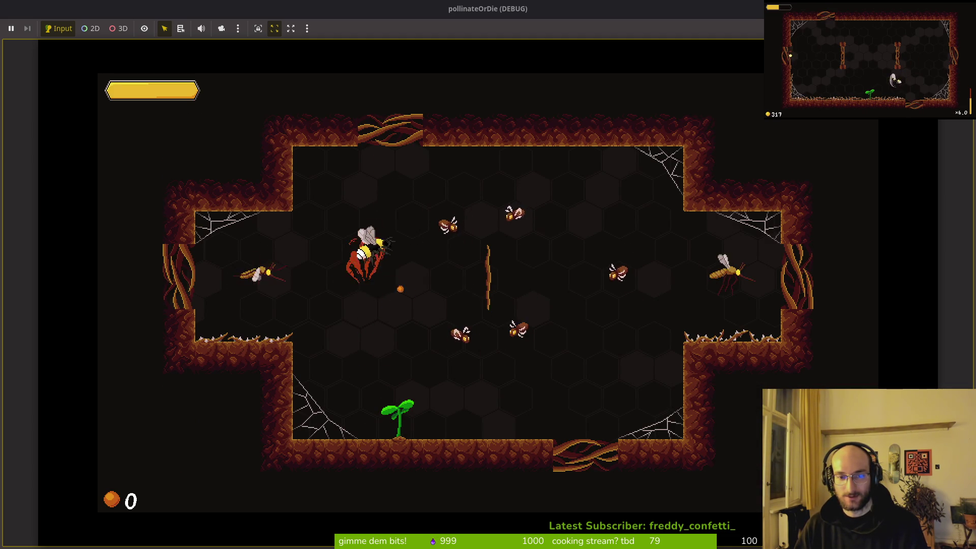
left_click(387, 271)
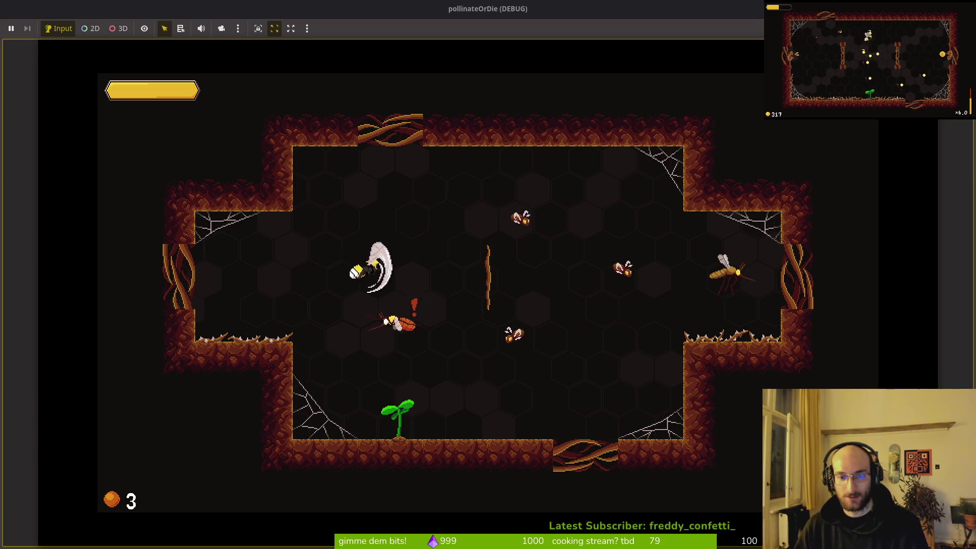
left_click(517, 221)
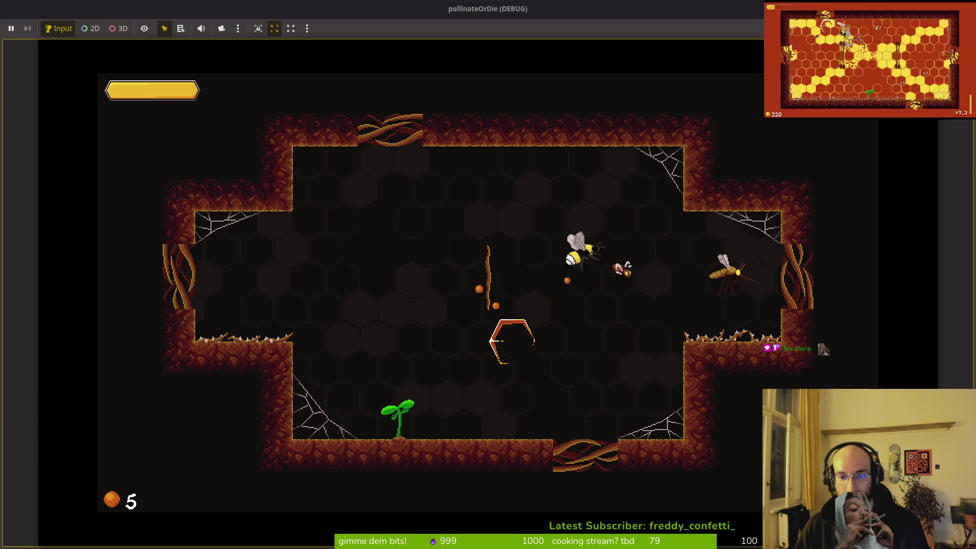
left_click(621, 267)
left_click(489, 279)
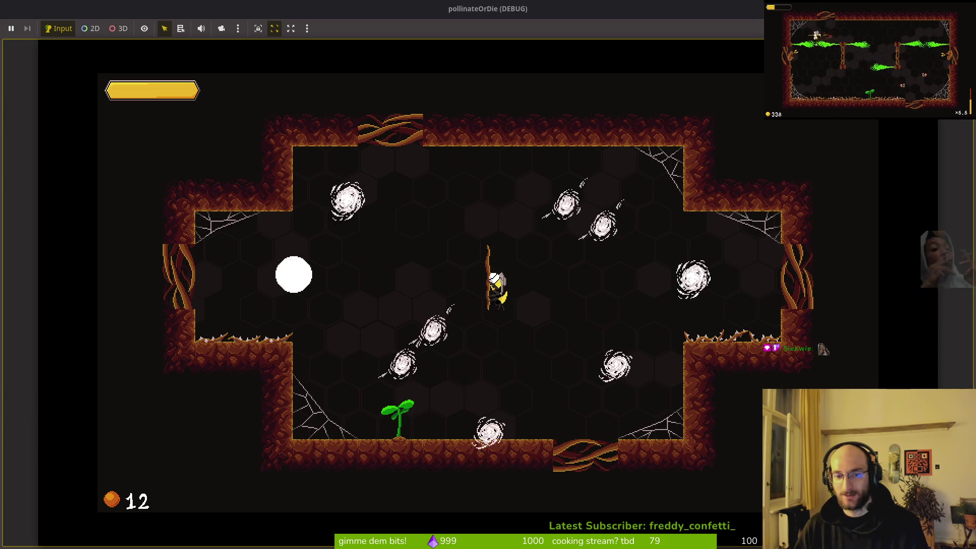
left_click(583, 424)
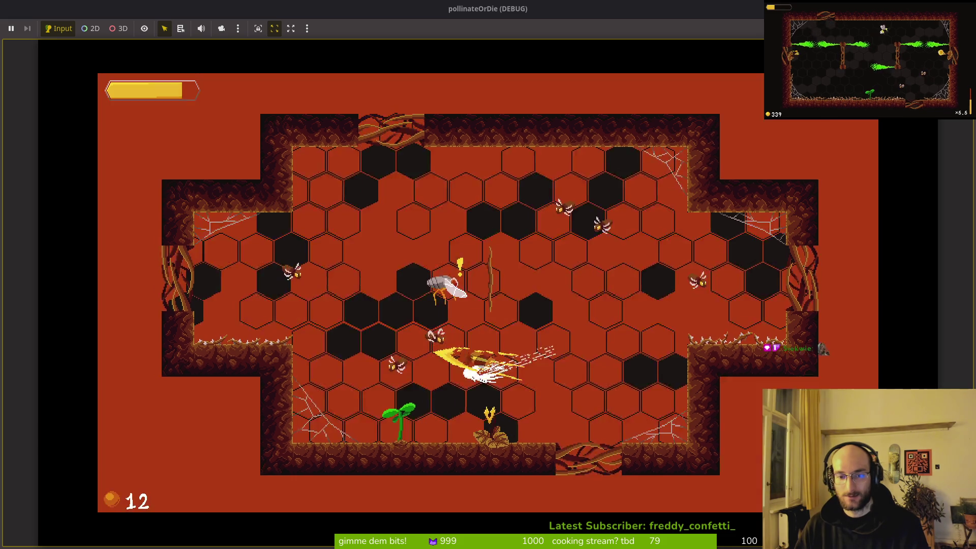
left_click(393, 360)
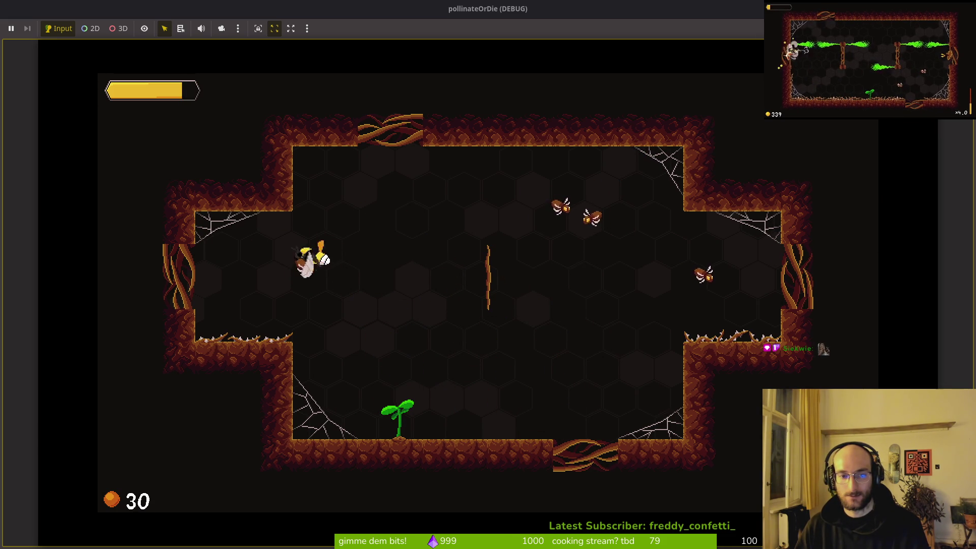
- Kill the wasps and grey enemy, pollinate the sprout, and collect the heart upgrade
left_click(559, 204)
left_click(703, 269)
left_click(590, 223)
left_click(397, 381)
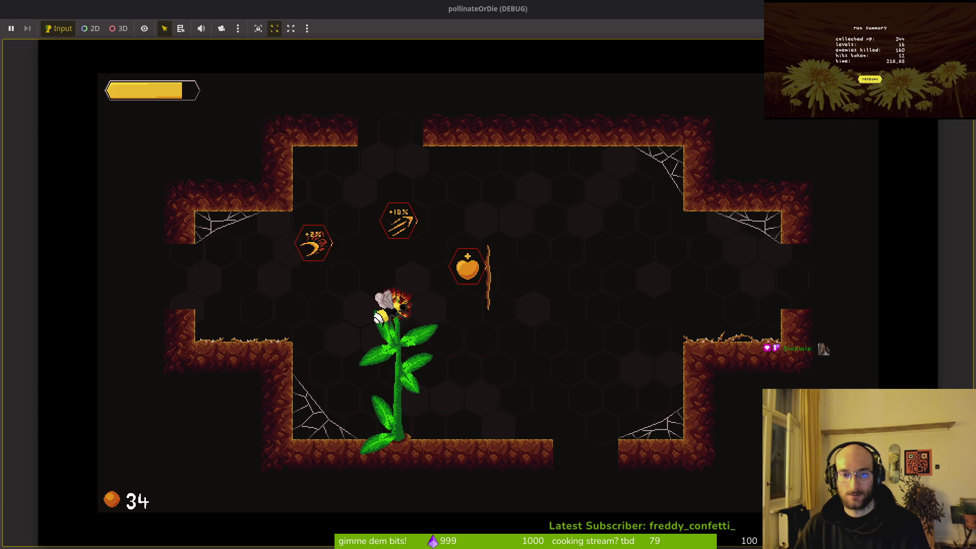
left_click(468, 278)
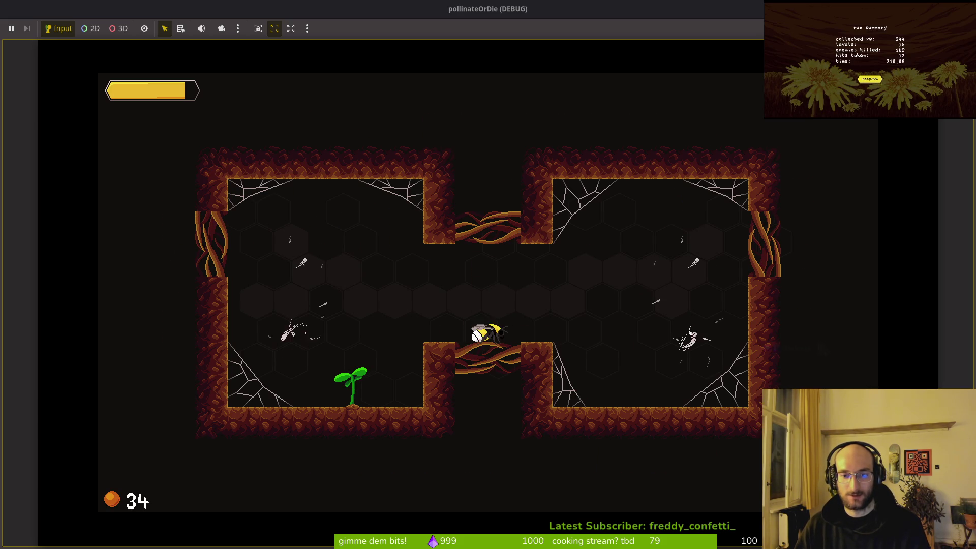
- Dash-attack the spiders and flies around the two-chamber cave, collecting their drops
left_click(326, 297)
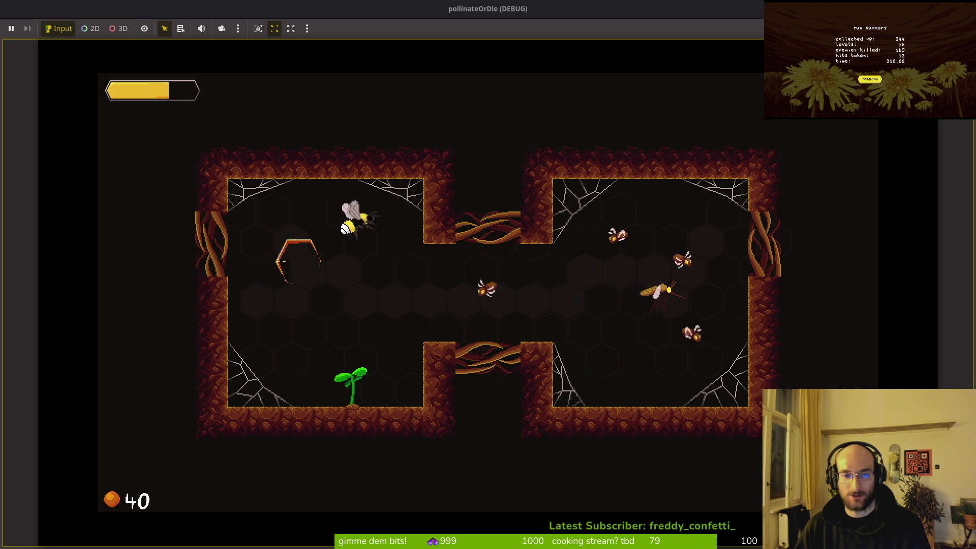
left_click(487, 289)
left_click(620, 236)
left_click(698, 358)
left_click(429, 296)
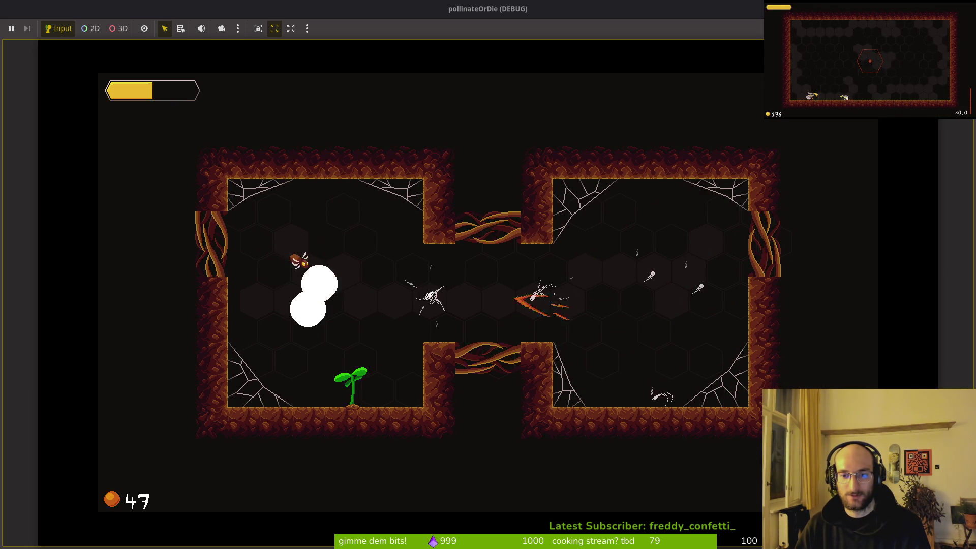
left_click(356, 396)
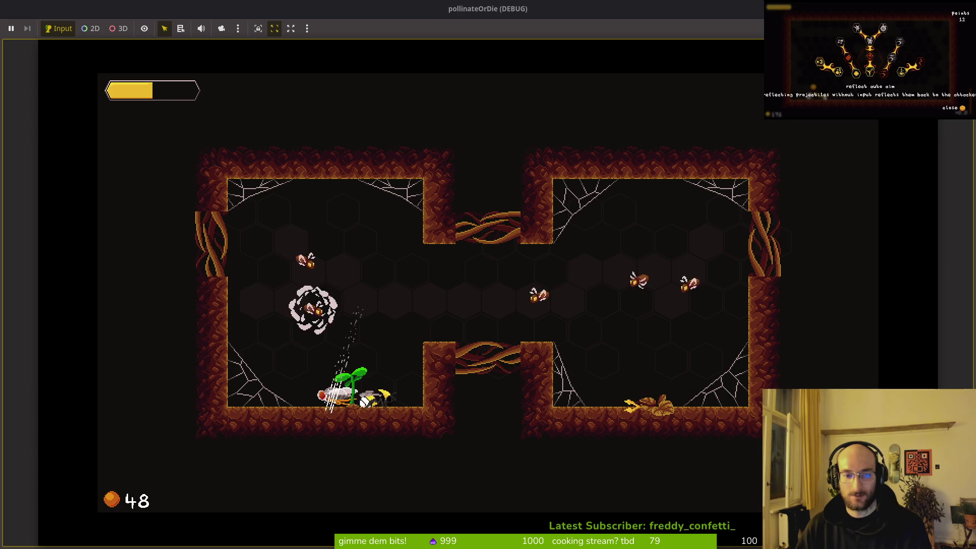
left_click(316, 305)
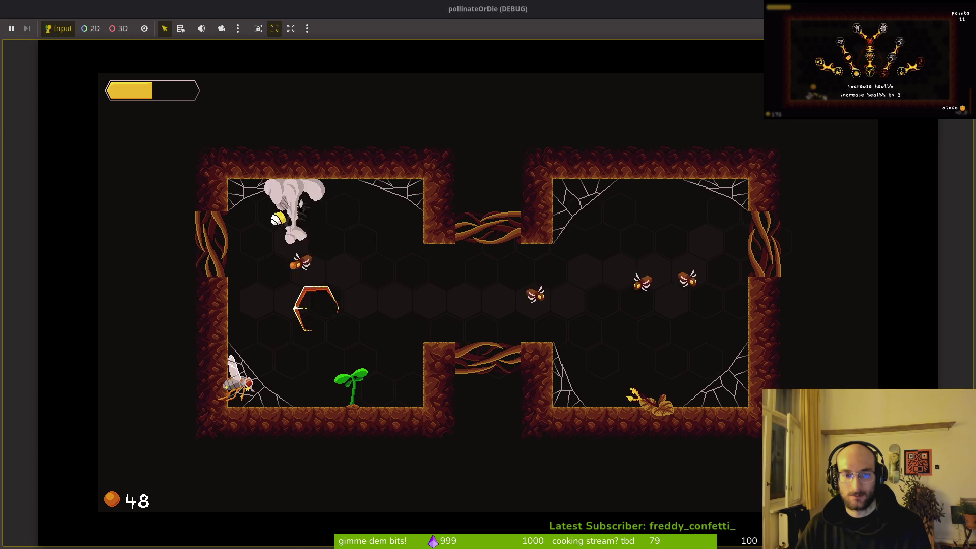
left_click(236, 376)
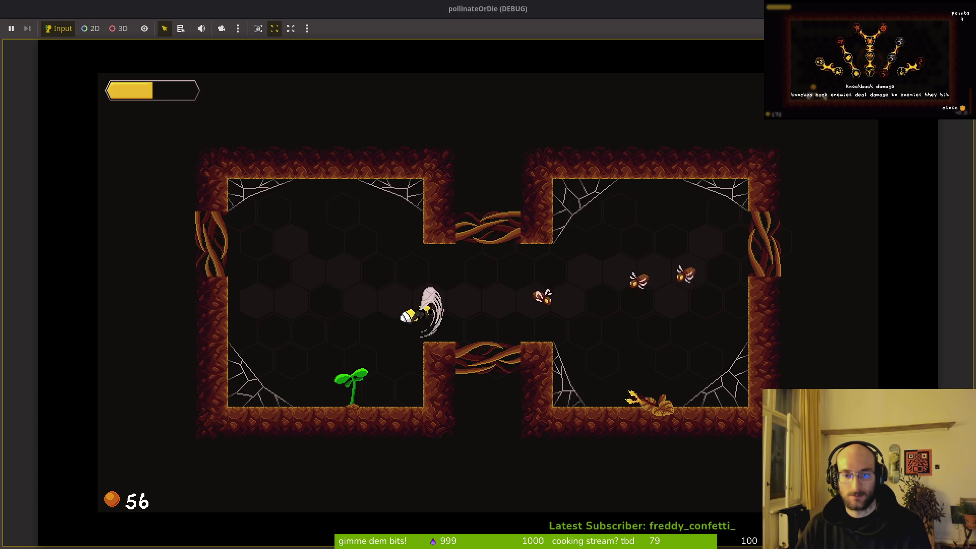
- Kill the last spiders, pollinate the flower, buy the +20% slash damage upgrade, and move on
left_click(684, 272)
left_click(707, 399)
left_click(656, 401)
left_click(646, 278)
left_click(348, 275)
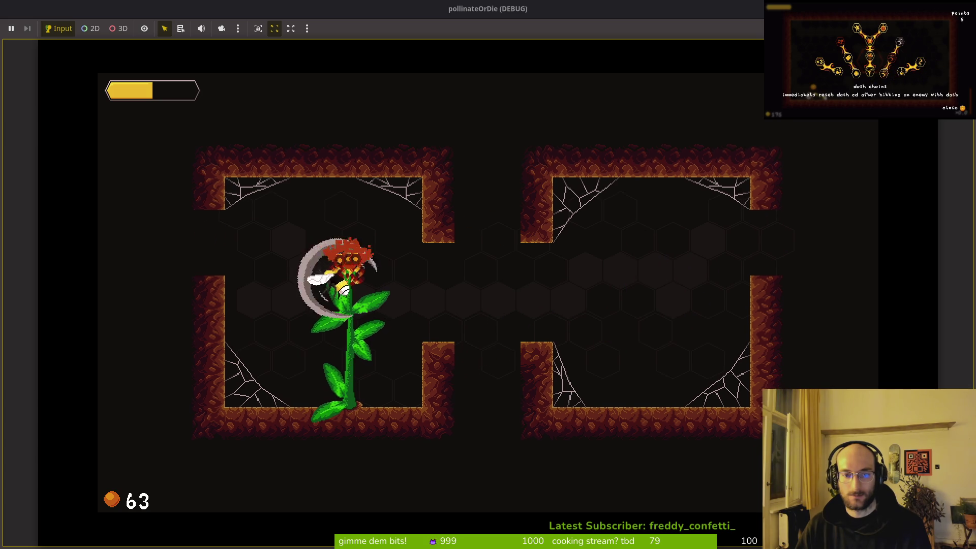
left_click(247, 230)
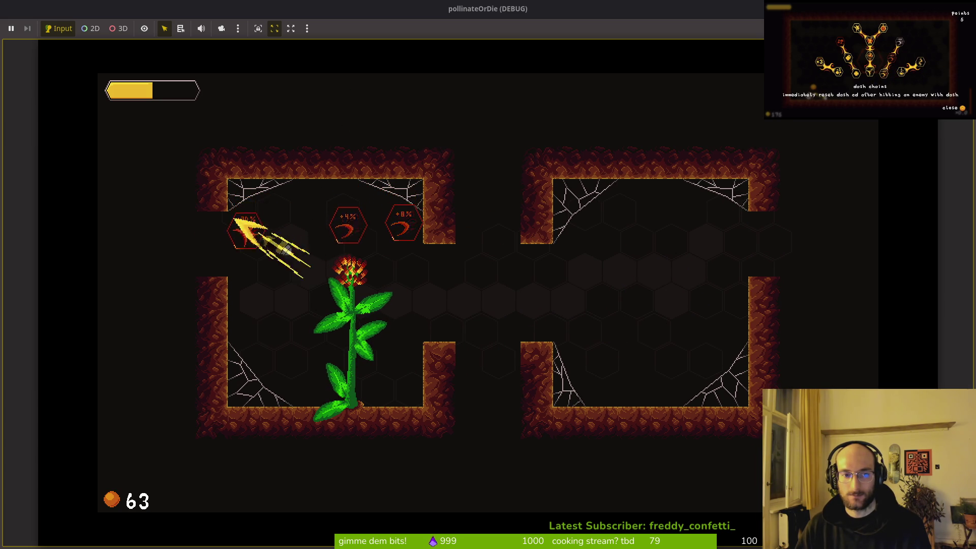
key("space")
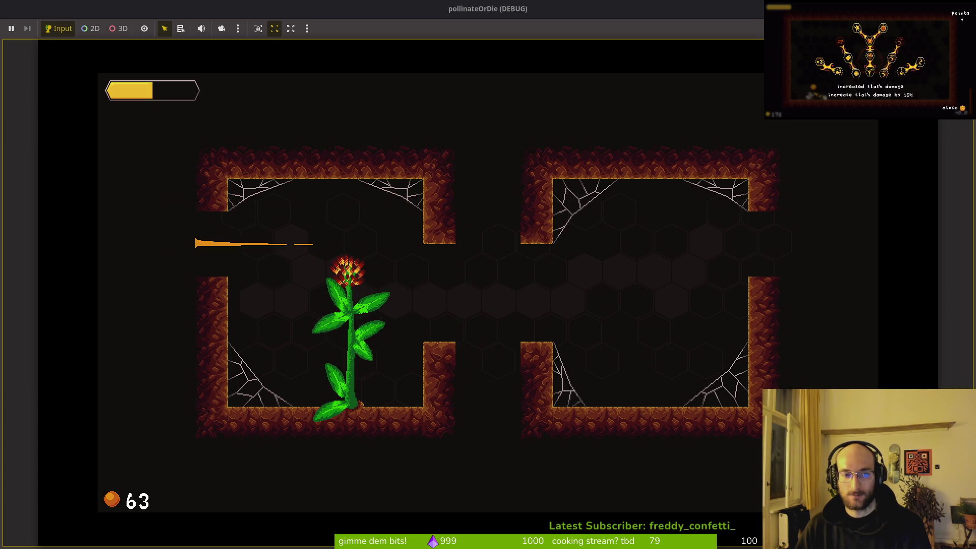
left_click(410, 420)
- Dash through the flies and attack the spiders around the L-shaped cave
key("space")
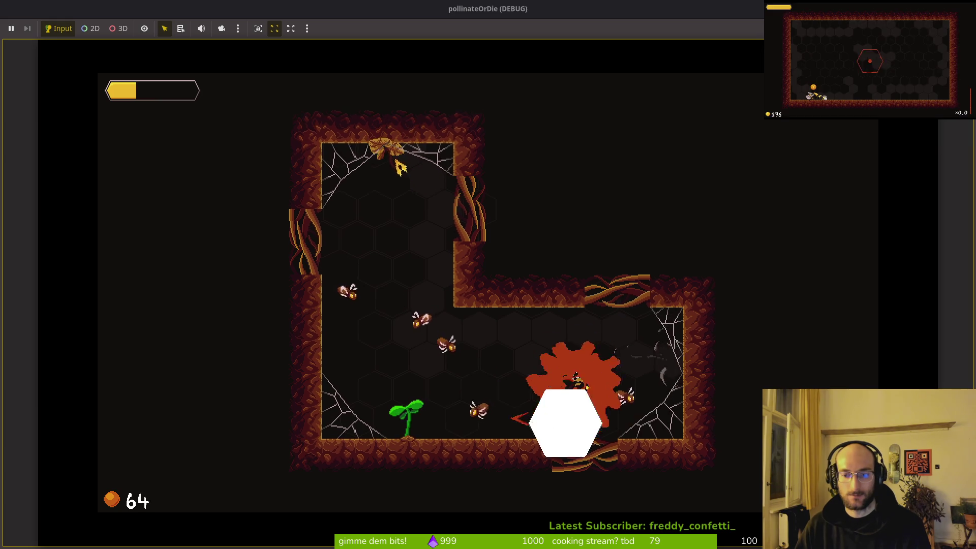
key("space")
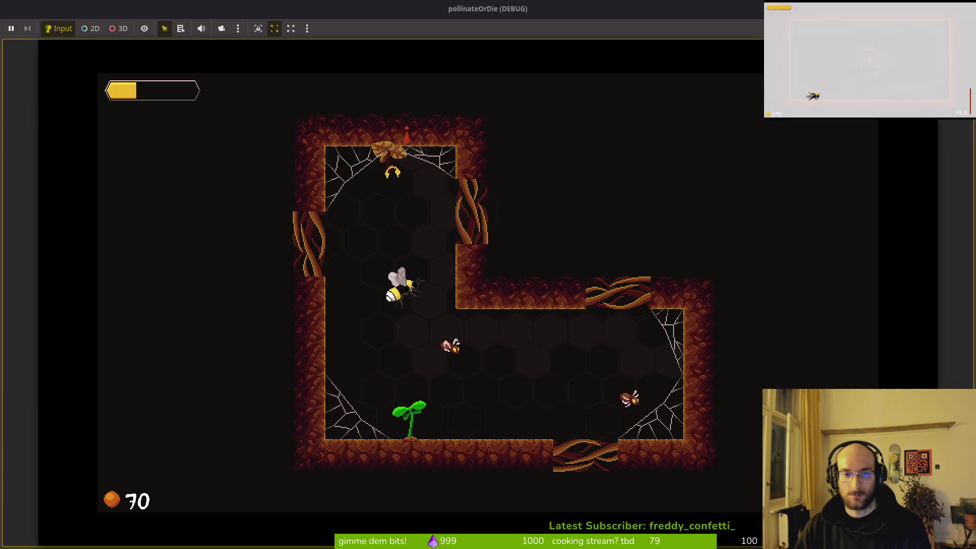
key("space")
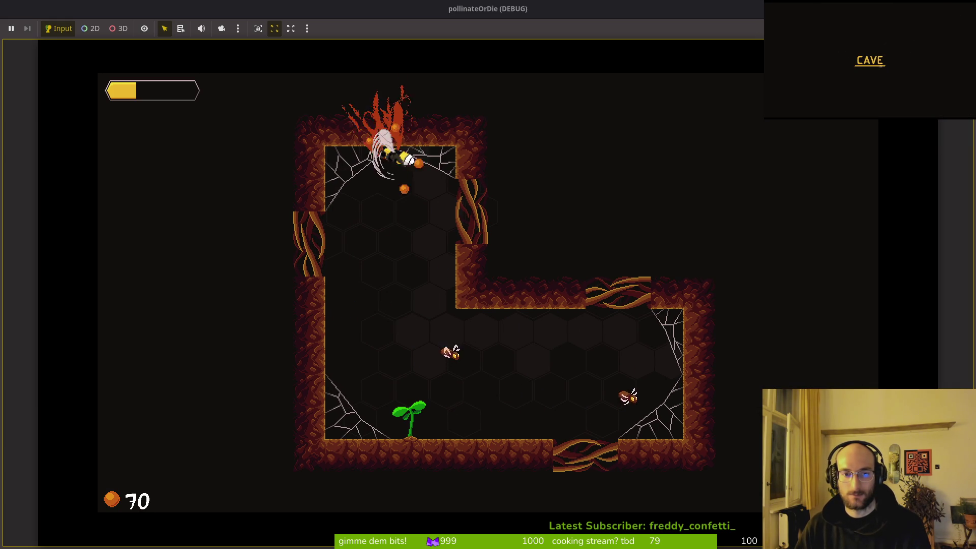
key("space")
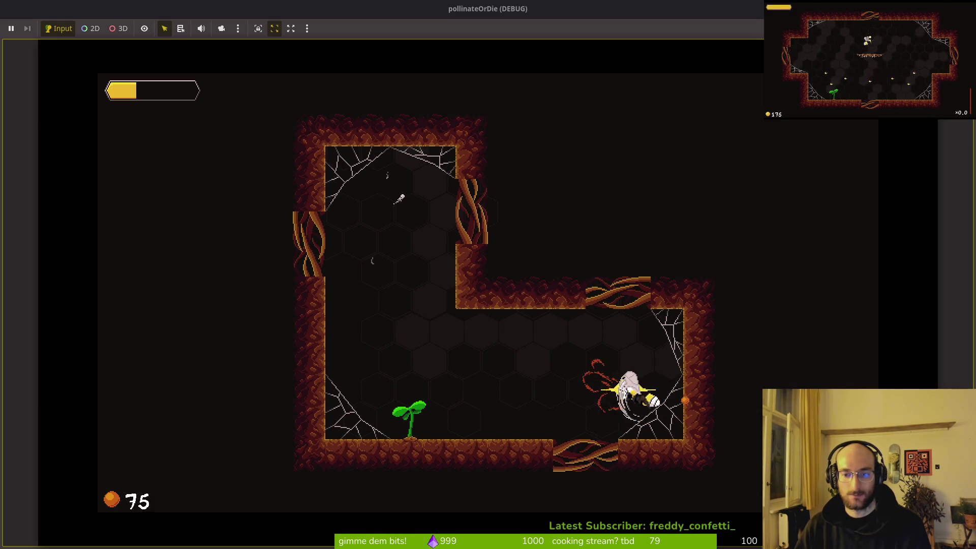
key("space")
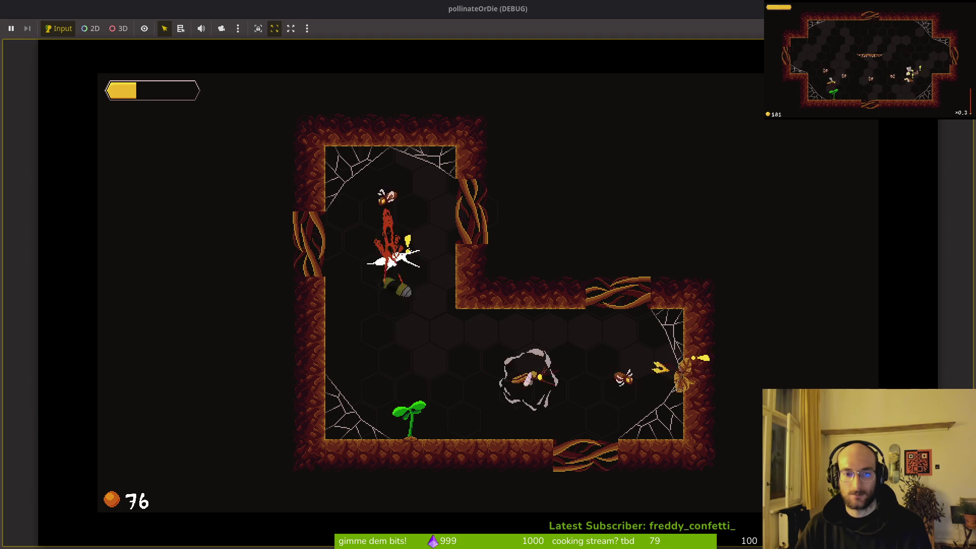
key("space")
- Kill the floor spider, pollinate the plant, and pick up the bandage upgrade
key("Right")
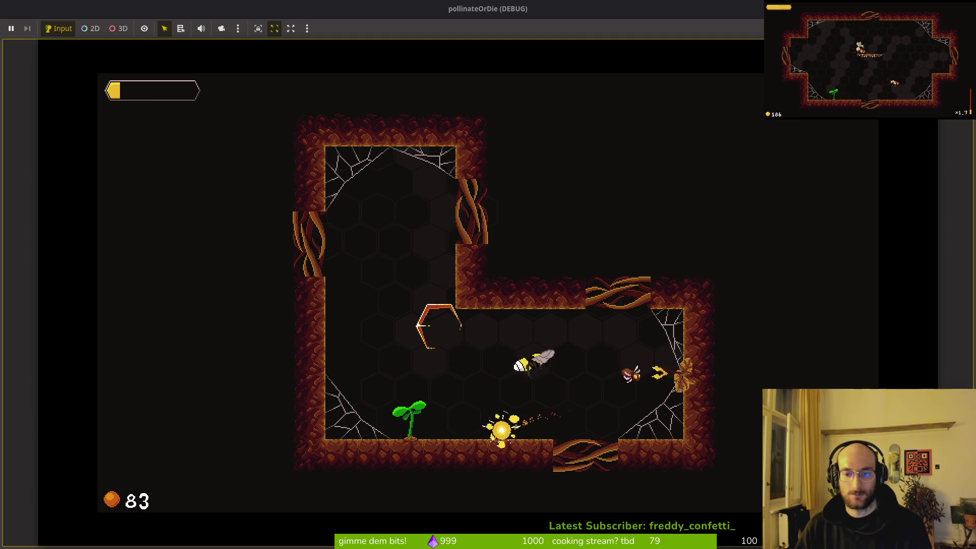
key("Right")
key("Left")
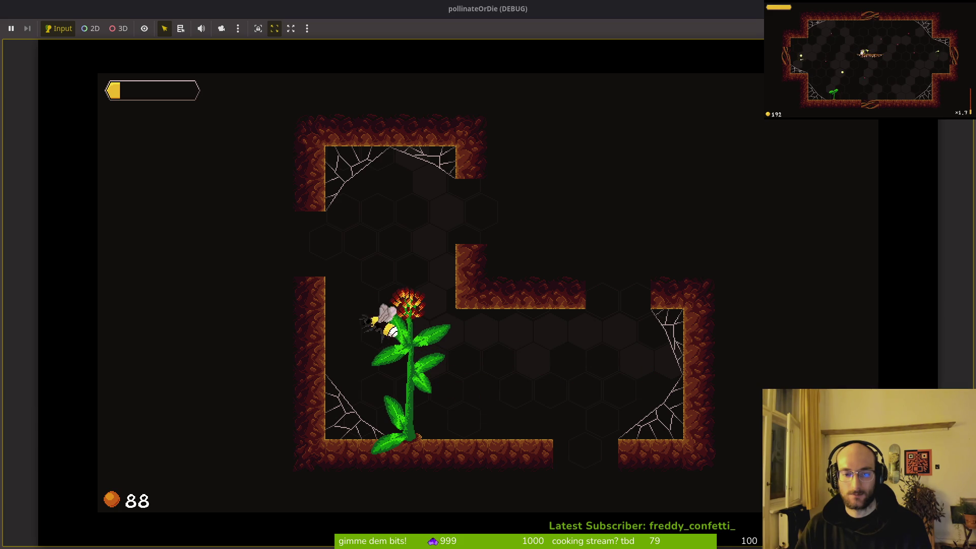
key("Up")
key("Down")
key("Left")
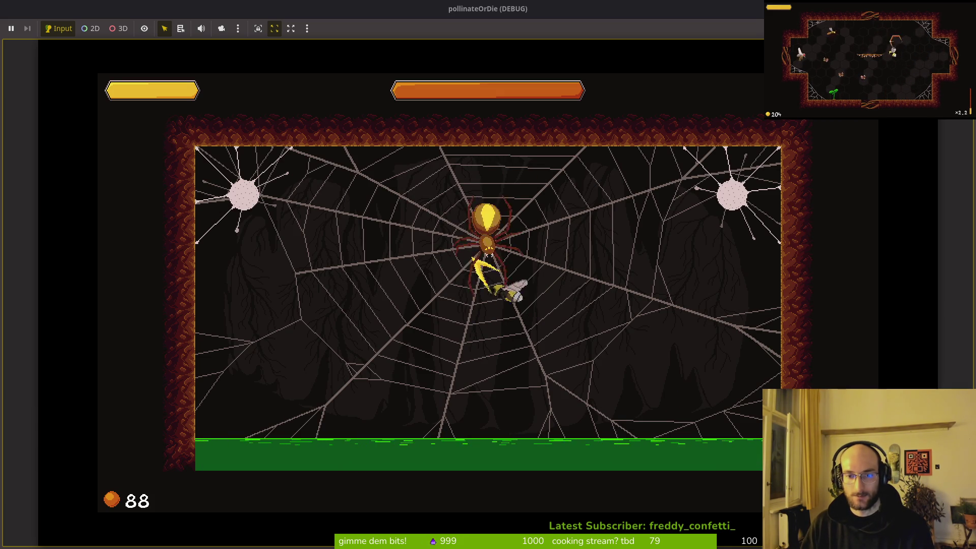
- Dodge the falling rocks on the web and attack the spider boss as it descends
key("Down")
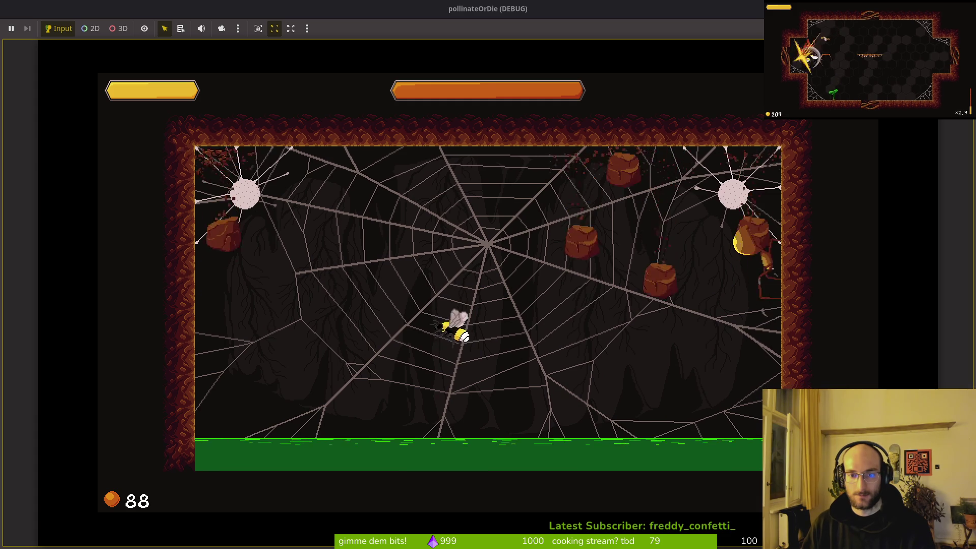
key("Right")
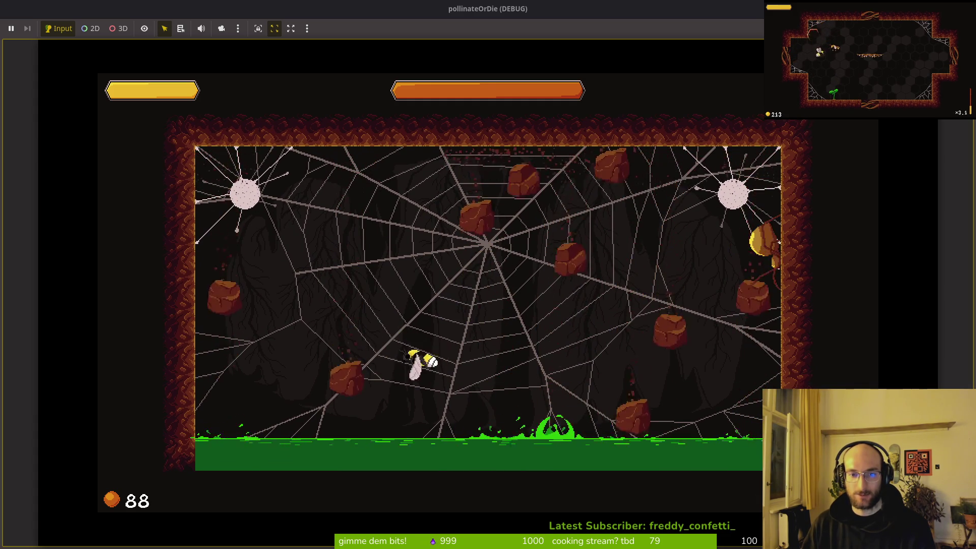
key("Left")
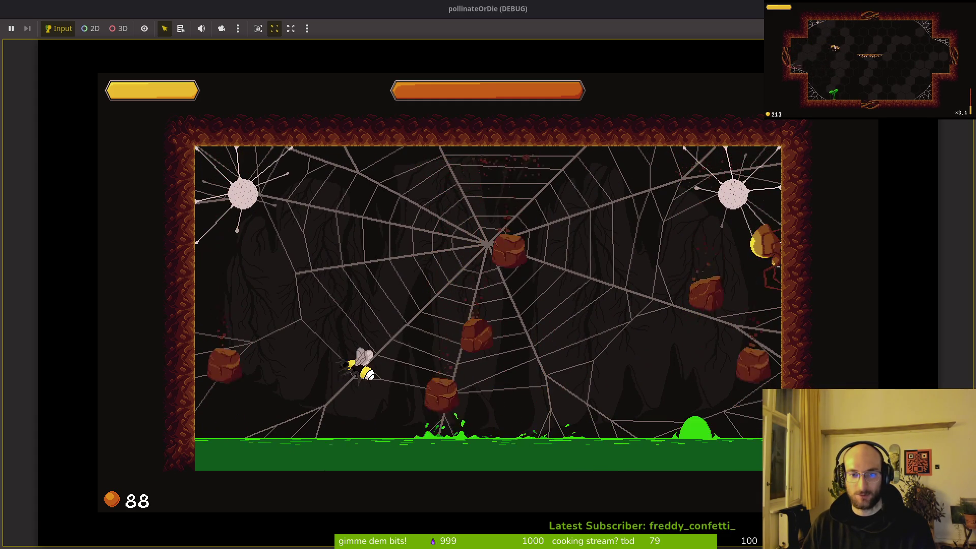
key("Right")
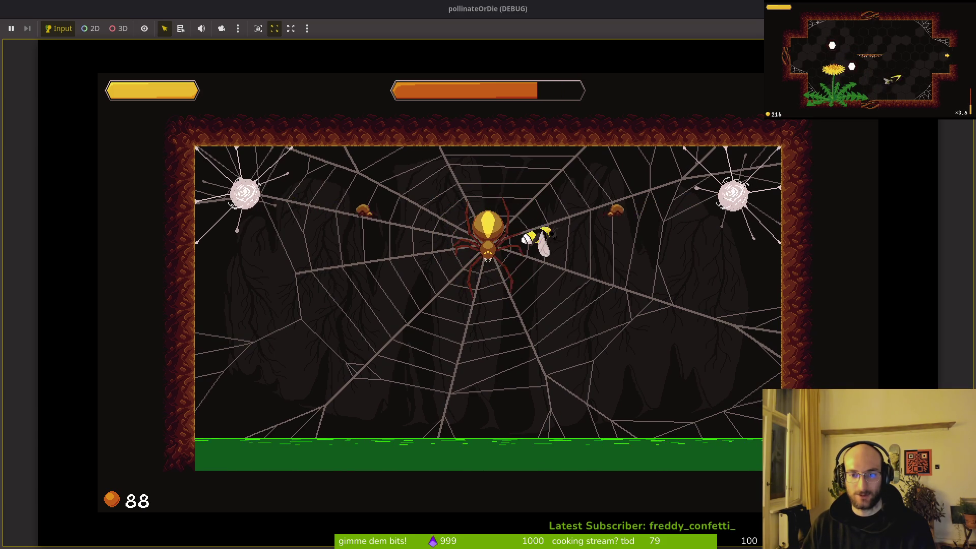
key("space")
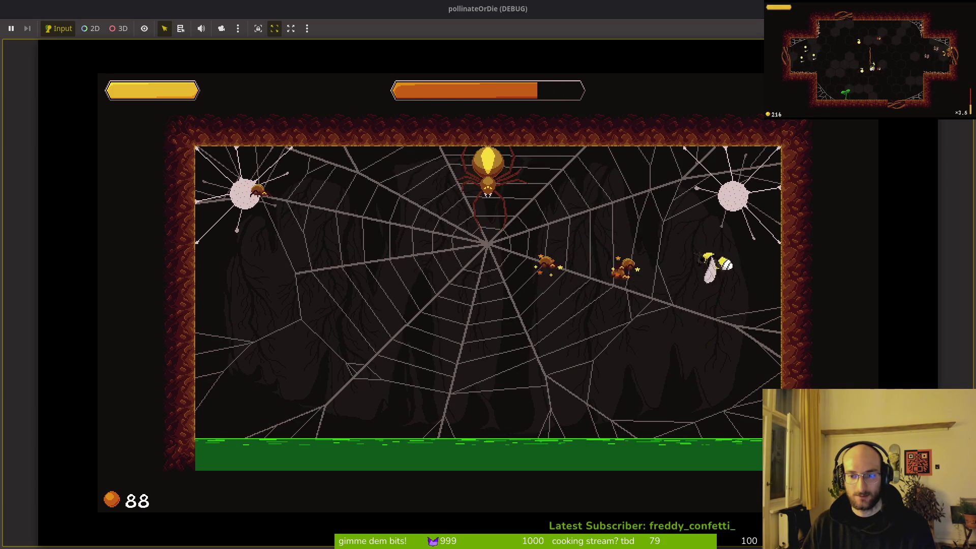
key("space")
key("s")
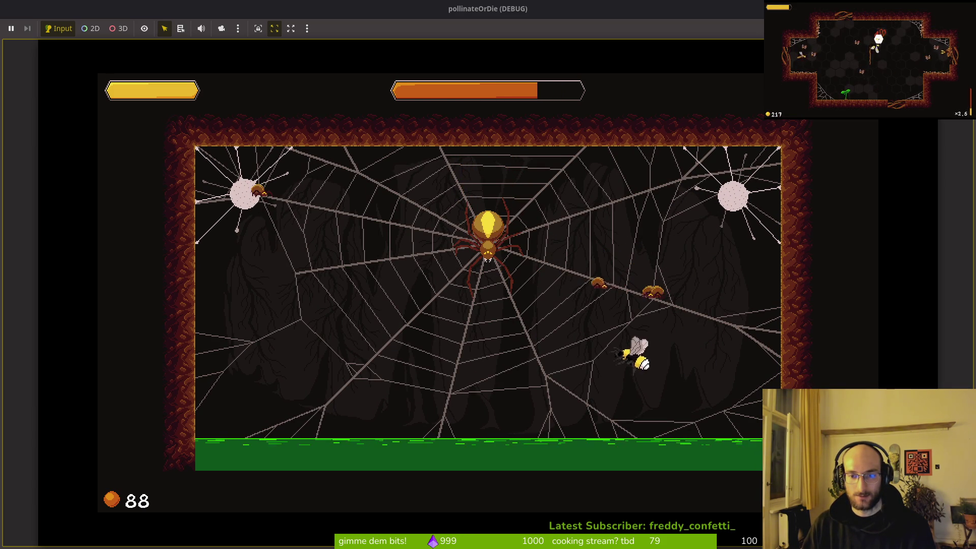
key("s")
key("a")
- Keep dodging rocks and slashing the spider boss until it is defeated and loading begins
key("s")
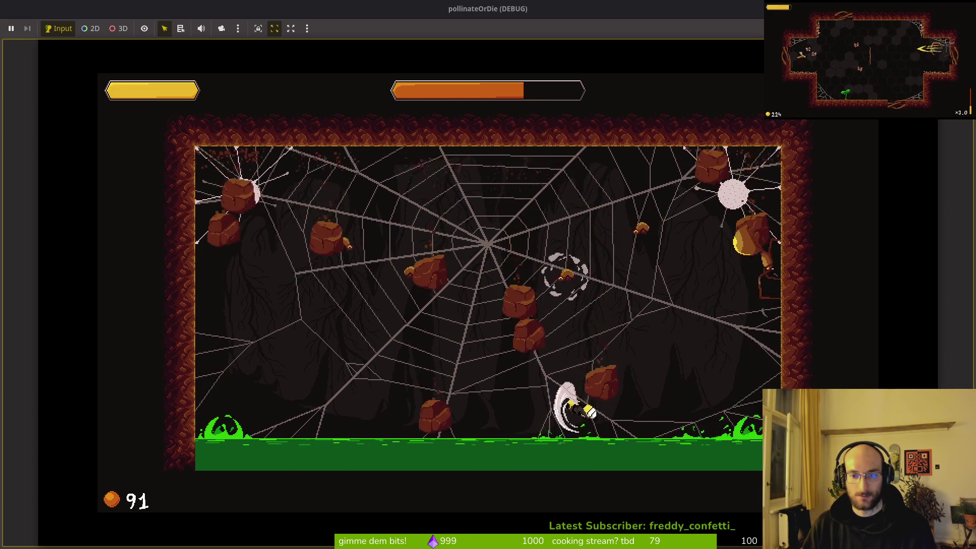
key("a")
key("s")
key("a")
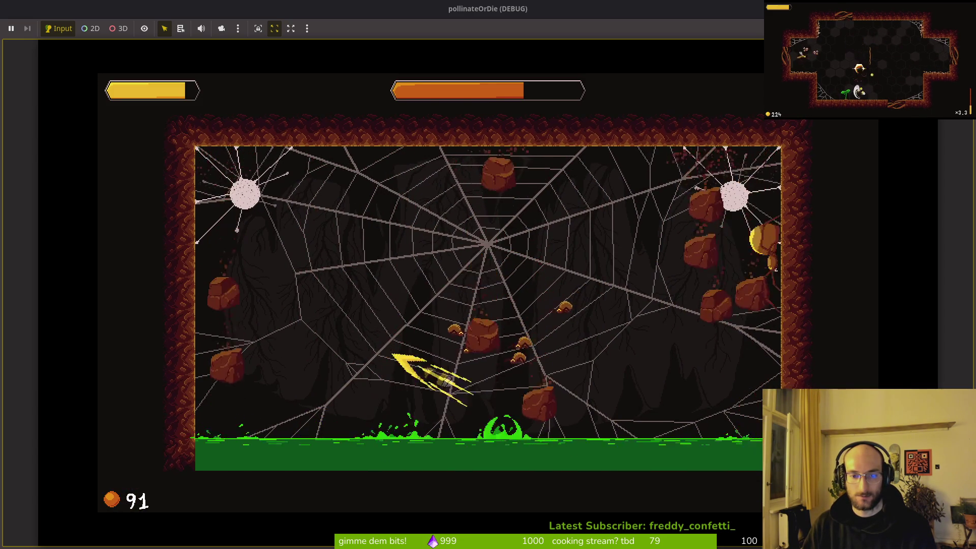
key("d")
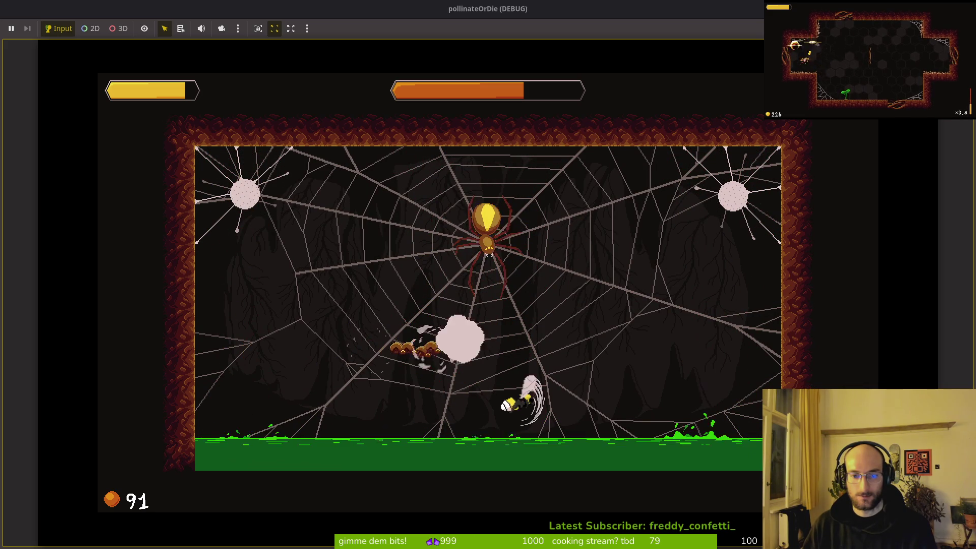
key("w")
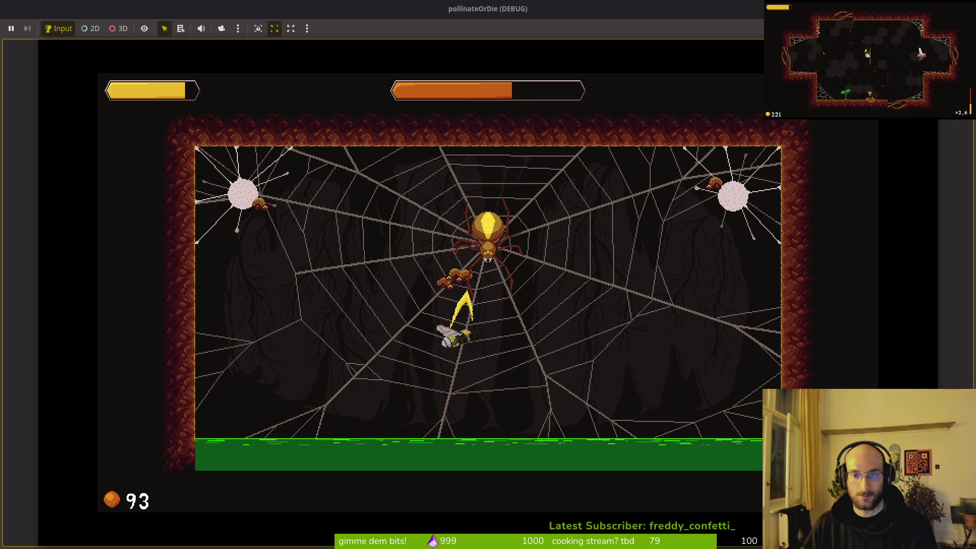
key("s")
key("a")
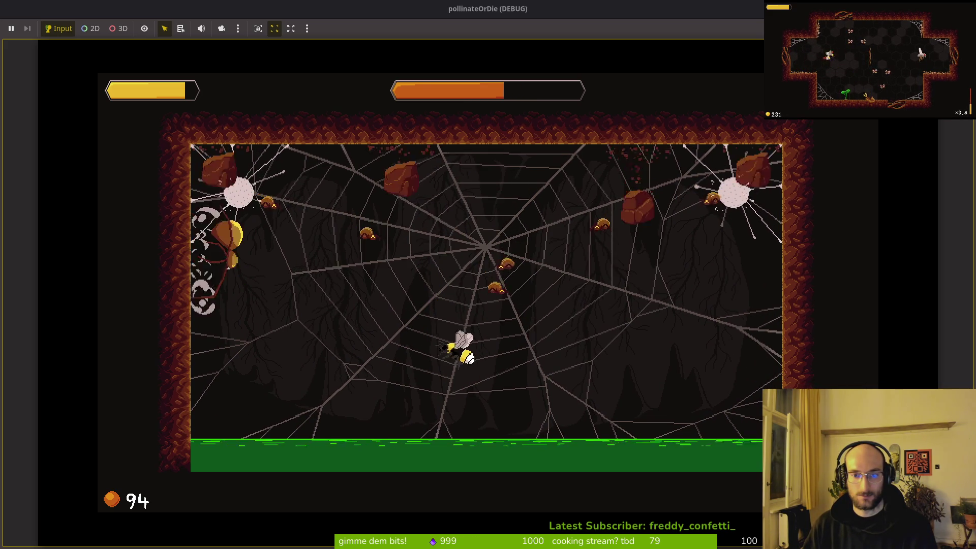
key("d")
key("w")
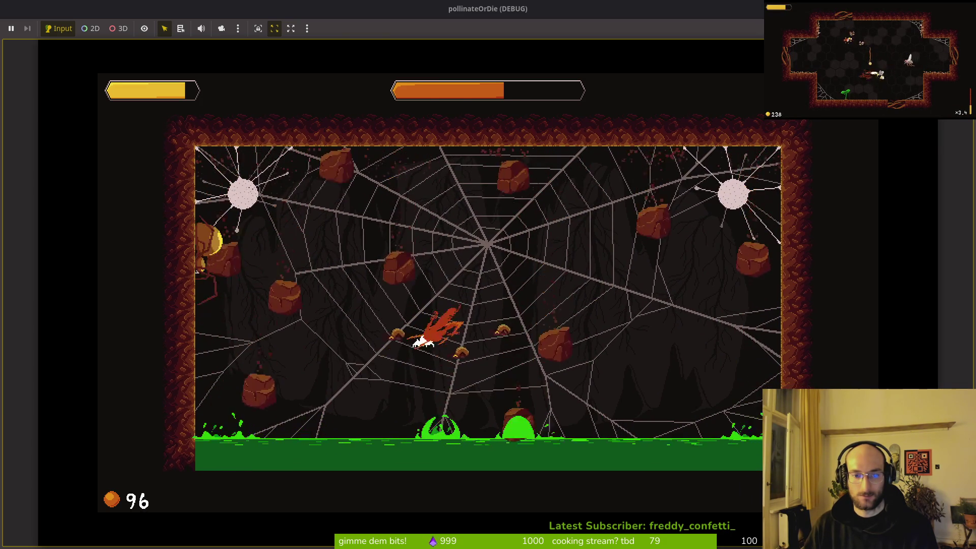
key("w")
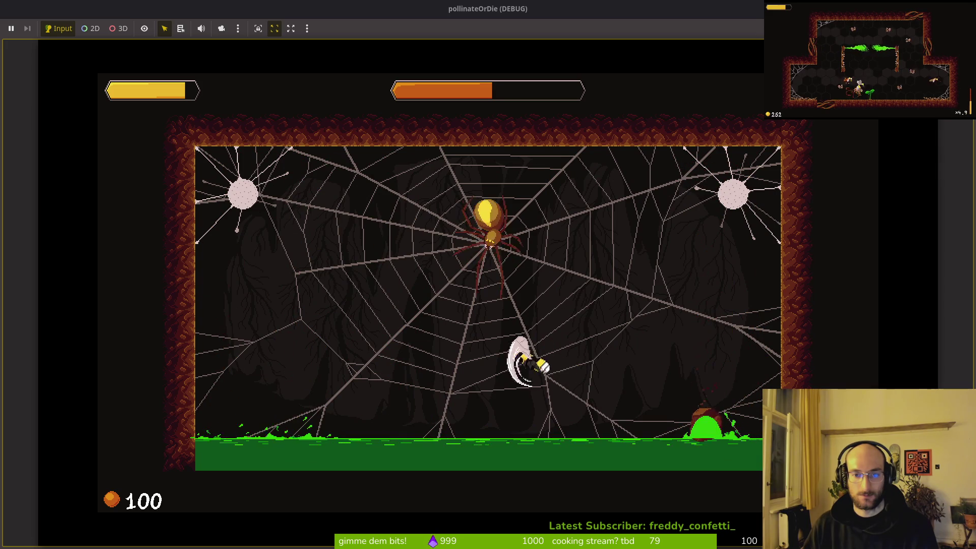
key("Left")
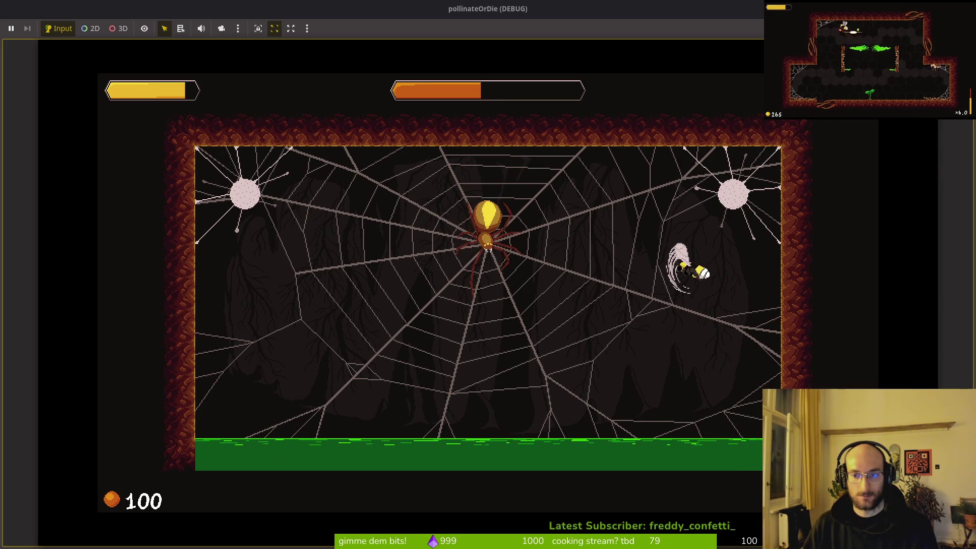
key("Left")
key("Down")
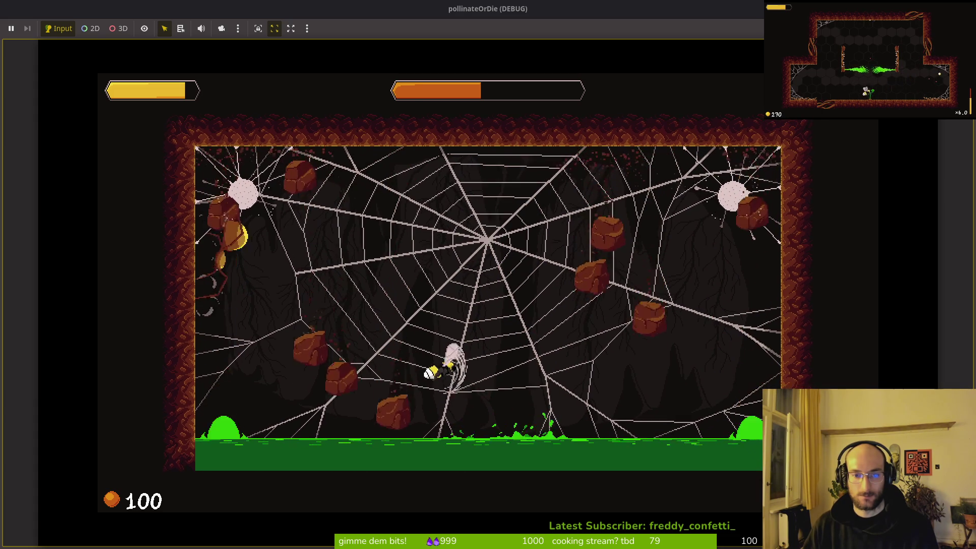
key("space")
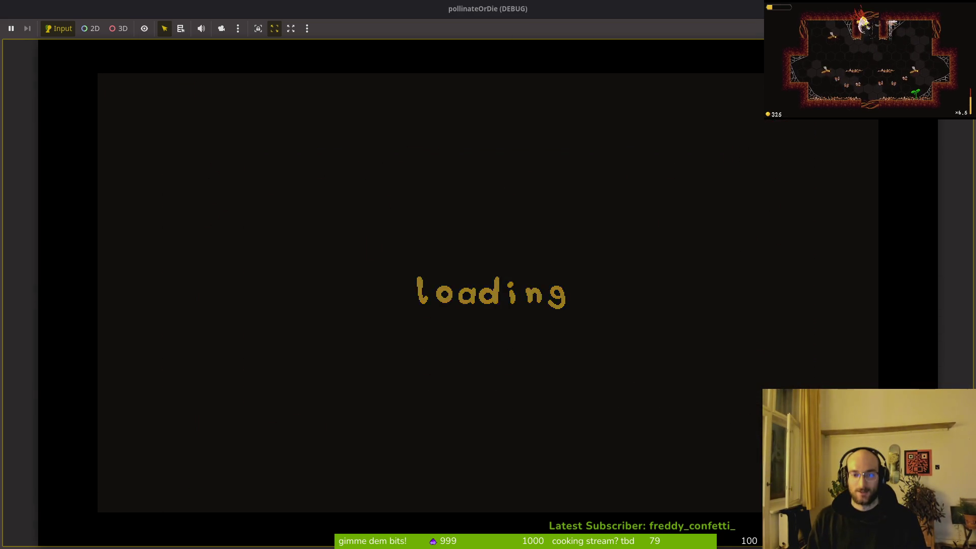
- Pause the game during loading, then resume play in the new cave level
key("Escape")
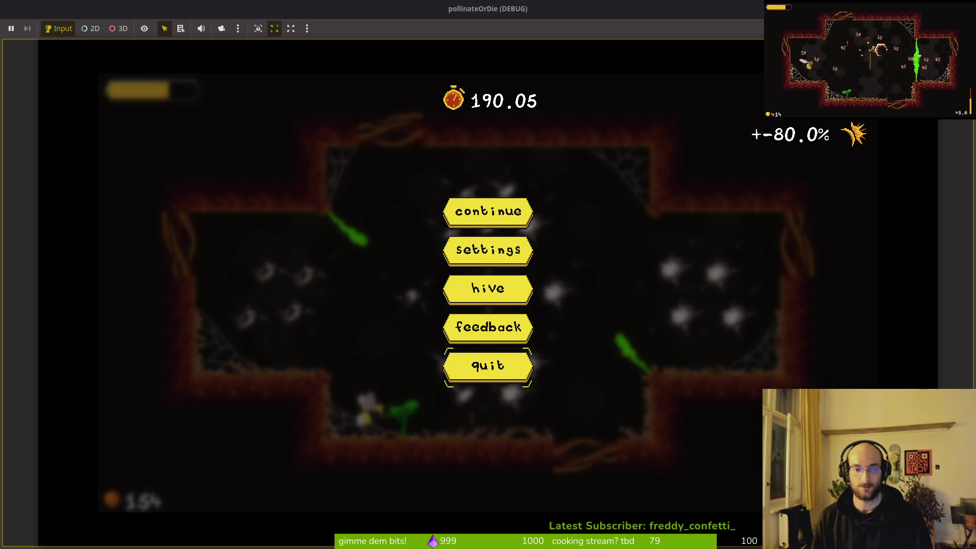
key("Escape")
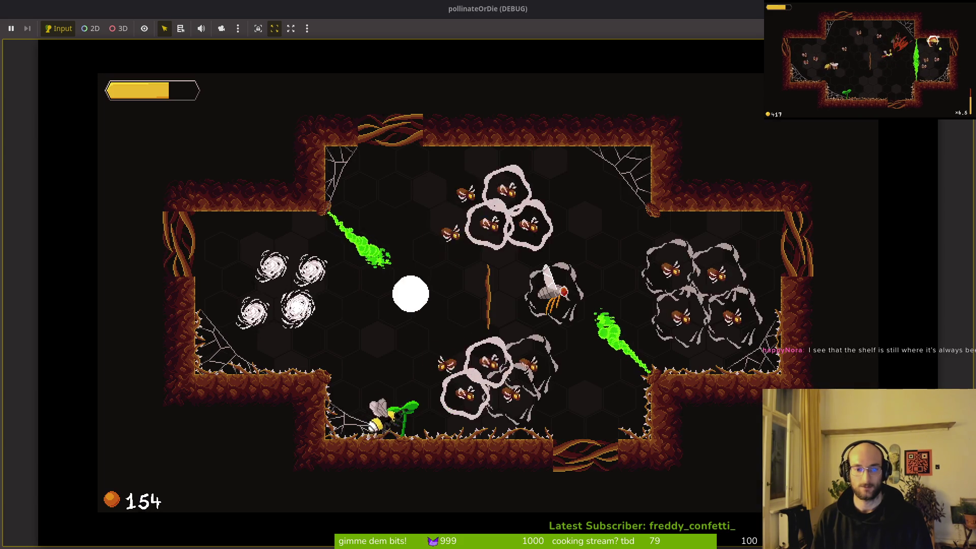
- Fly the bee around the cross-shaped cave, spin-attacking the flies
key("w")
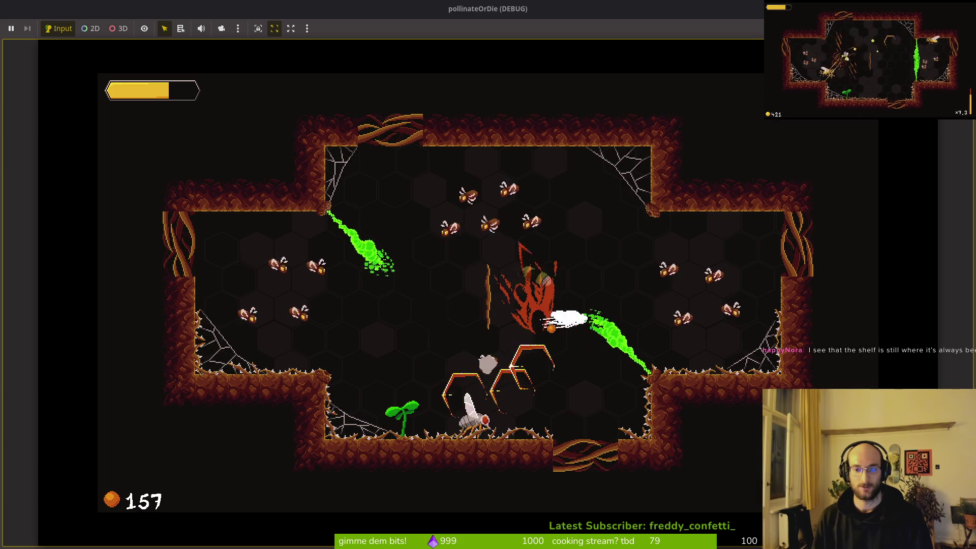
key("s")
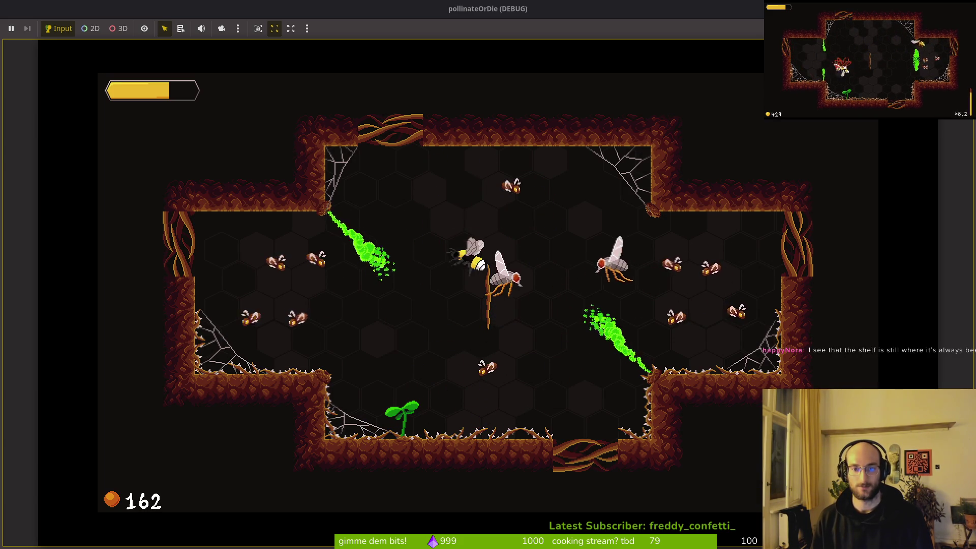
key("w")
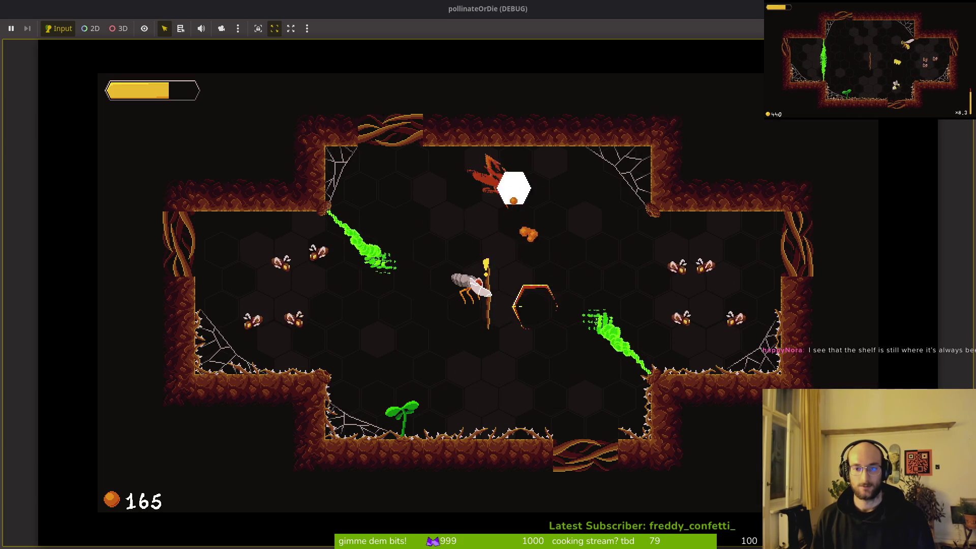
key("s")
key("d")
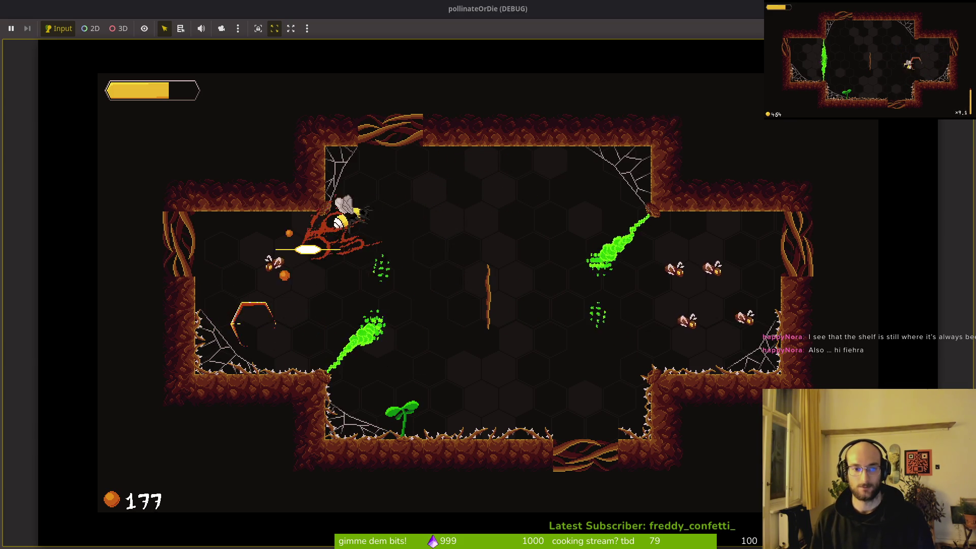
key("s")
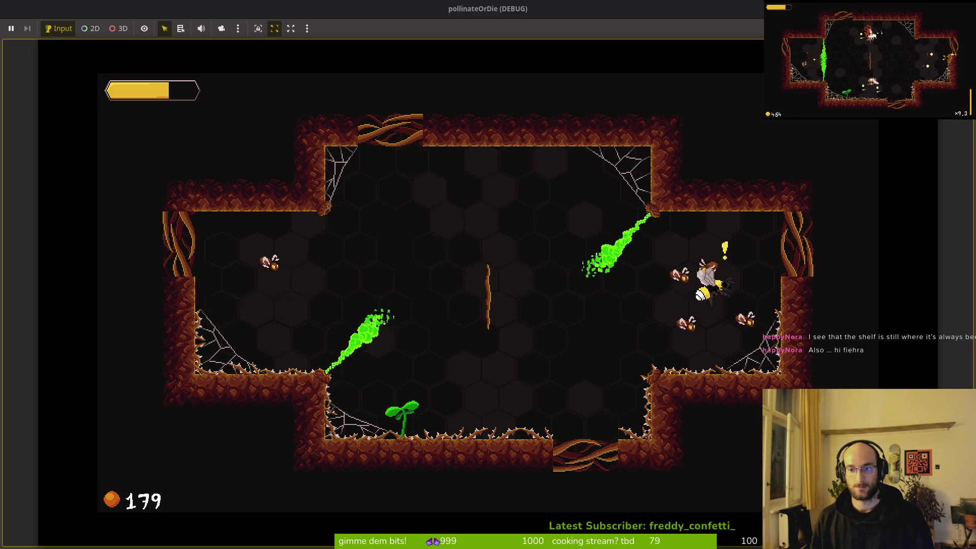
key("a")
key("a")
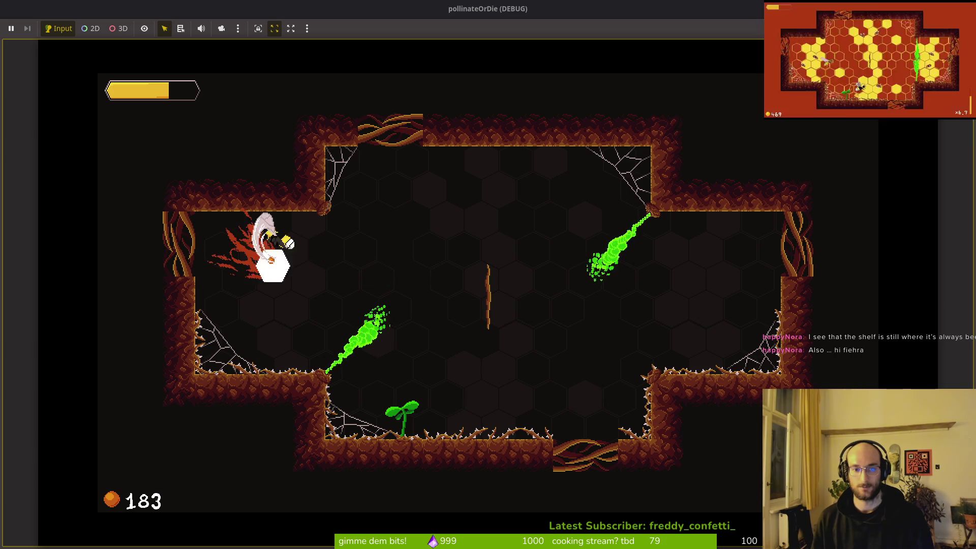
key("d")
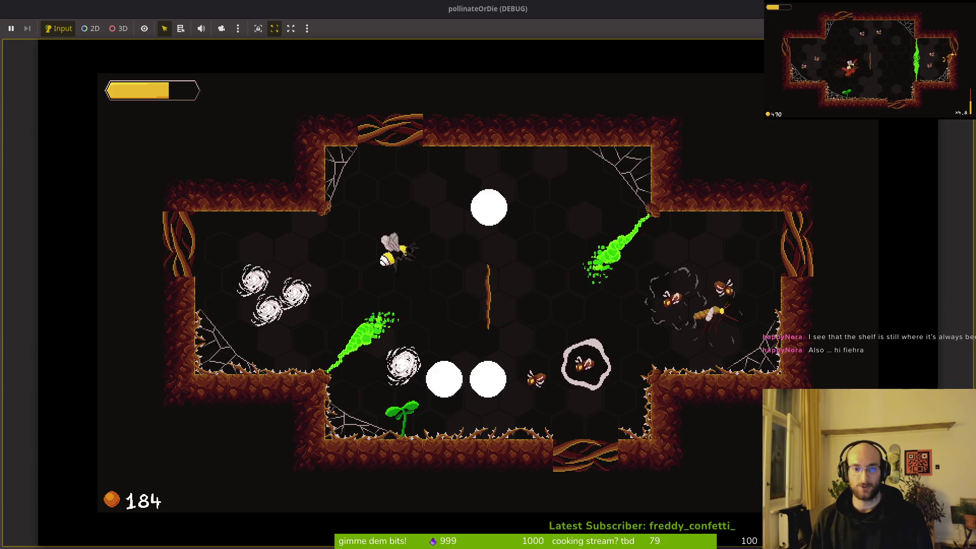
- Dash through the remaining wasps and red enemy, then return to the arena centre
key("s")
key("a")
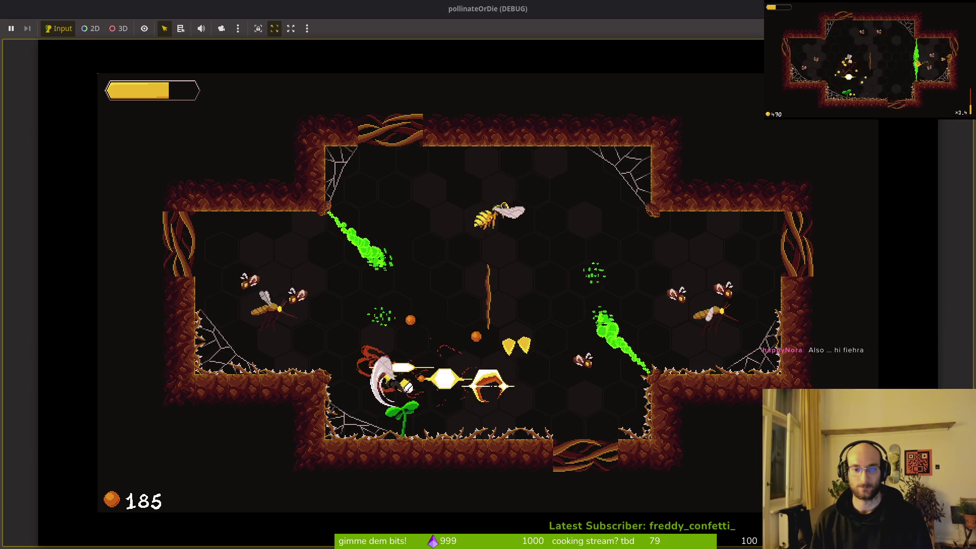
key("d")
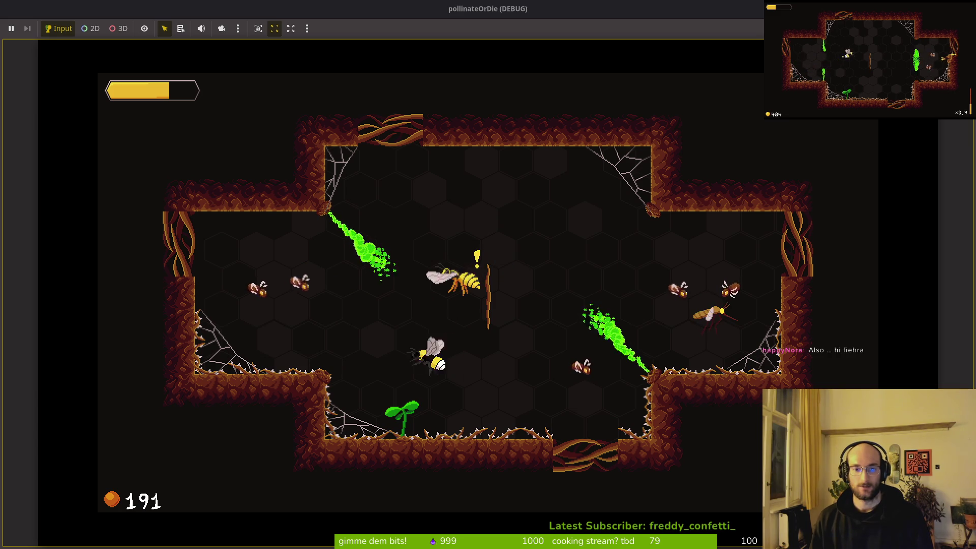
key("d")
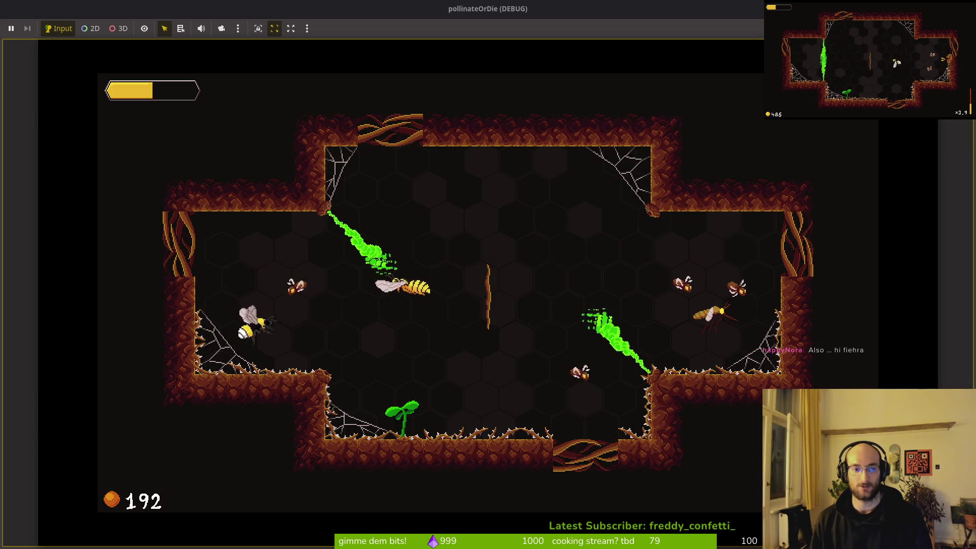
key("space")
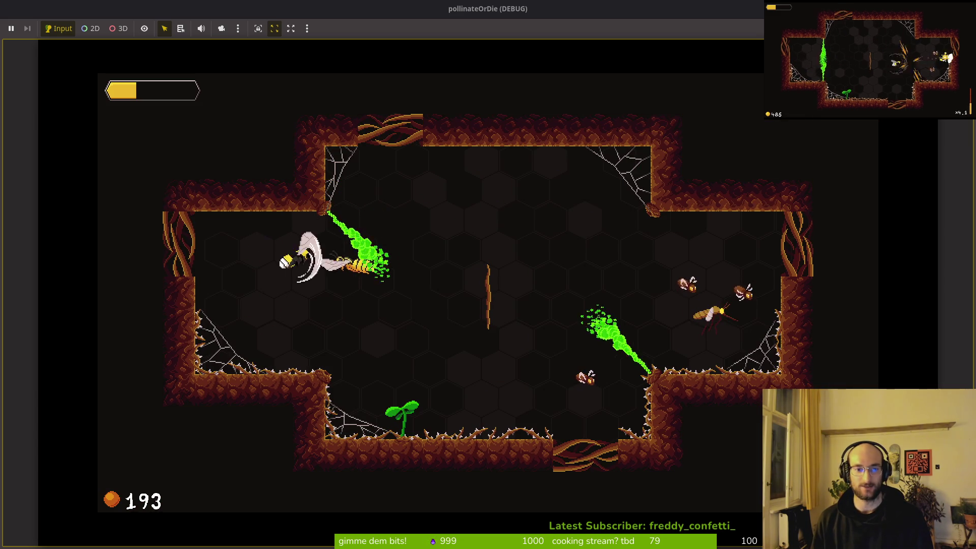
key("d")
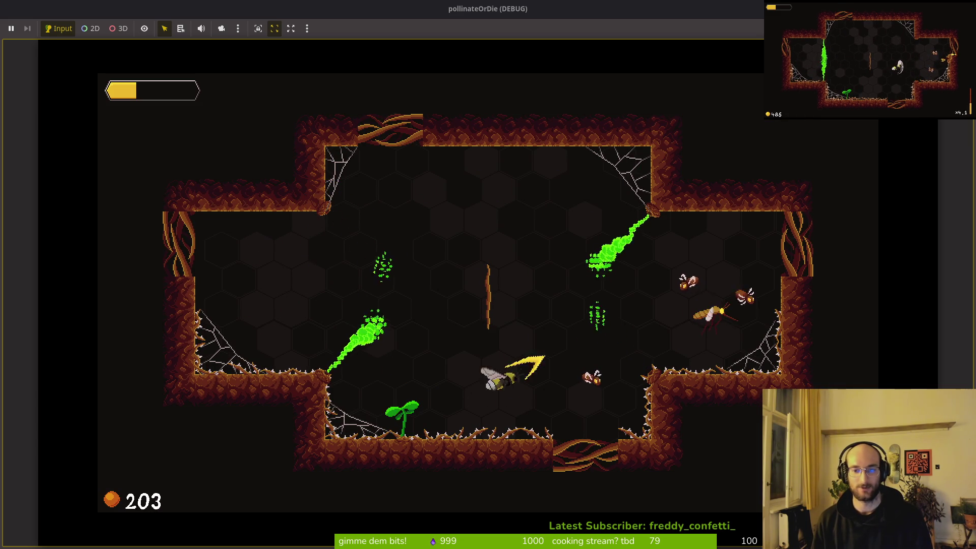
key("a")
key("a")
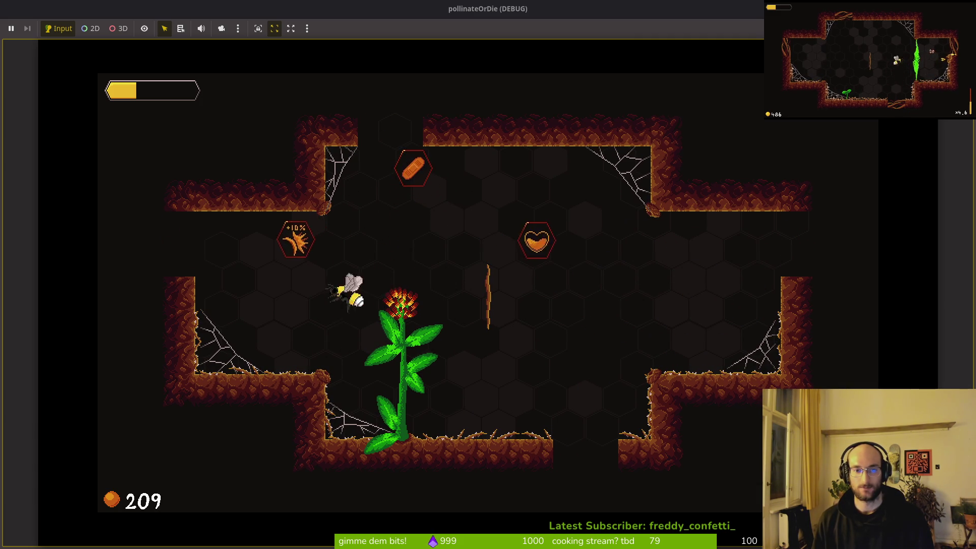
- Collect the heart upgrade to refill health, then leave the game for the code editor
key("d")
key("w")
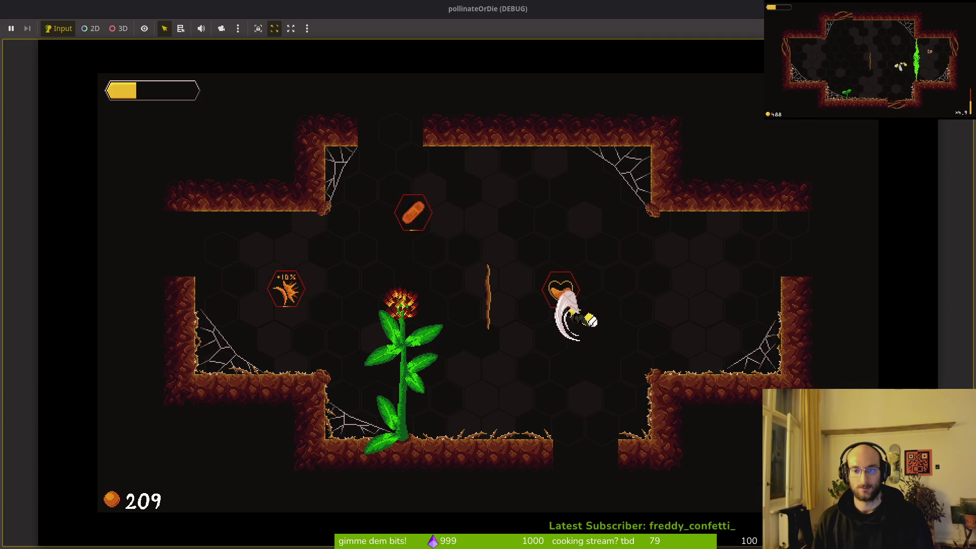
key("a")
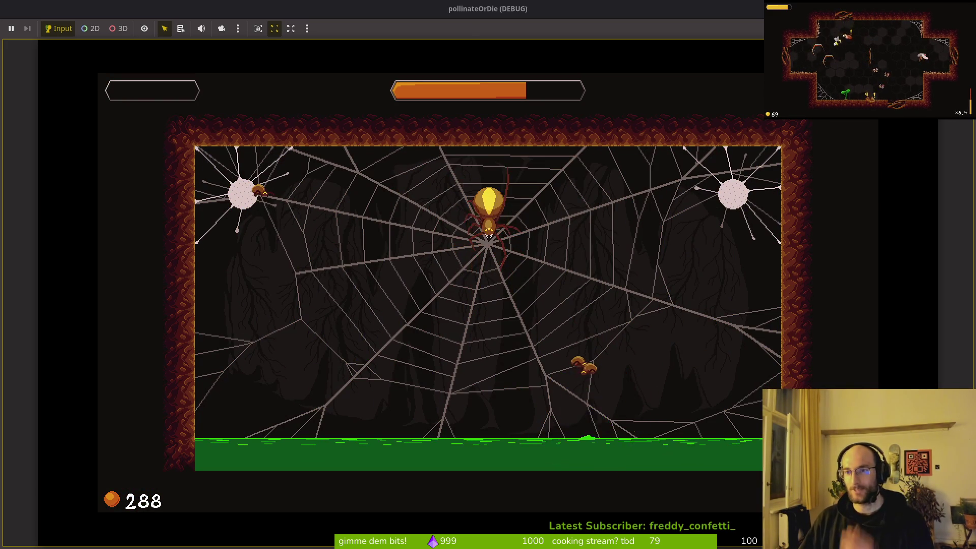
key("alt+Tab")
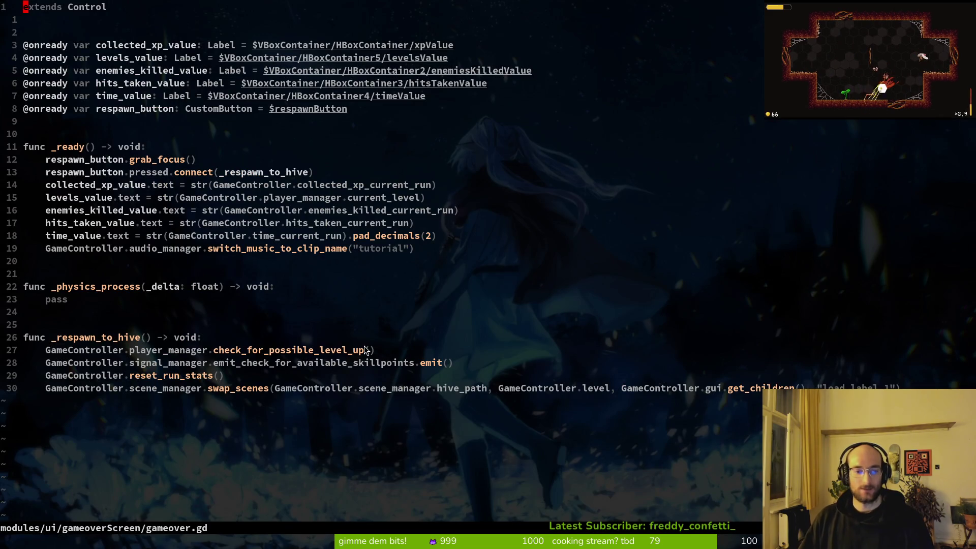
- Open the tutorial_6 scene via Quick Open and show it in the 2D view
key("alt+Tab")
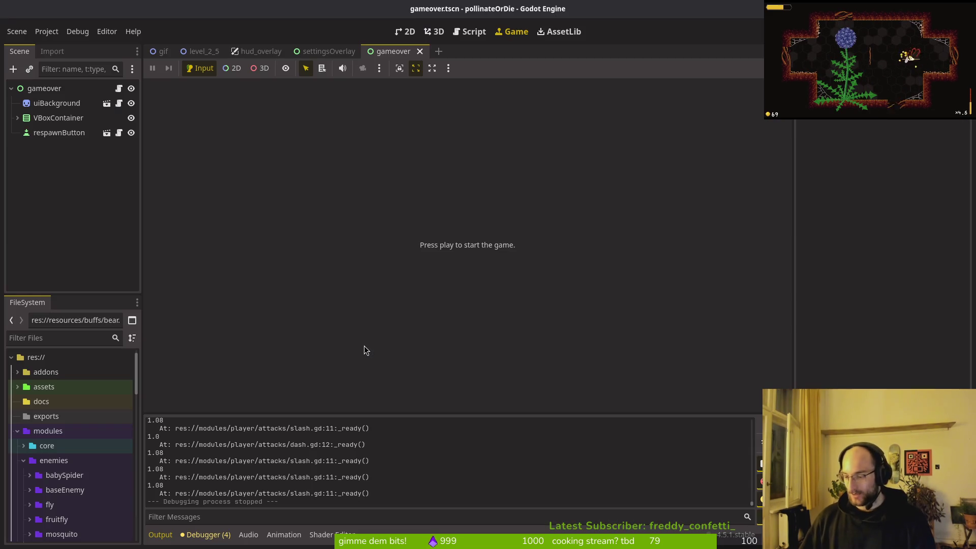
key("ctrl+shift+o")
type("leve")
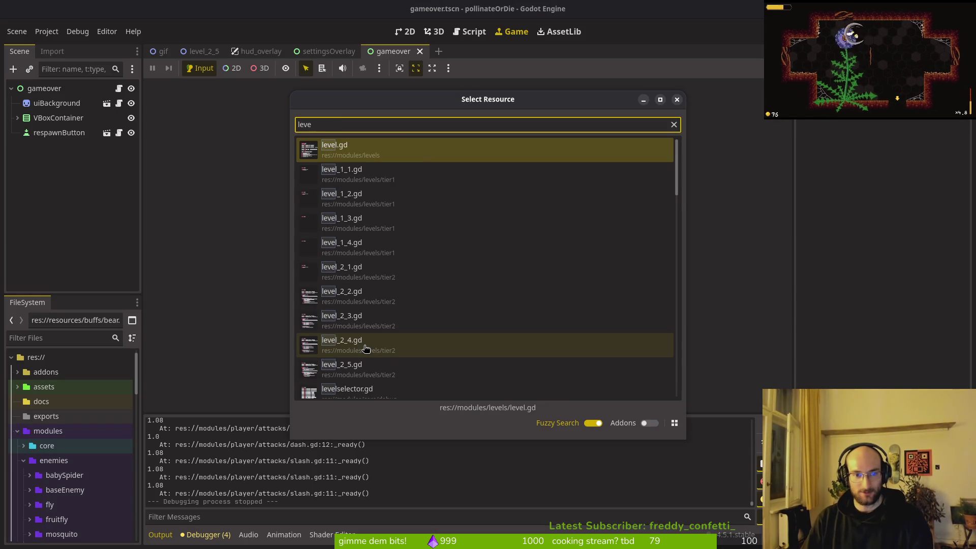
type("_6")
key("Return")
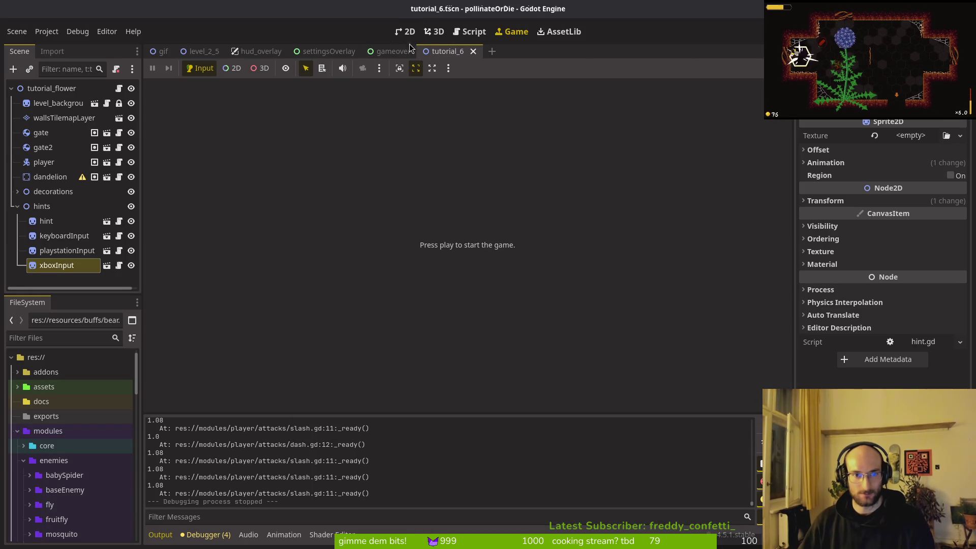
left_click(405, 32)
scroll(509, 285, "up", 5)
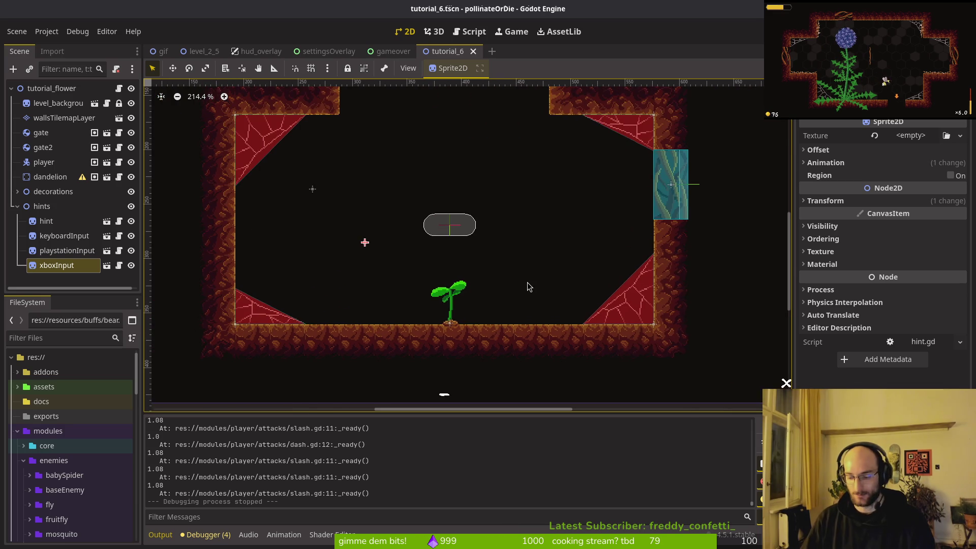
- Open the level_2_3 and level_2_4 scenes via Quick Open
key("ctrl+shift+o")
type("lev1")
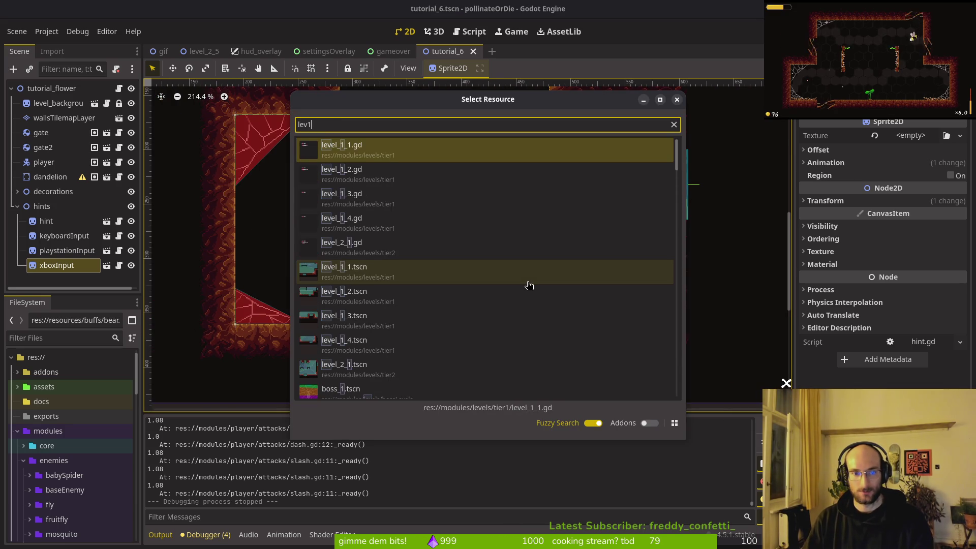
key("BackSpace")
type("23")
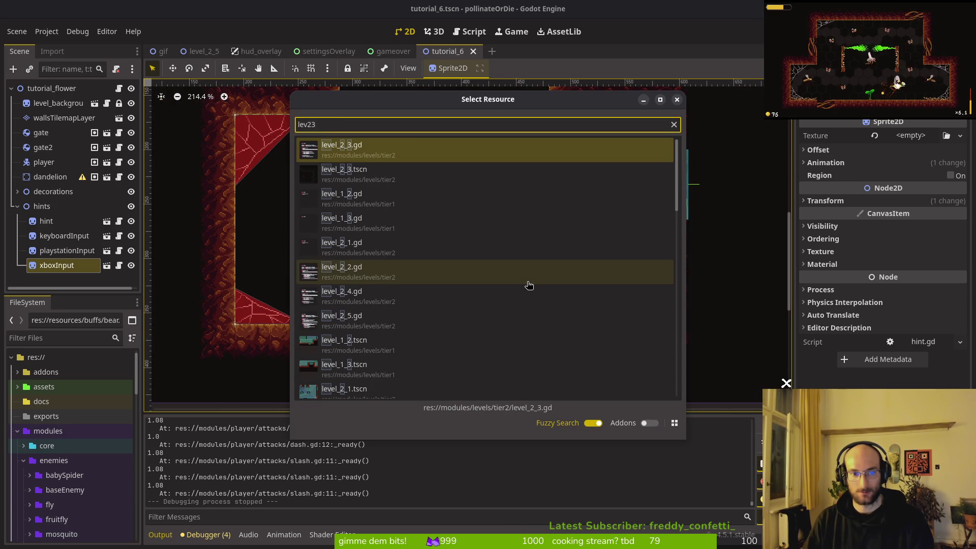
type("tscn")
key("Return")
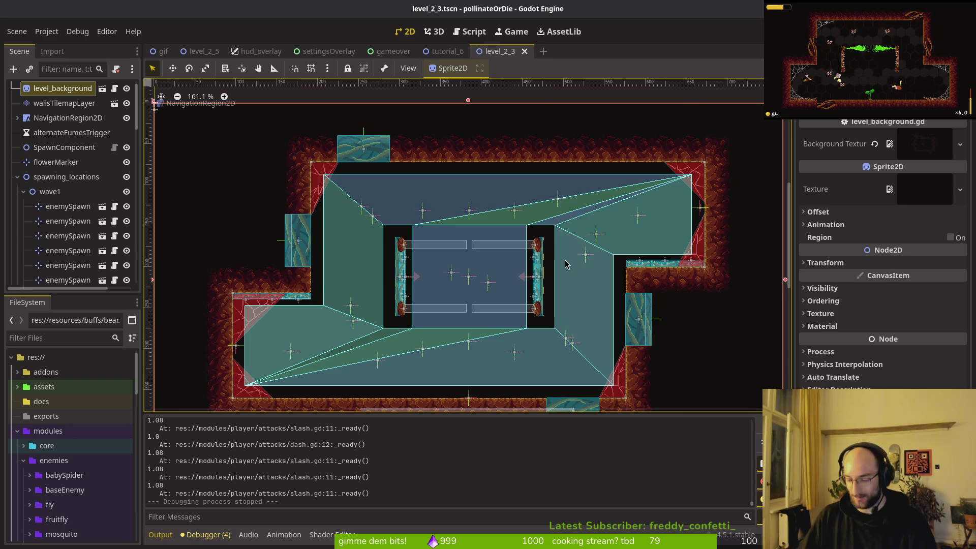
key("ctrl+shift+o")
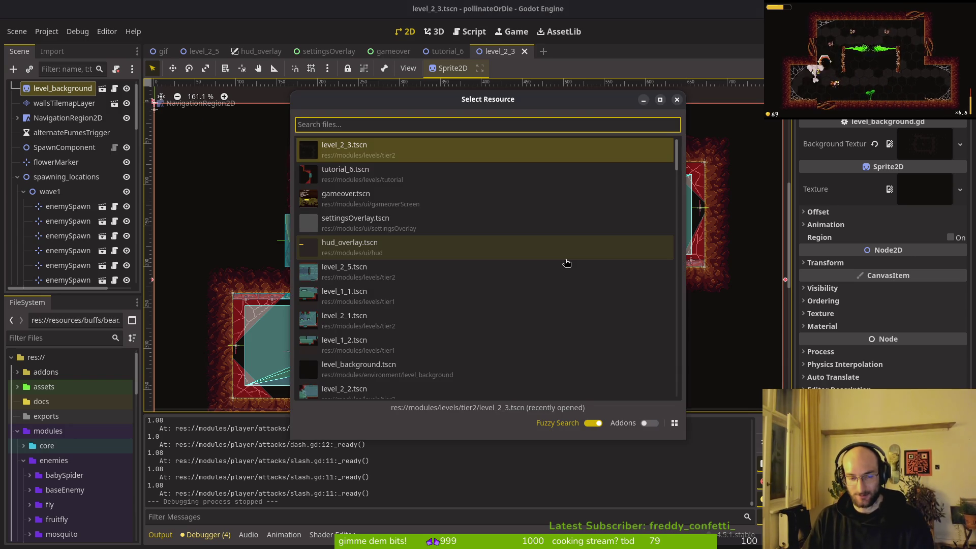
type("245s")
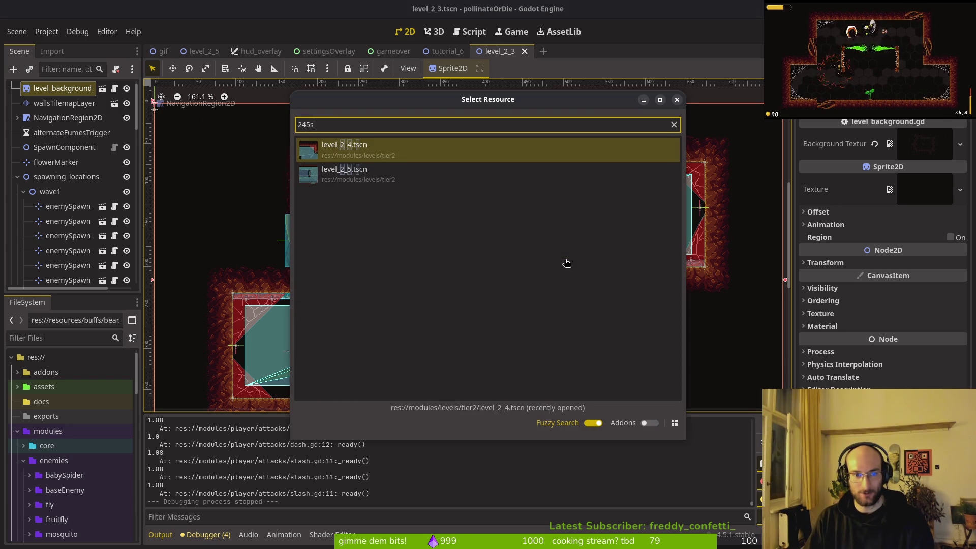
key("Return")
scroll(297, 310, "up", 7)
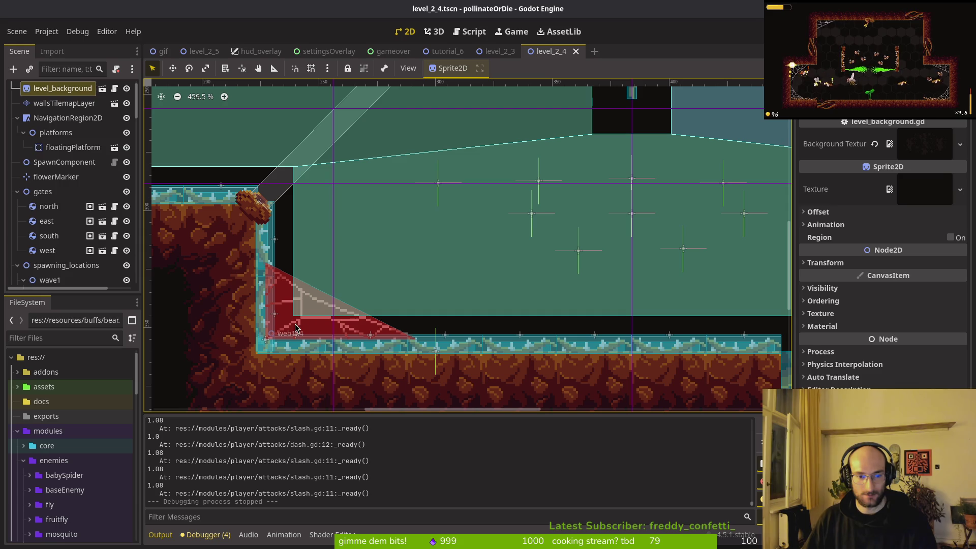
- Nudge web1x4 down and left into its cave corner
left_click(296, 330)
scroll(327, 333, "up", 4)
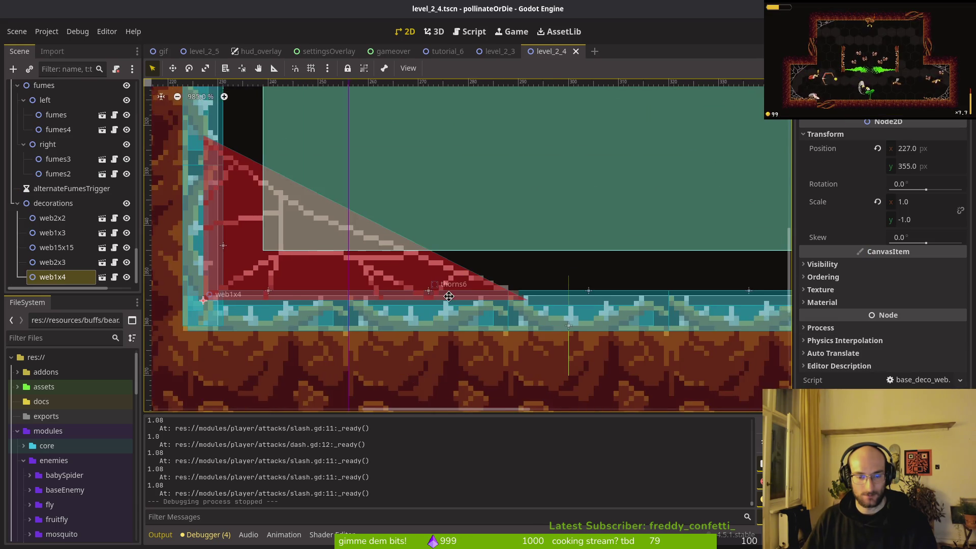
key("Down")
key("Down")
key("Down")
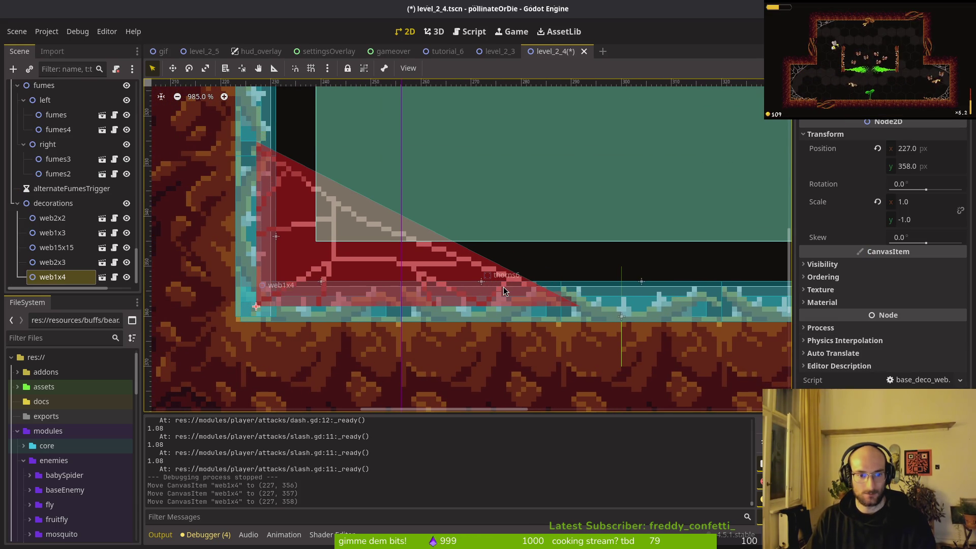
key("Left")
key("Left")
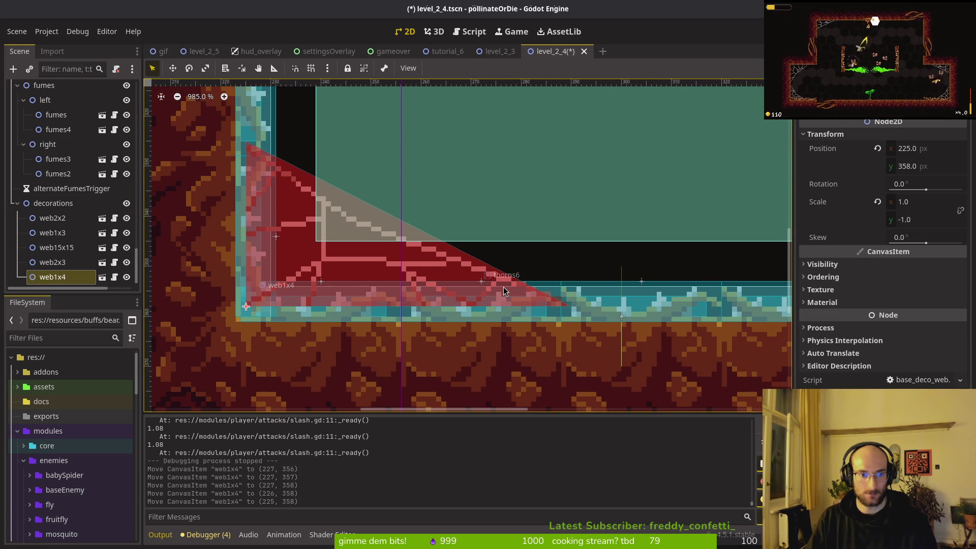
scroll(506, 287, "down", 3)
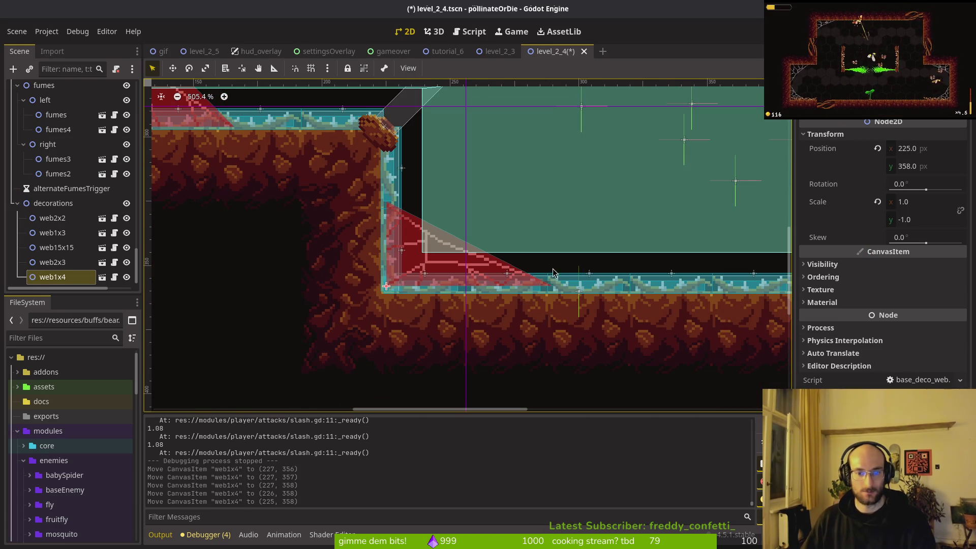
left_click(553, 264)
- Nudge web2x3 a few pixels left against the cave wall
scroll(507, 247, "down", 1)
scroll(488, 242, "left", 5)
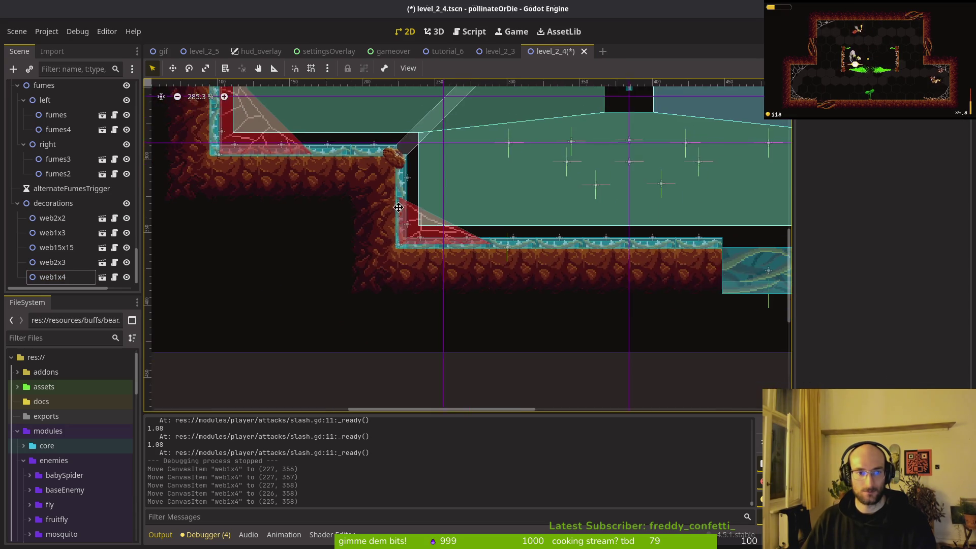
scroll(460, 234, "up", 2)
left_click(373, 208)
key("Left")
key("Left")
key("Left")
key("Left")
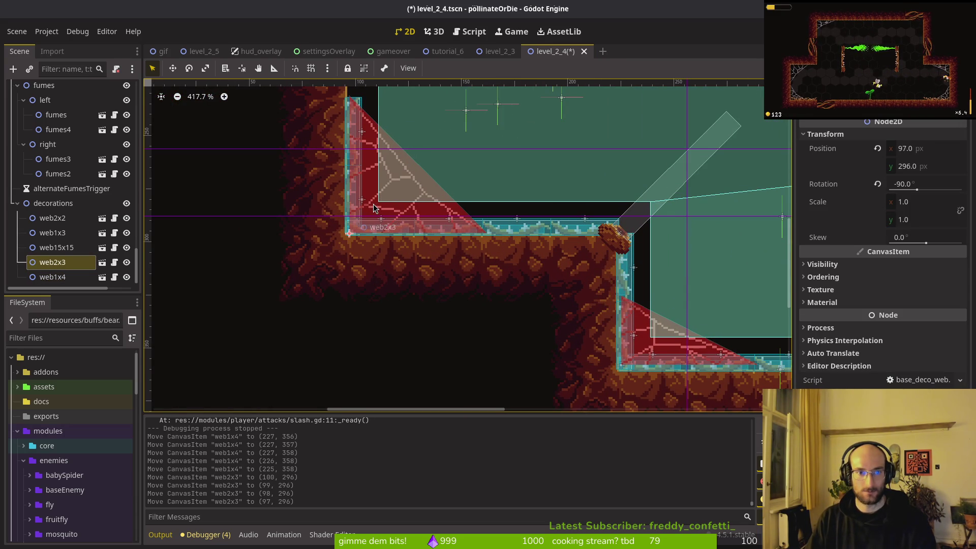
left_click(636, 118)
- Nudge web15x15 down and right to 671,295 and save level_2_4
scroll(417, 208, "down", 6)
scroll(735, 181, "up", 6)
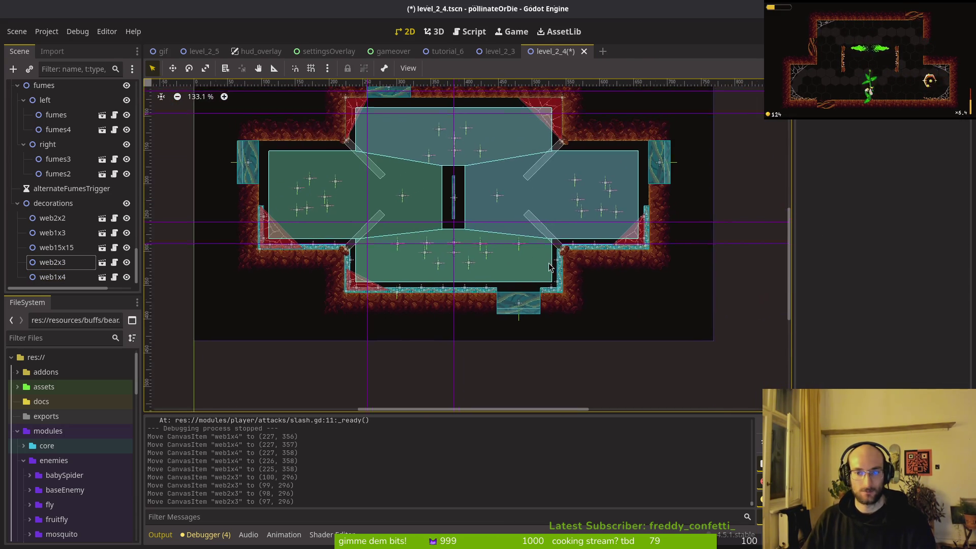
left_click(639, 244)
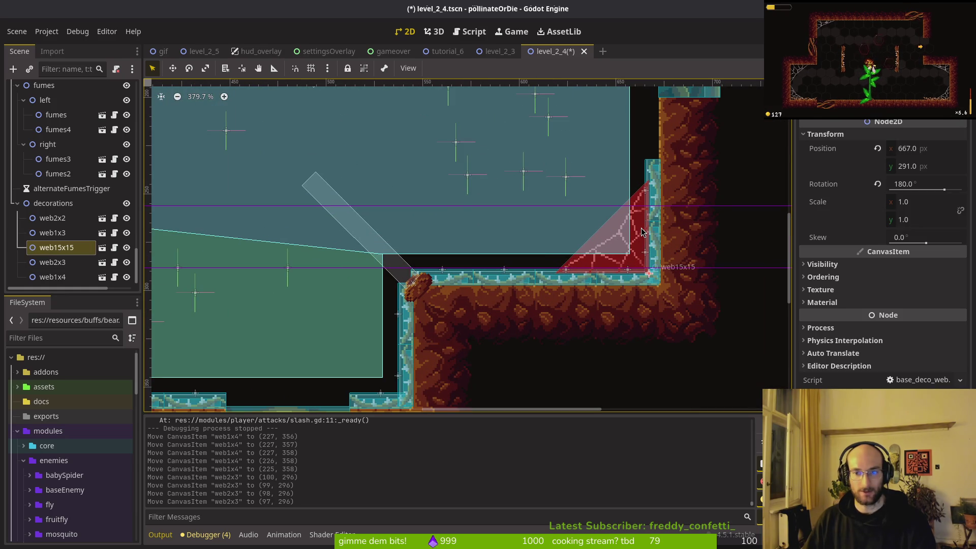
key("Down")
key("Down")
key("Right")
key("Right")
key("Down")
key("Down")
key("Right")
key("Right")
scroll(638, 230, "down", 10)
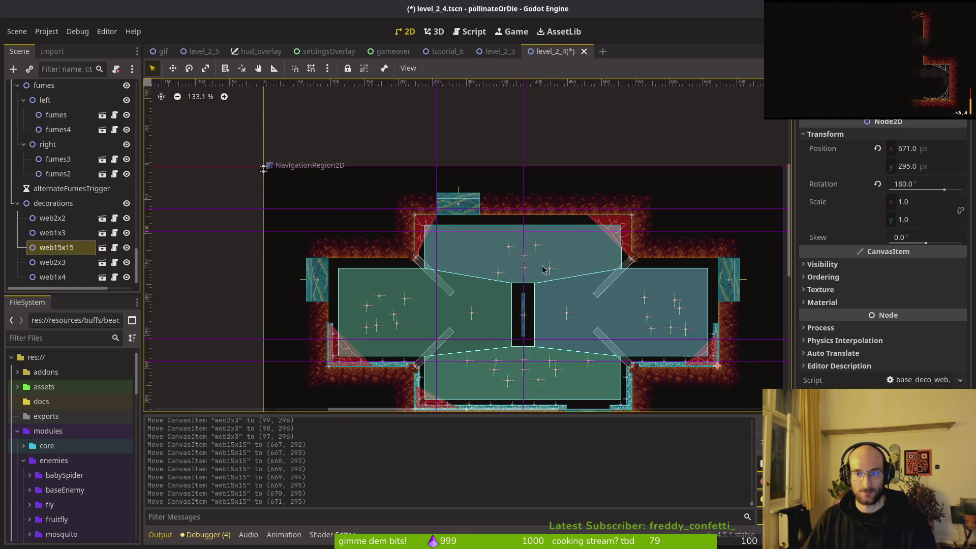
left_click(418, 248)
key("ctrl+s")
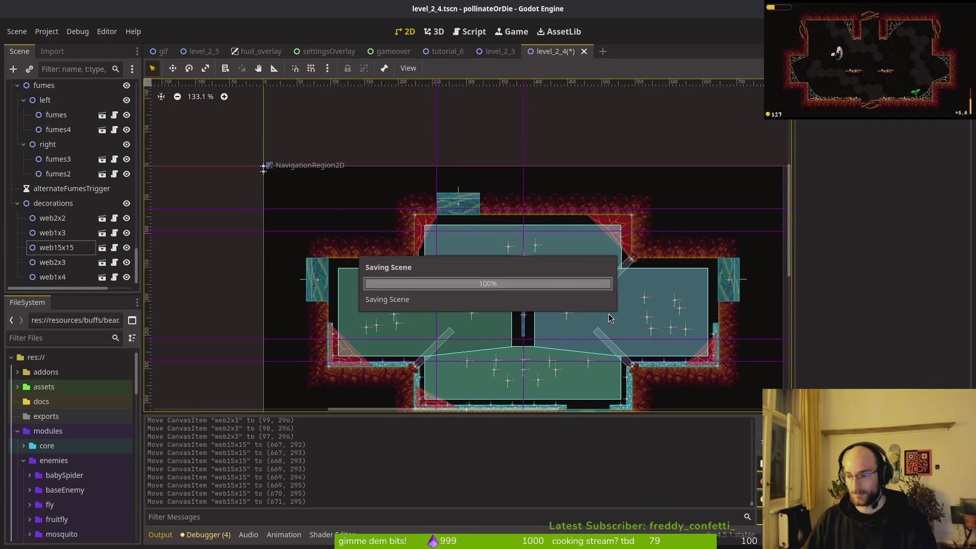
key("ctrl+shift+o")
- Open level_2_5 and nudge web2x3 down and right into the bottom-right corner
type("25")
key("Return")
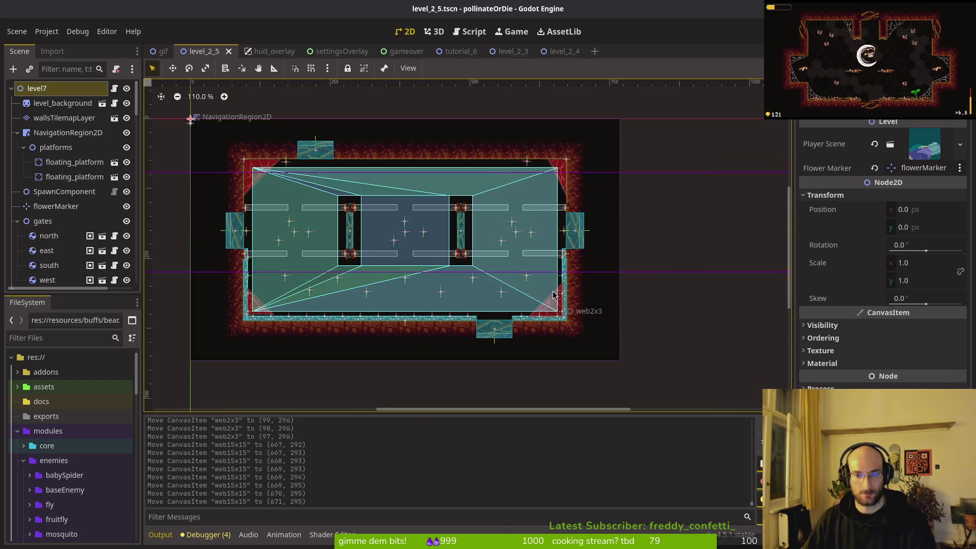
scroll(558, 294, "up", 10)
left_click(577, 346)
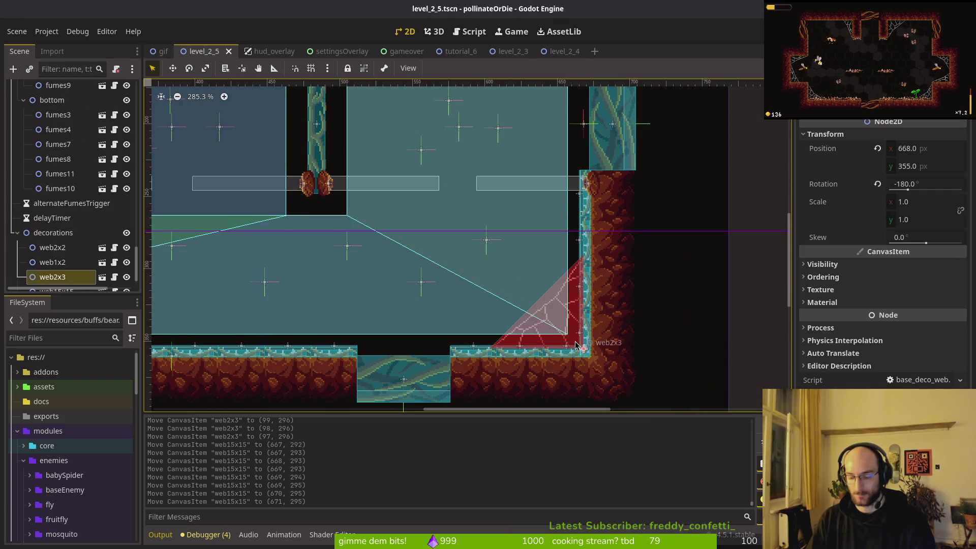
key("Down")
key("Down")
key("Right")
key("Right")
key("Down")
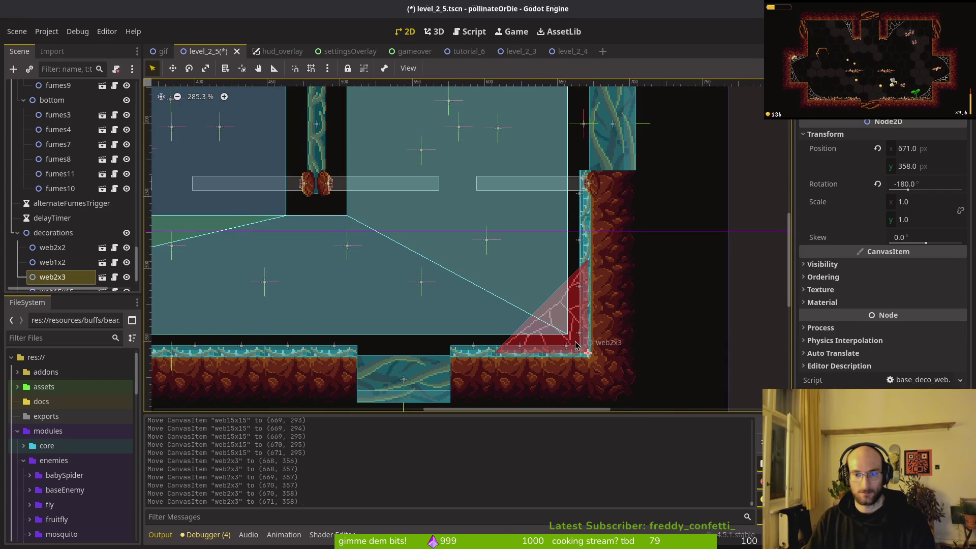
scroll(570, 347, "down", 8)
scroll(546, 214, "up", 6)
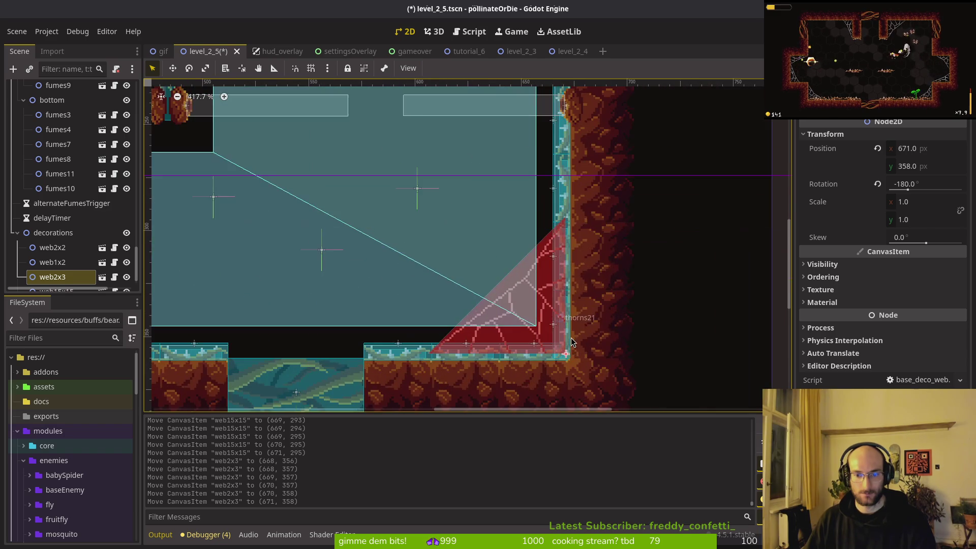
scroll(546, 214, "down", 5)
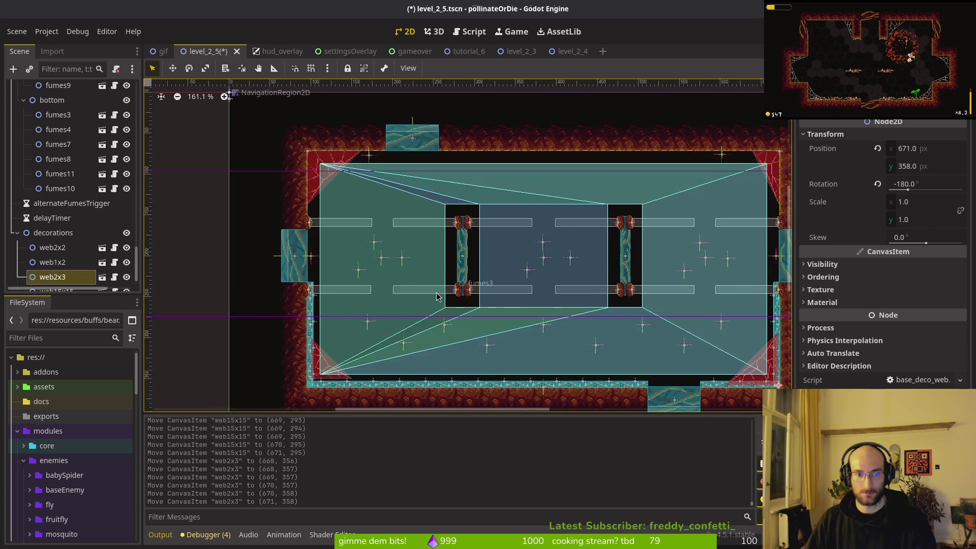
scroll(385, 260, "up", 7)
scroll(386, 259, "up", 10)
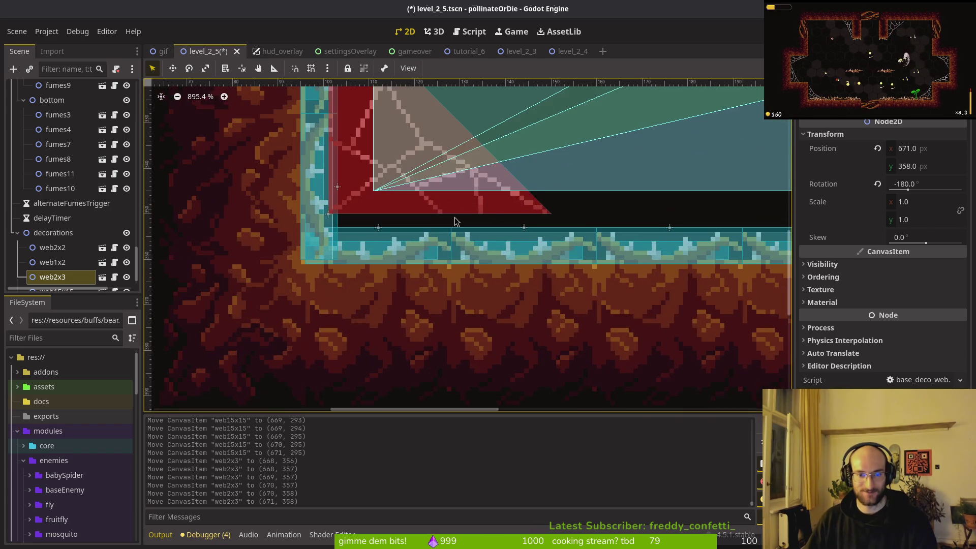
- Settle web15x15 at 97,359 in the bottom-left floor corner
left_click(463, 206)
key("Down")
key("Down")
key("Down")
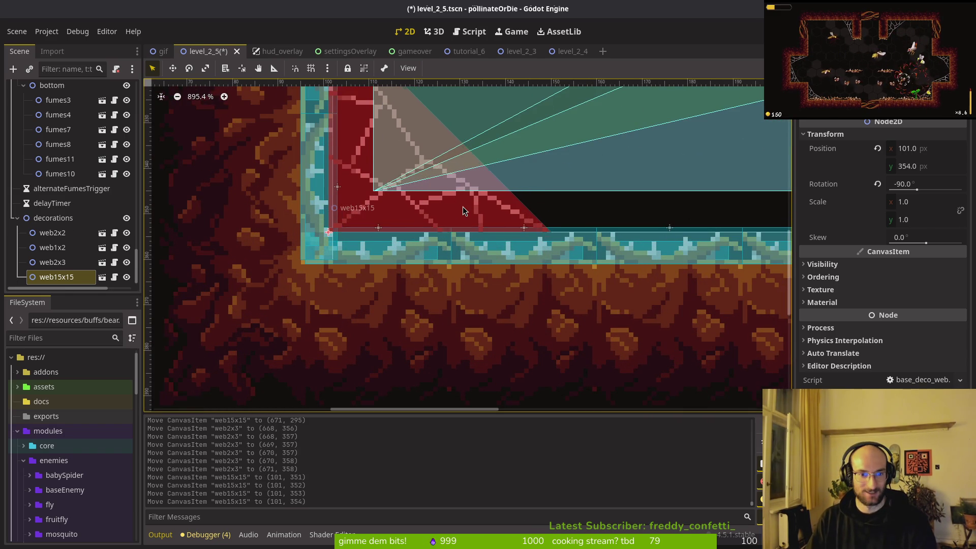
key("Down")
key("Left")
key("Left")
key("Left")
key("Down")
key("Left")
key("Up")
key("Right")
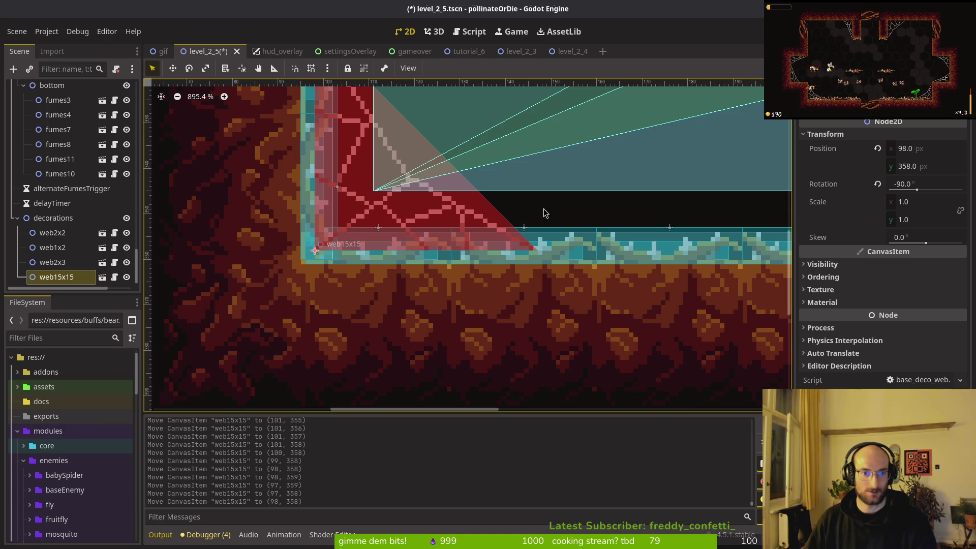
key("Left")
key("Down")
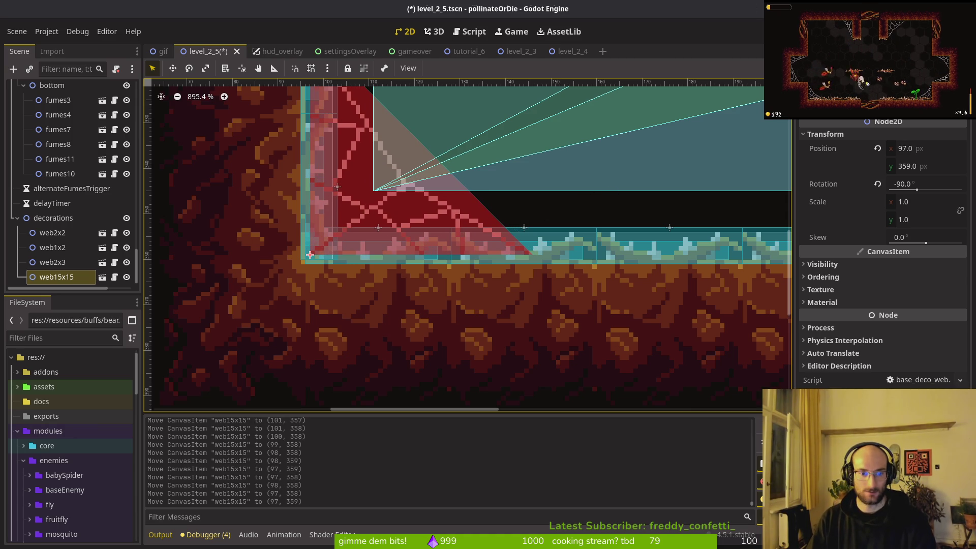
scroll(327, 237, "down", 5)
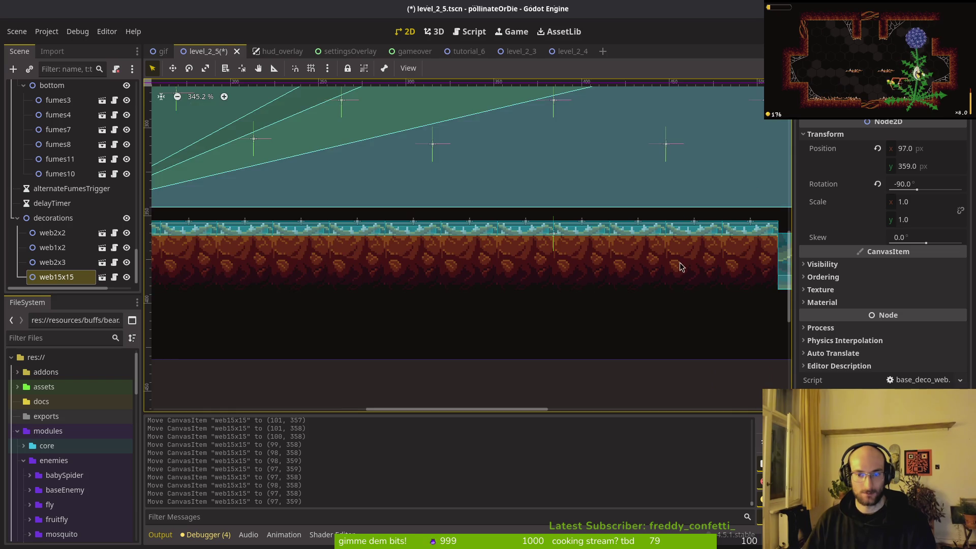
scroll(661, 244, "up", 5)
- Drop web2x3 one pixel onto the floor at 671,359 and save level_2_5
left_click(560, 239)
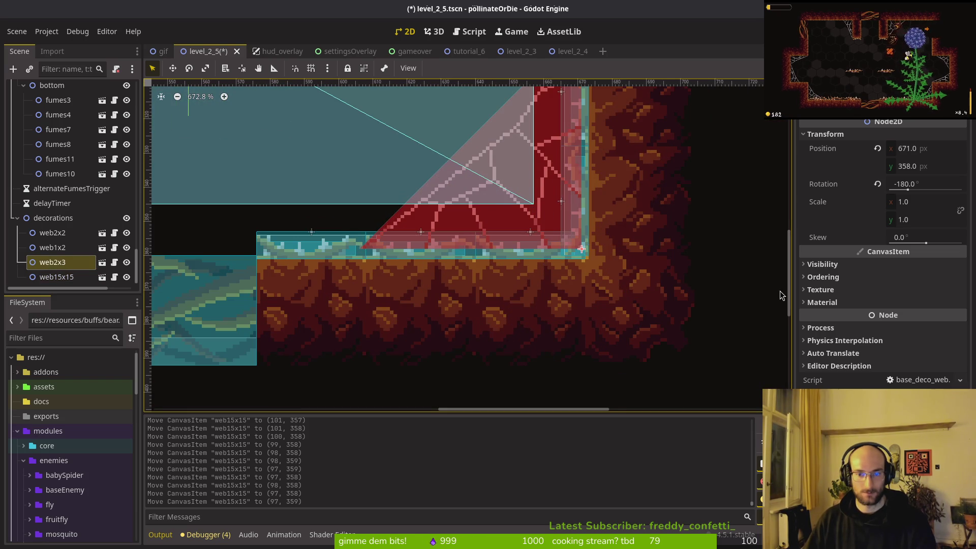
scroll(658, 261, "up", 1)
key("Down")
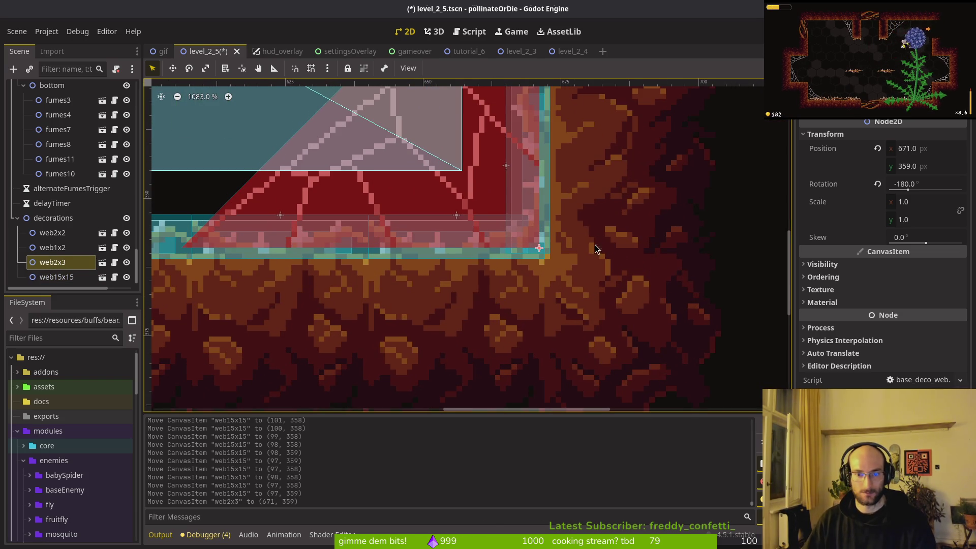
scroll(550, 215, "down", 4)
key("Escape")
scroll(550, 216, "down", 8)
key("ctrl+s")
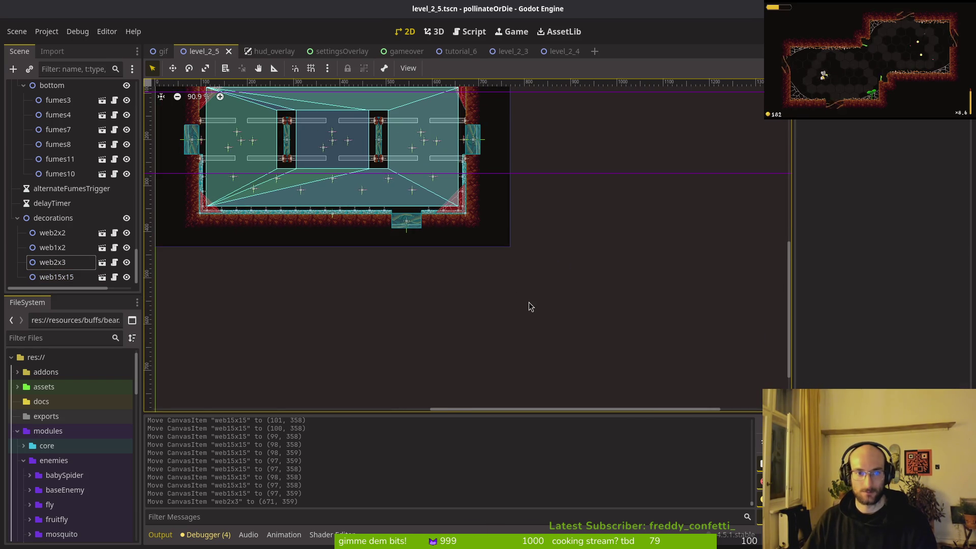
key("ctrl+shift+o")
- Open level_2_2 and nudge web1x3 and web2x2 down onto the floor
type("2_2")
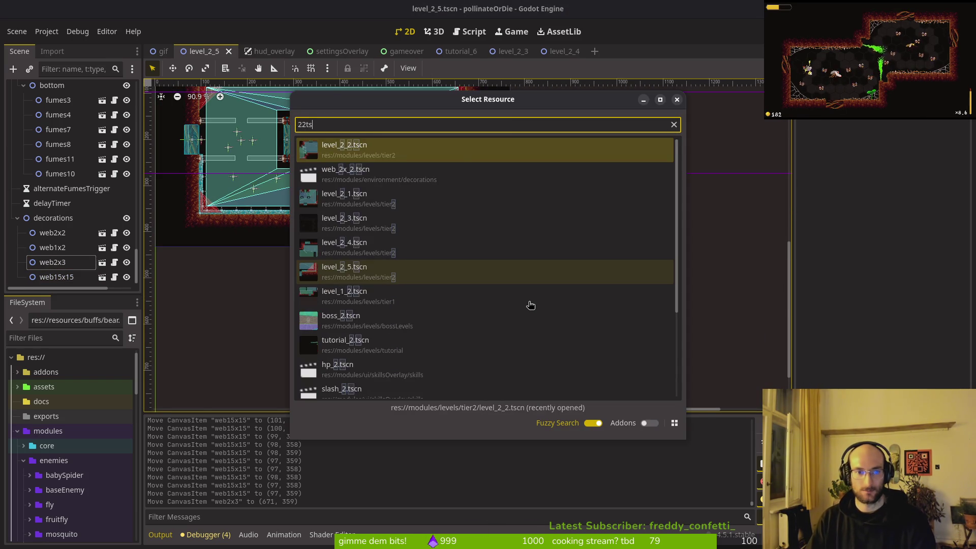
key("Return")
scroll(455, 305, "up", 8)
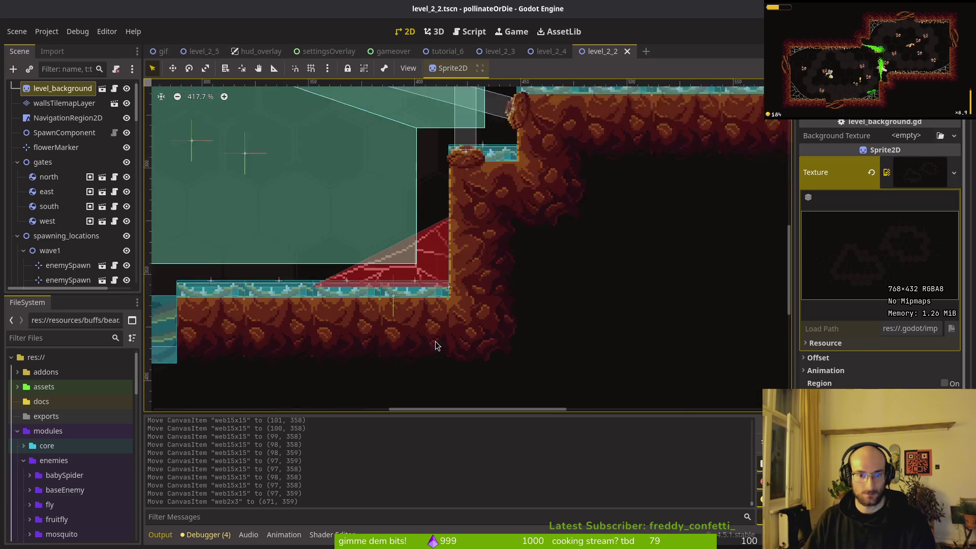
left_click(664, 249)
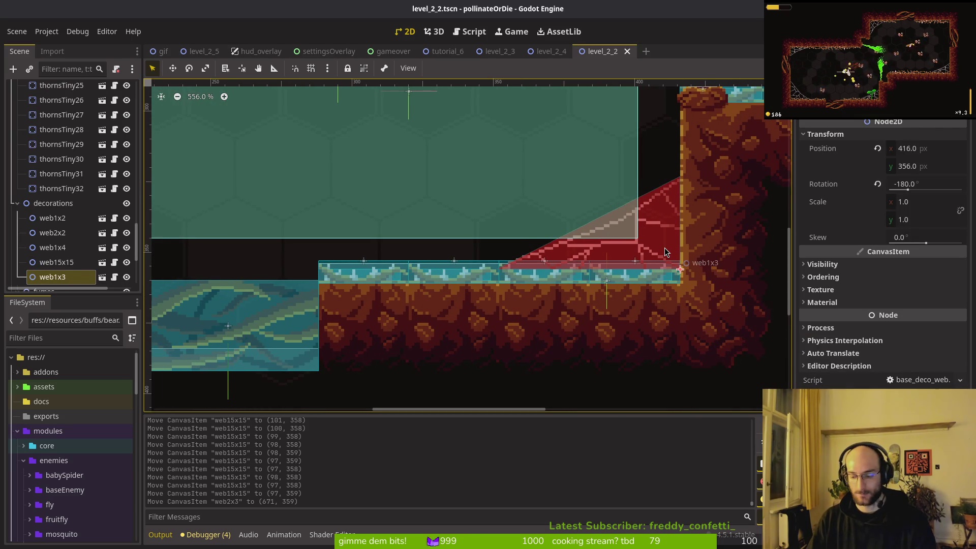
key("Down")
key("Down")
scroll(569, 244, "left", 5)
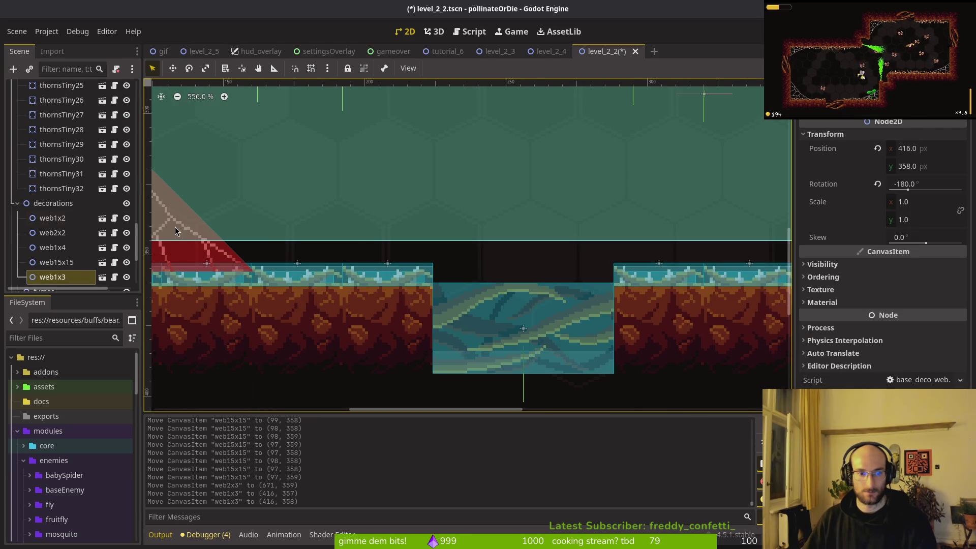
scroll(355, 235, "left", 8)
left_click(523, 130)
key("Down")
key("Down")
key("Down")
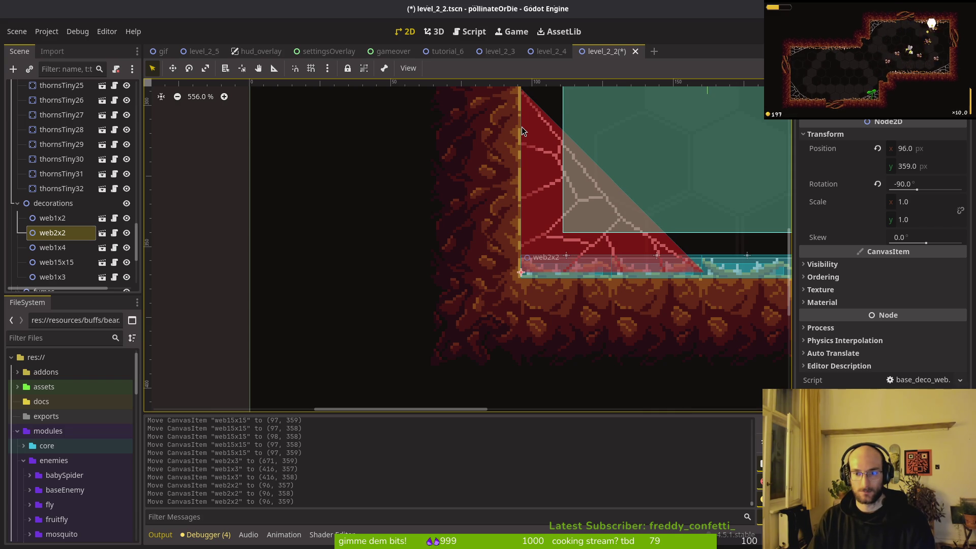
- Lower web1x3 one more pixel and nudge web1x4 down toward the floor
scroll(573, 253, "down", 8)
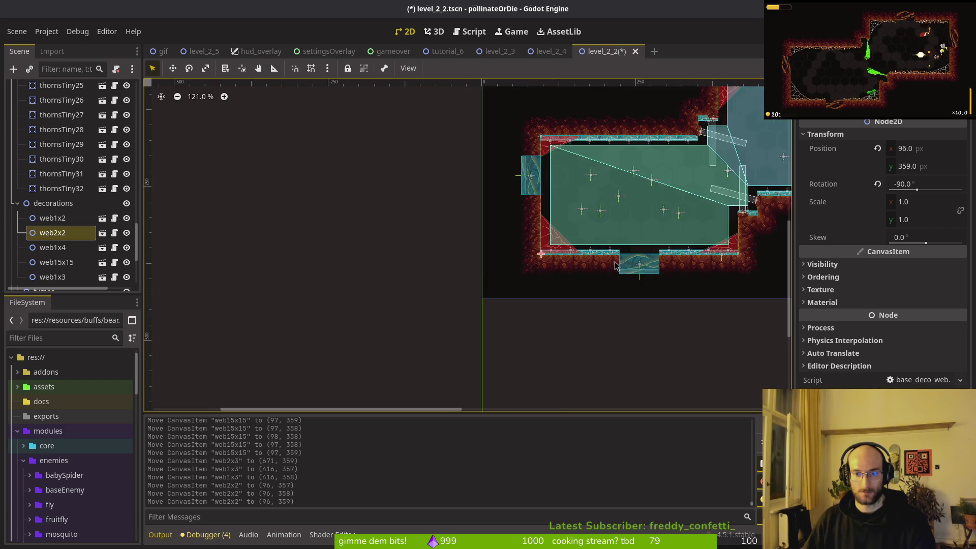
scroll(556, 269, "up", 4)
left_click(556, 268)
key("Down")
scroll(553, 271, "up", 5)
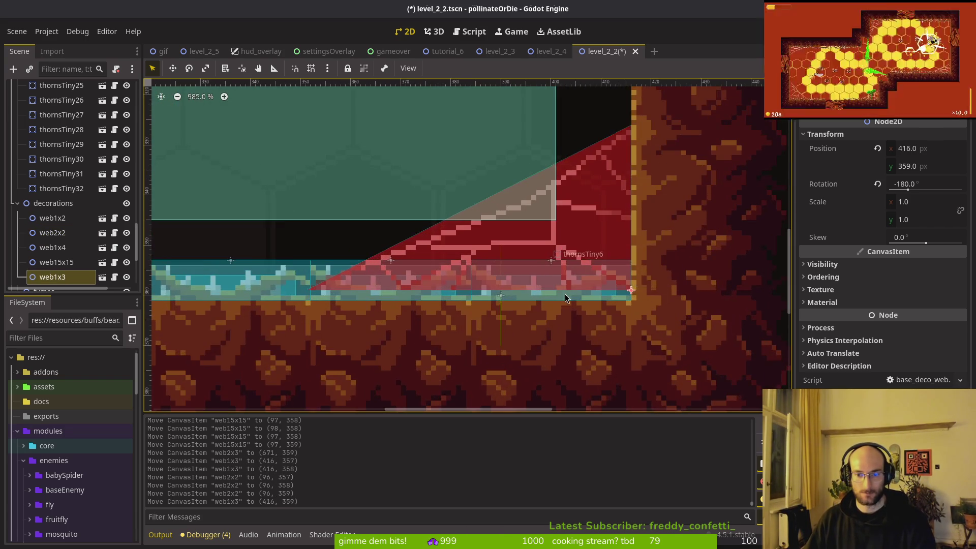
scroll(559, 291, "down", 3)
scroll(711, 293, "up", 6)
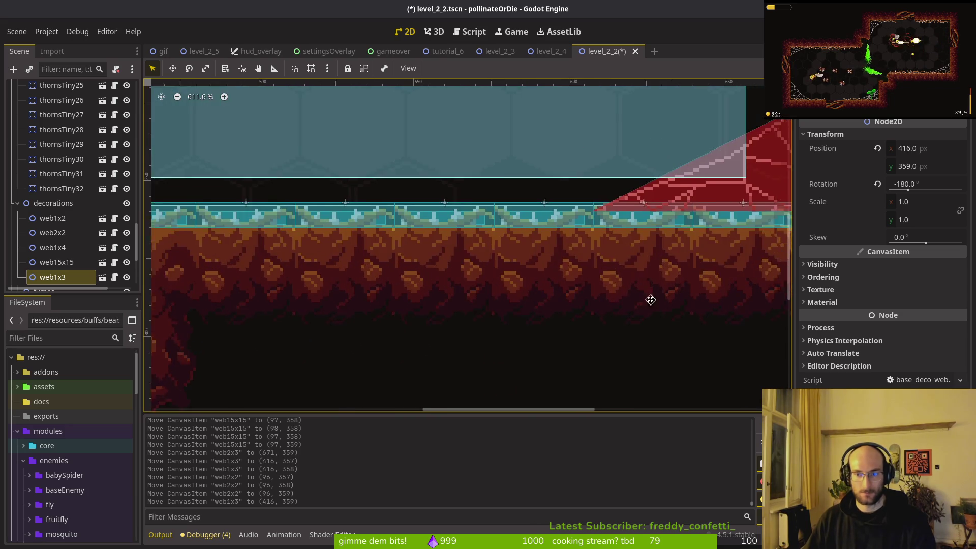
left_click(556, 268)
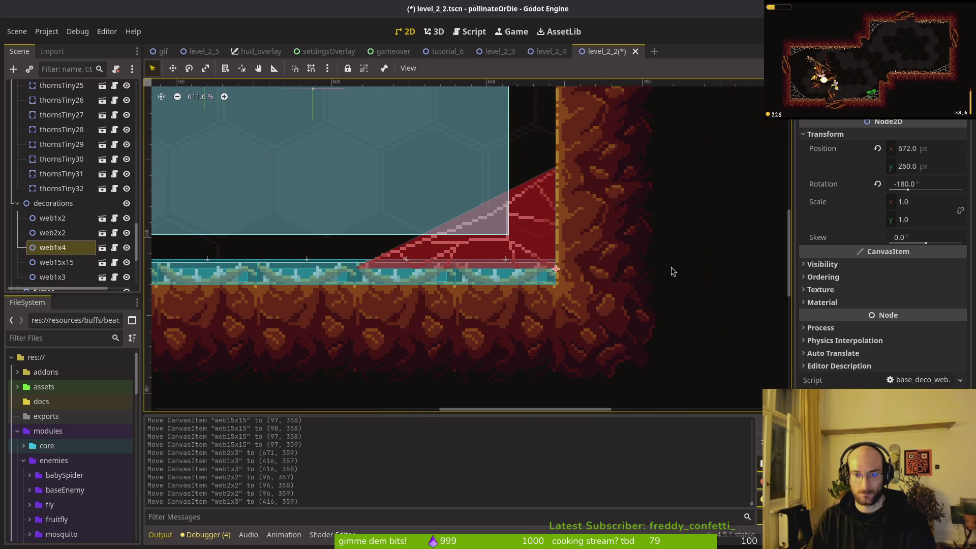
key("Down")
key("Down")
key("Down")
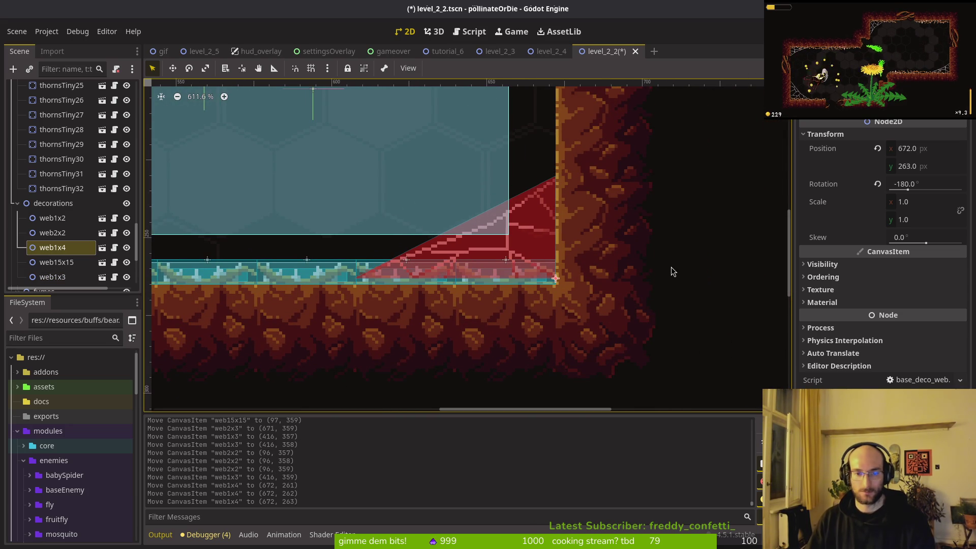
scroll(553, 220, "down", 7)
scroll(489, 184, "down", 2)
scroll(409, 154, "up", 5)
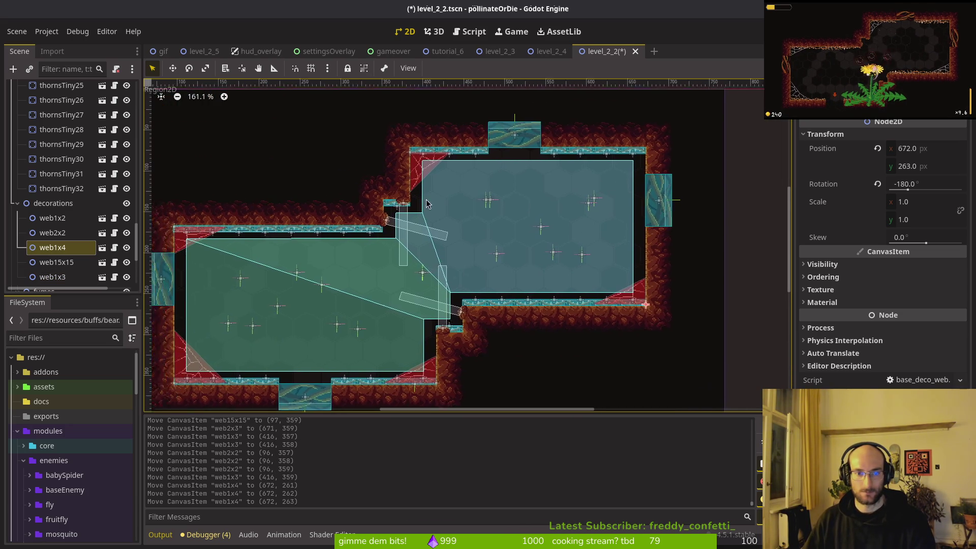
- Nudge web15x15 up into its corner at 384,73
left_click(408, 154)
key("Up")
key("Up")
key("Up")
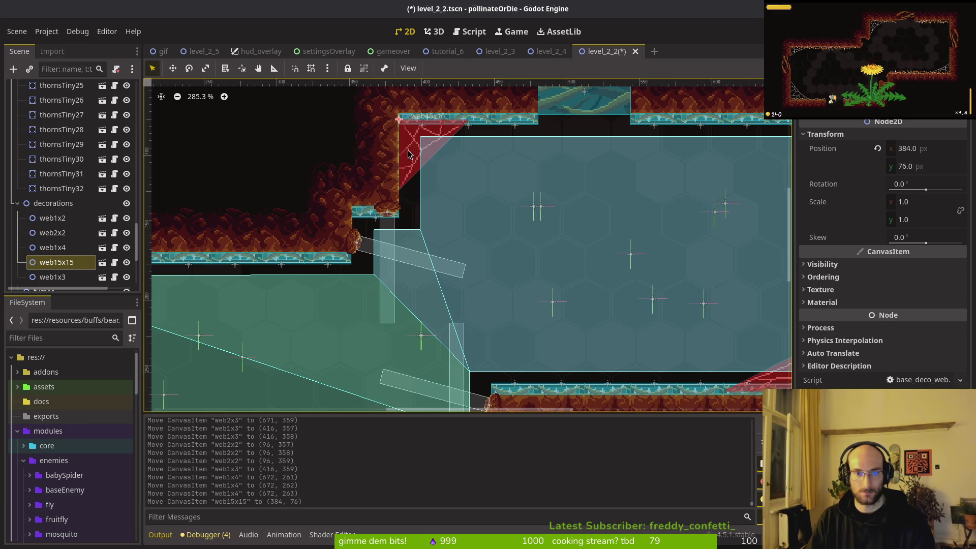
scroll(465, 111, "up", 3)
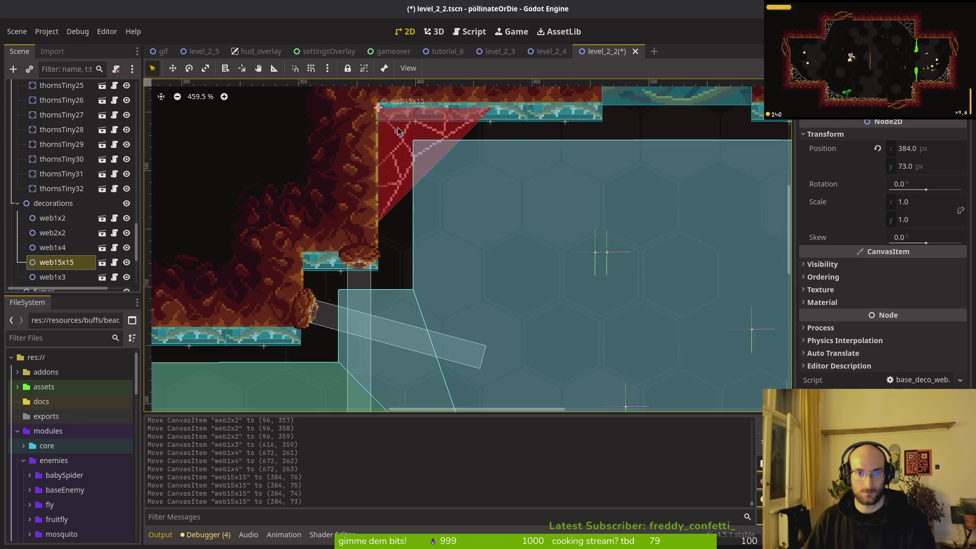
scroll(447, 127, "down", 6)
scroll(342, 262, "up", 3)
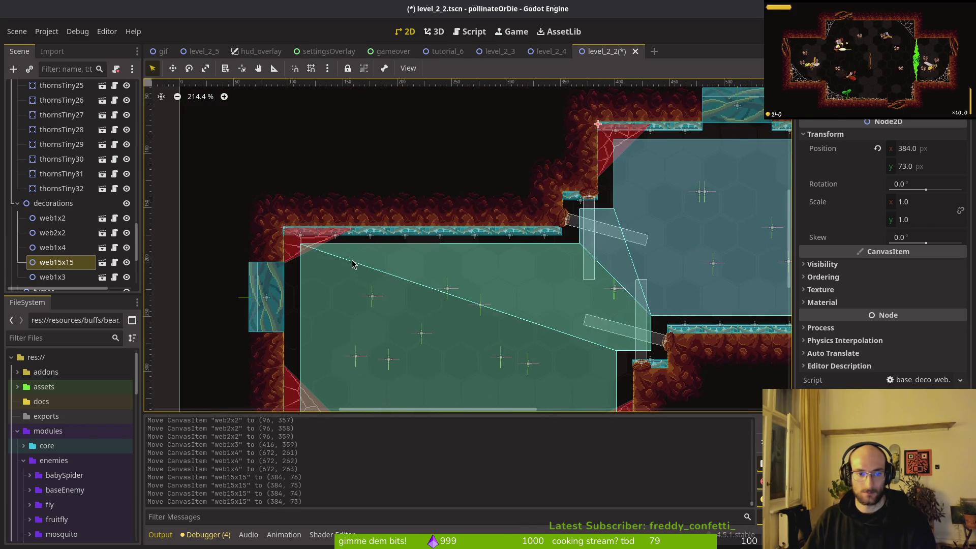
scroll(328, 243, "up", 2)
scroll(335, 231, "up", 6)
- Settle web1x2 at 96,169 and save level_2_2
left_click(303, 240)
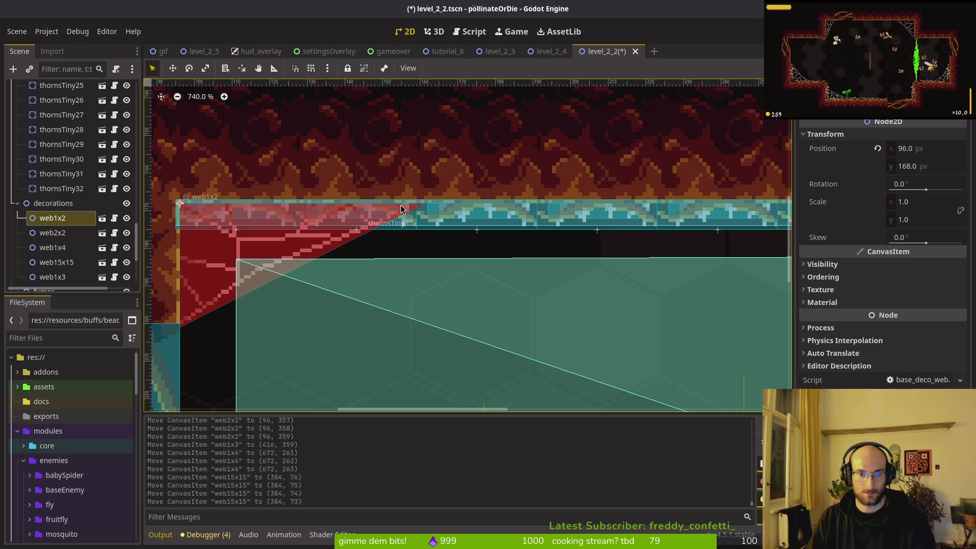
key("Down")
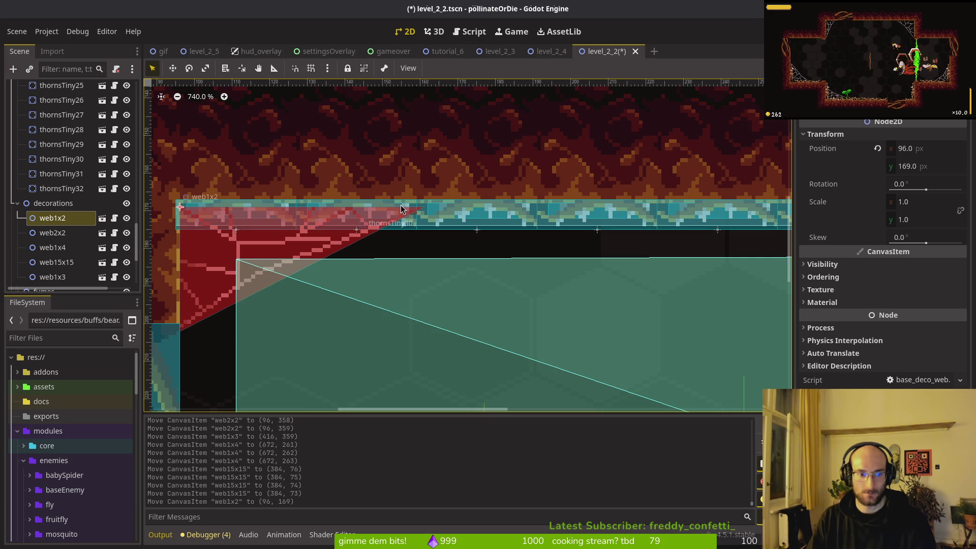
key("Up")
key("Down")
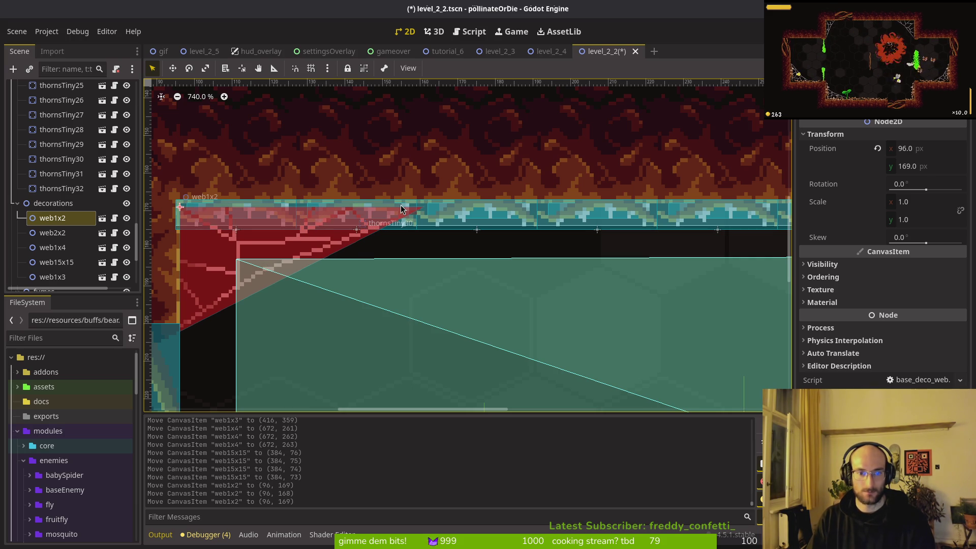
key("Escape")
scroll(408, 192, "down", 5)
scroll(408, 195, "down", 8)
key("ctrl+s")
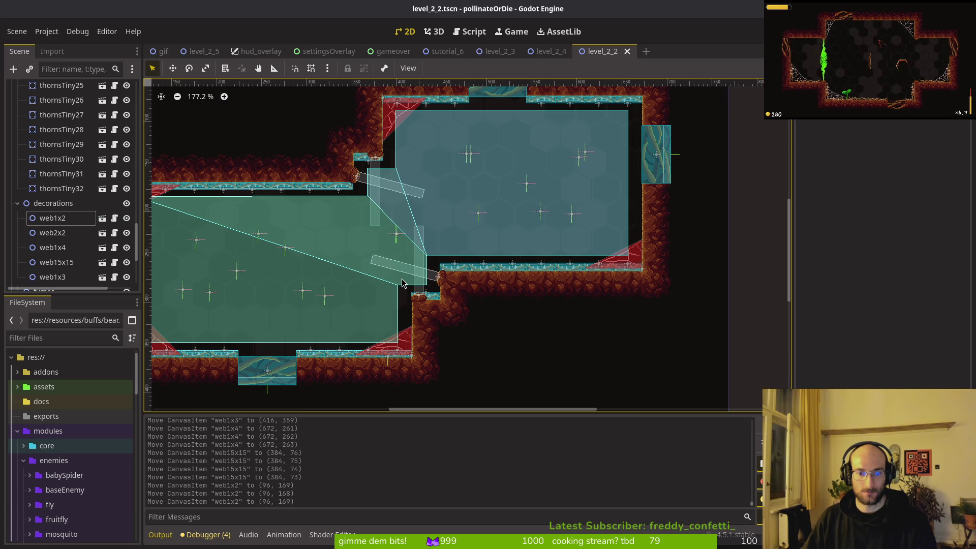
- Close the level_2_2, level_2_4, level_2_3, tutorial_6, gameover, settingsOverlay, hud_overlay and level_2_5 tabs
scroll(622, 262, "up", 8)
scroll(621, 262, "down", 9)
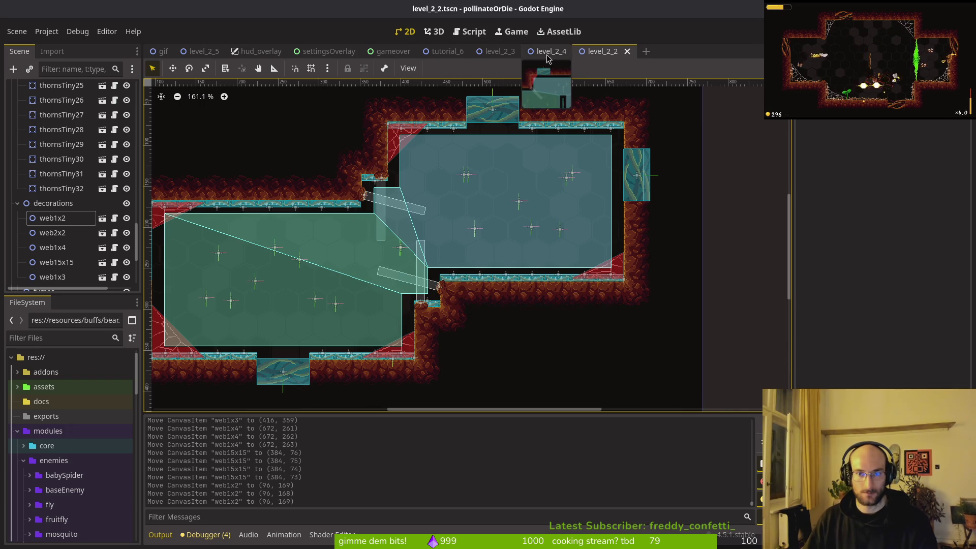
left_click(628, 51)
left_click(576, 51)
middle_click(498, 55)
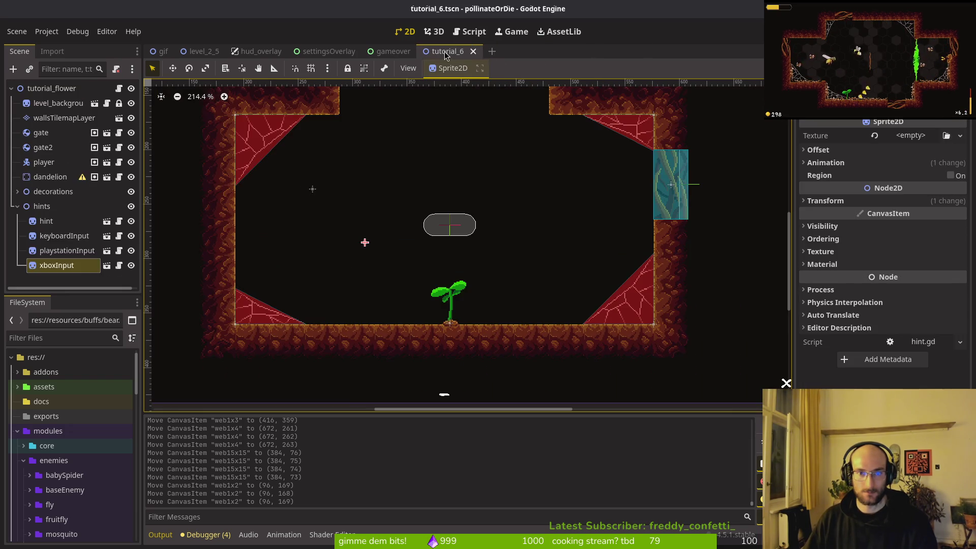
middle_click(447, 56)
middle_click(379, 56)
middle_click(325, 56)
middle_click(254, 56)
middle_click(195, 55)
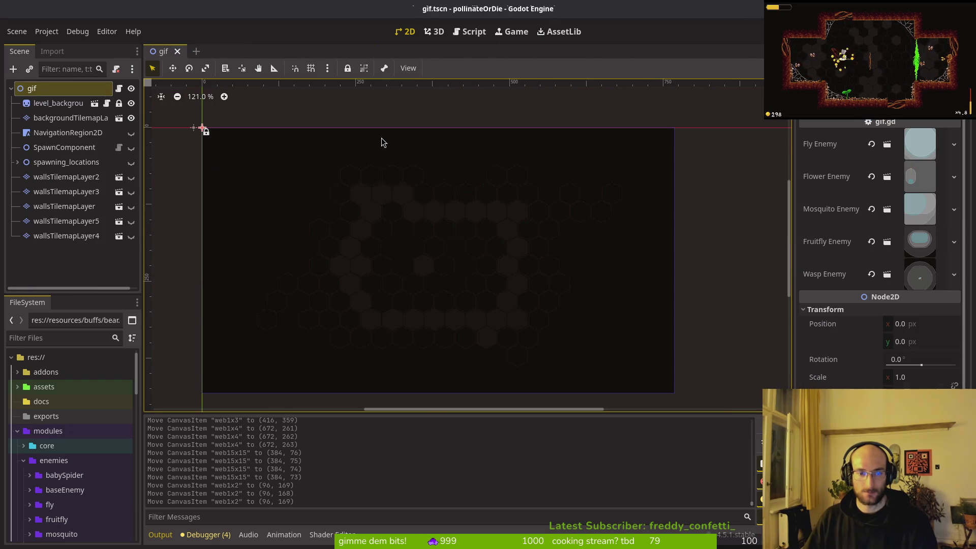
- Open level_2_1, lower web15x17 to 608,359, and save
key("ctrl+shift+o")
type("21ts")
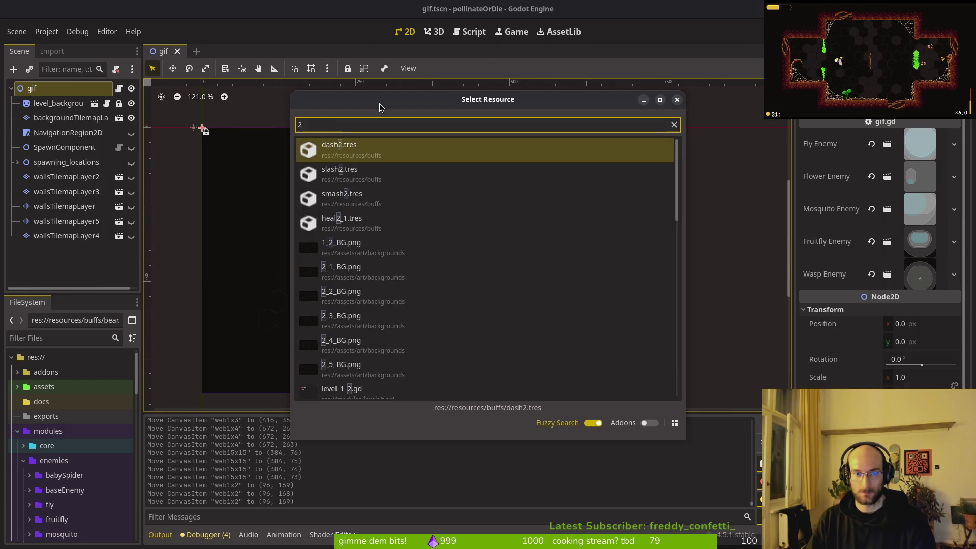
key("Return")
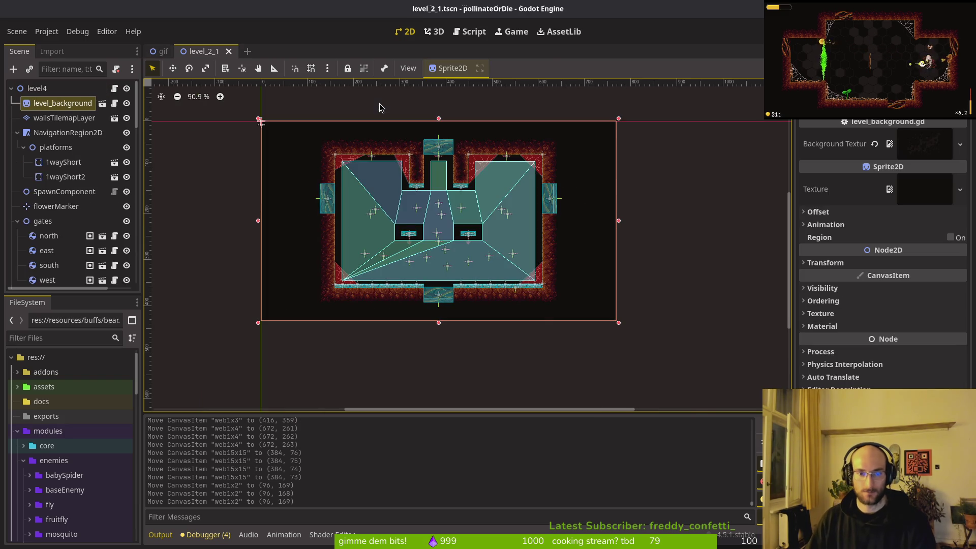
scroll(544, 305, "up", 4)
left_click(553, 259)
scroll(558, 262, "up", 5)
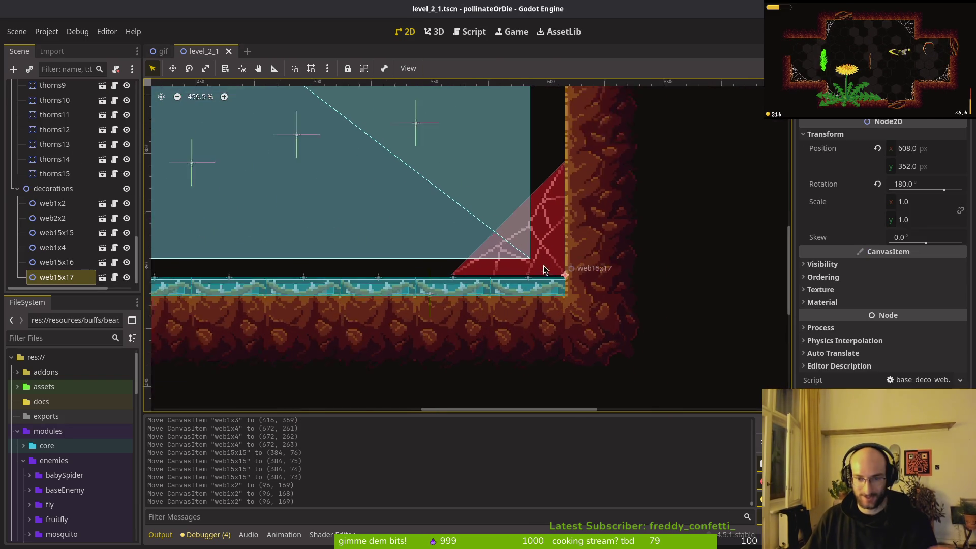
key("Down")
key("Down")
key("Down")
key("Down")
key("Down")
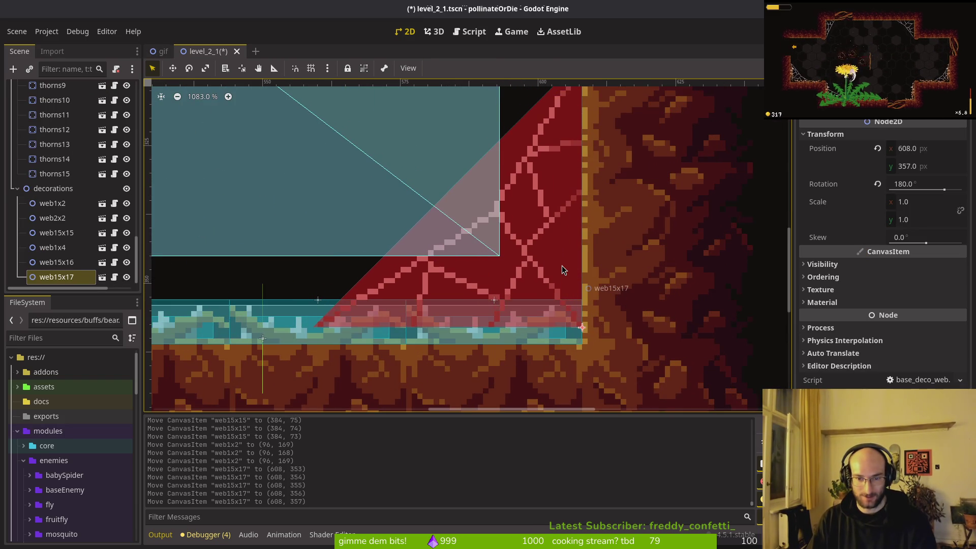
scroll(562, 259, "down", 5)
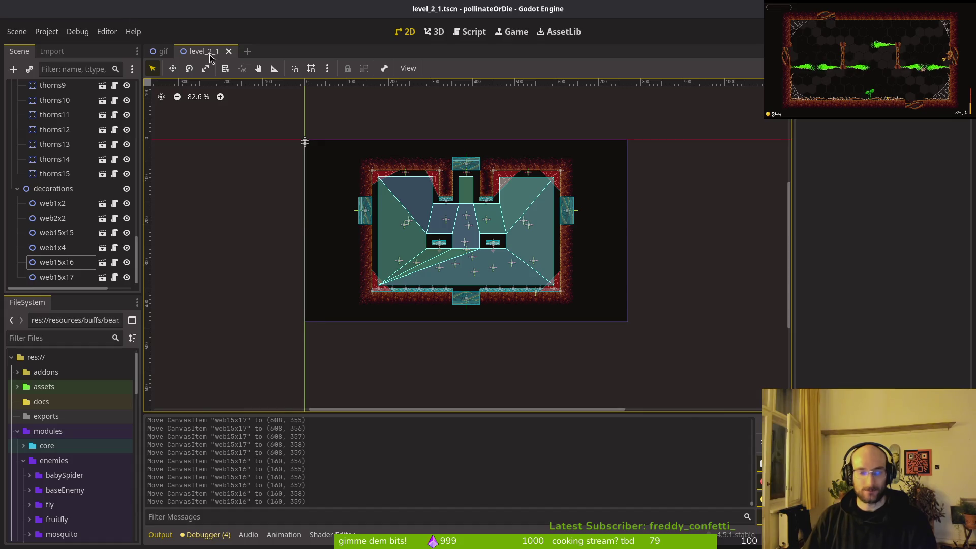
key("alt+shift+o")
key("ctrl+s")
- Quick-open level_1_2 by searching '1_'
type("1_")
key("BackSpace")
type("_")
key("Return")
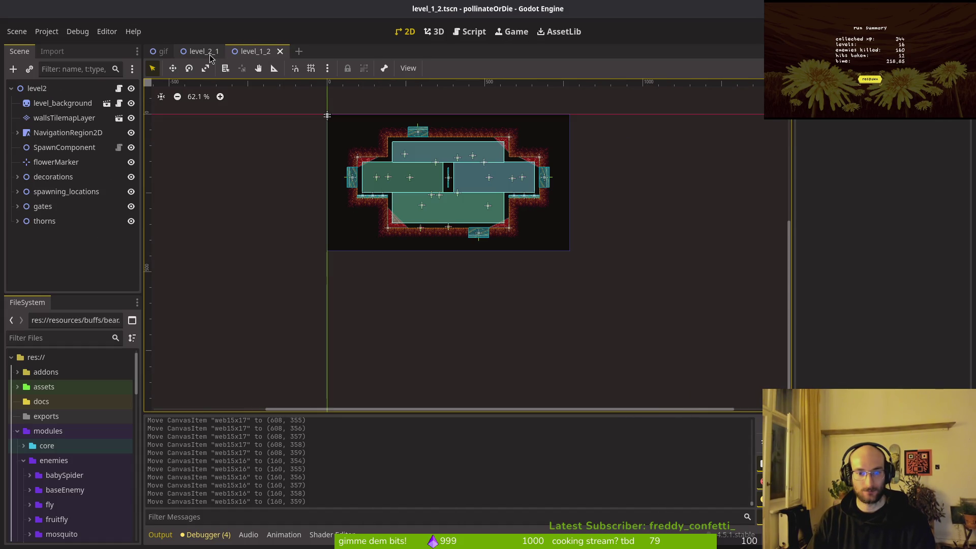
- Quick-open level_1_3 by searching '1_3' and view its two-room cave
key("alt+shift+o")
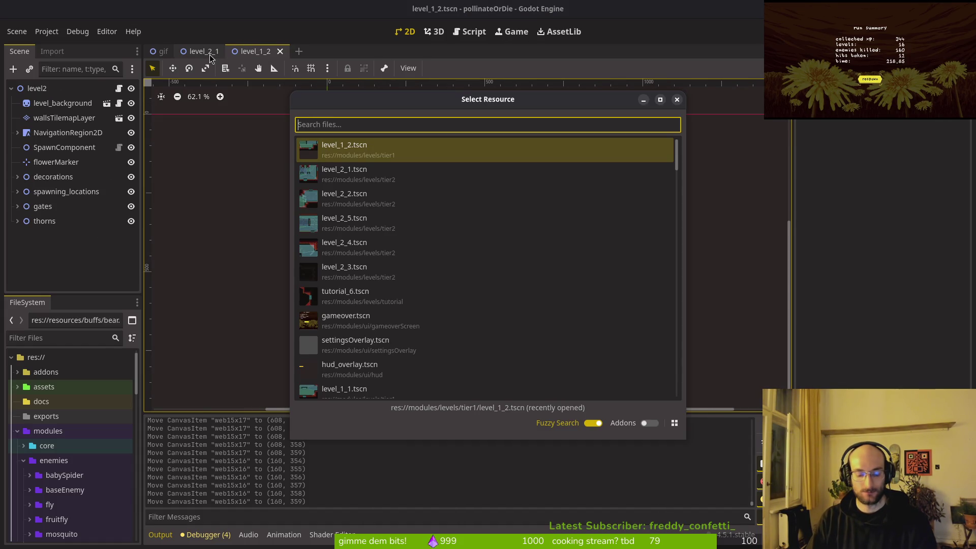
type("1_3")
key("Return")
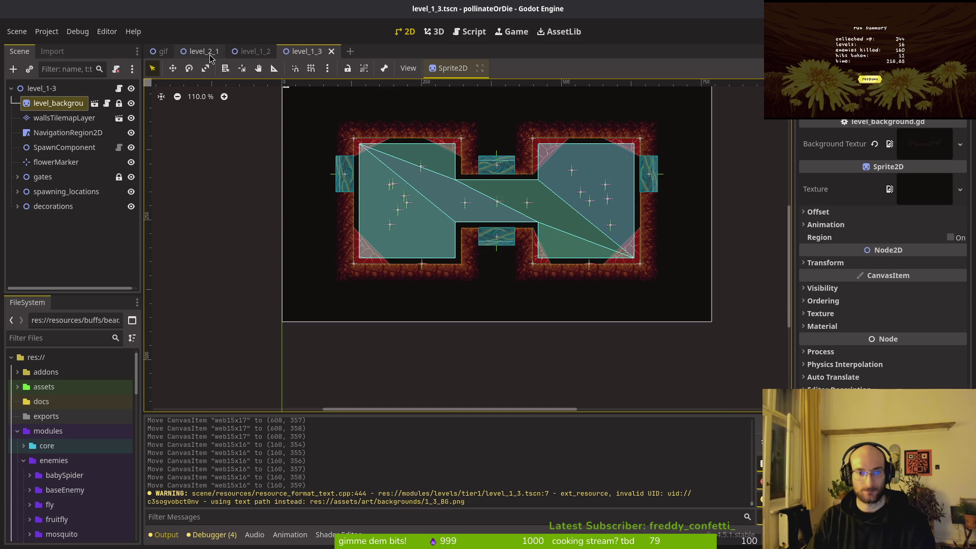
key("alt+shift+o")
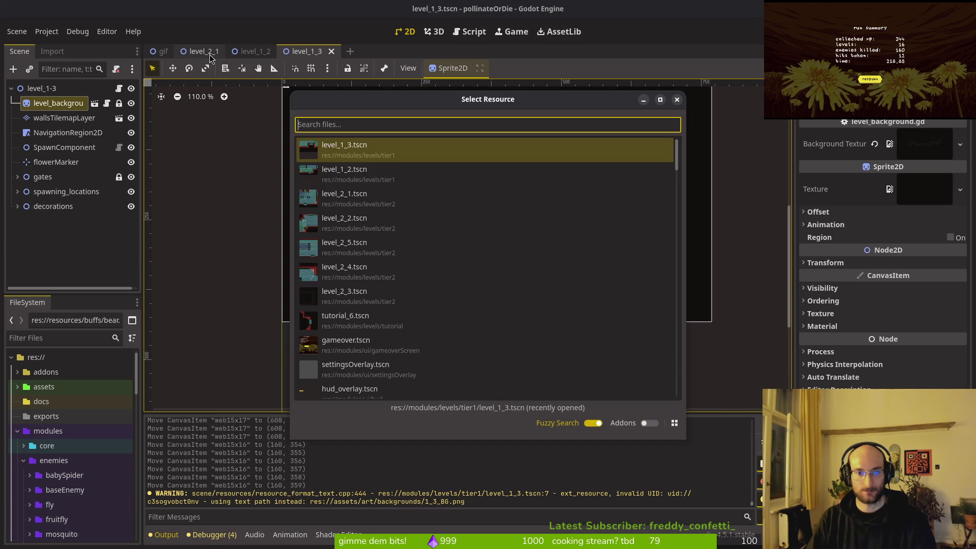
key("Escape")
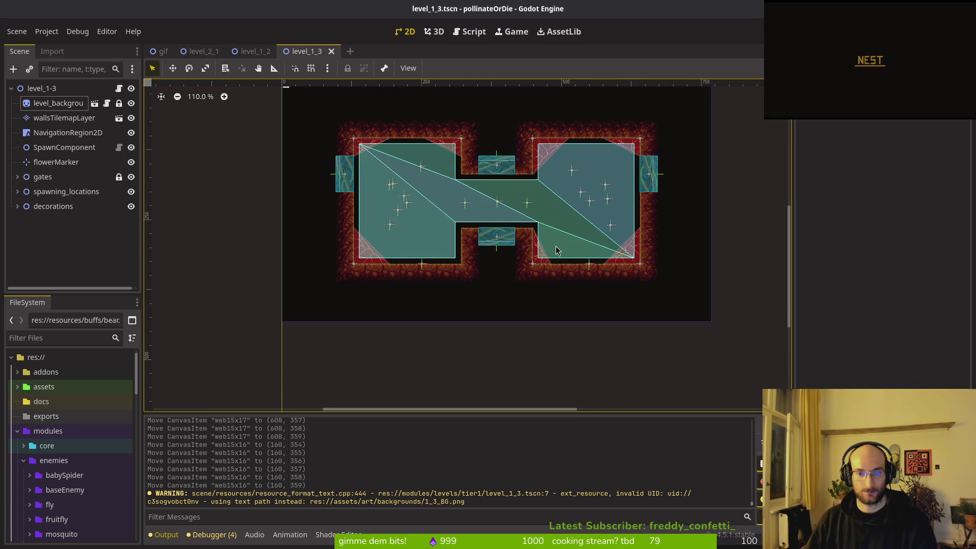
scroll(484, 273, "up", 3)
scroll(457, 229, "down", 5)
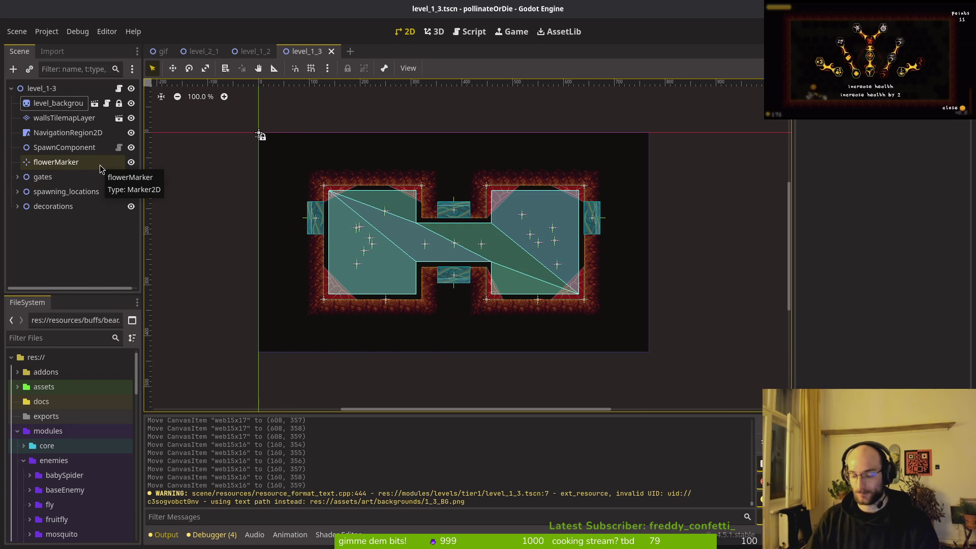
key("alt+Tab")
key("alt+Tab")
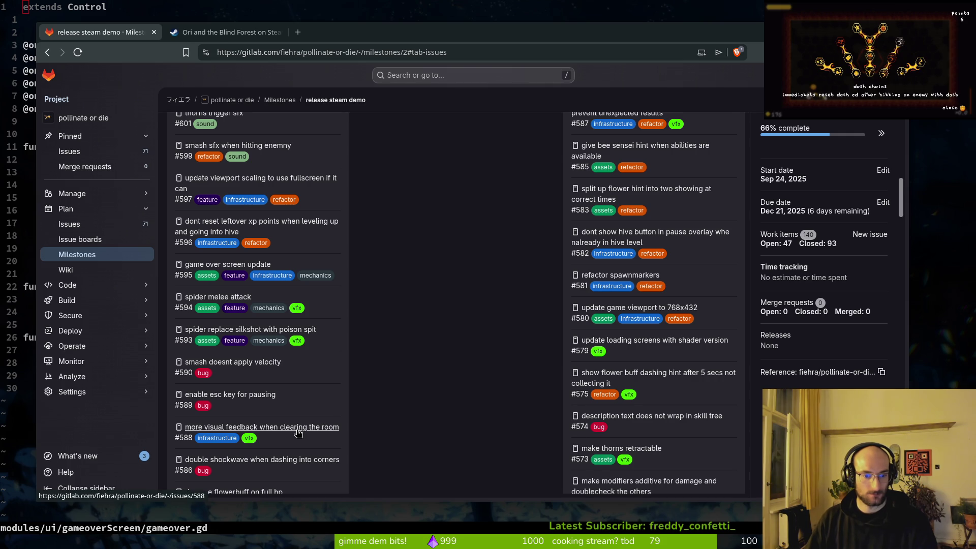
- Scroll through the release steam demo milestone's open and closed issue lists
scroll(295, 430, "down", 2)
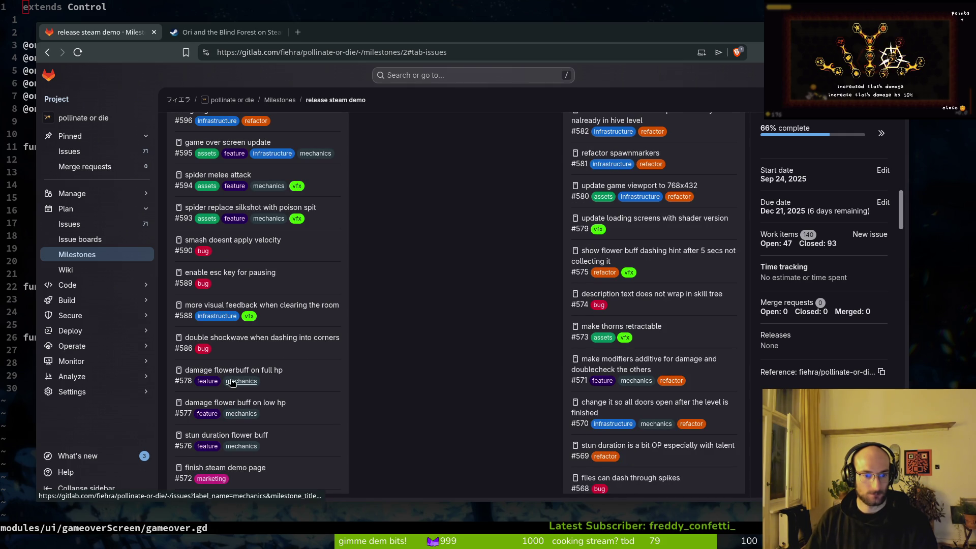
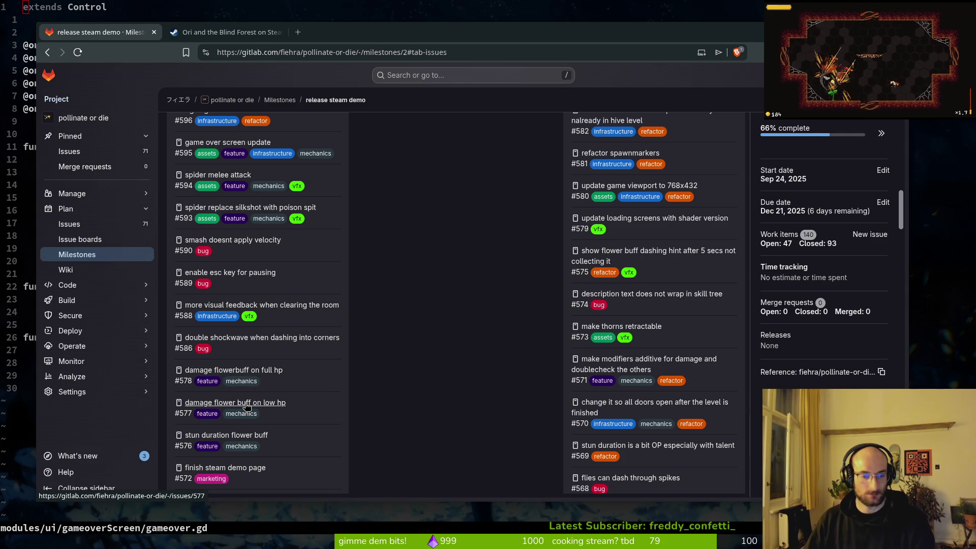
- Open GitLab issue #566 on dynamic spawn velocity from the milestone, then hide the browser
scroll(270, 405, "down", 3)
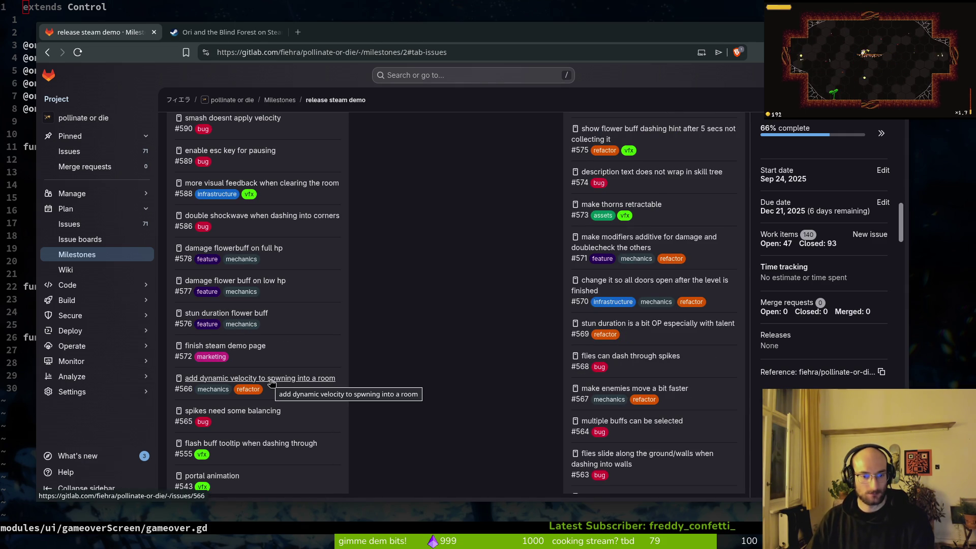
left_click(269, 381)
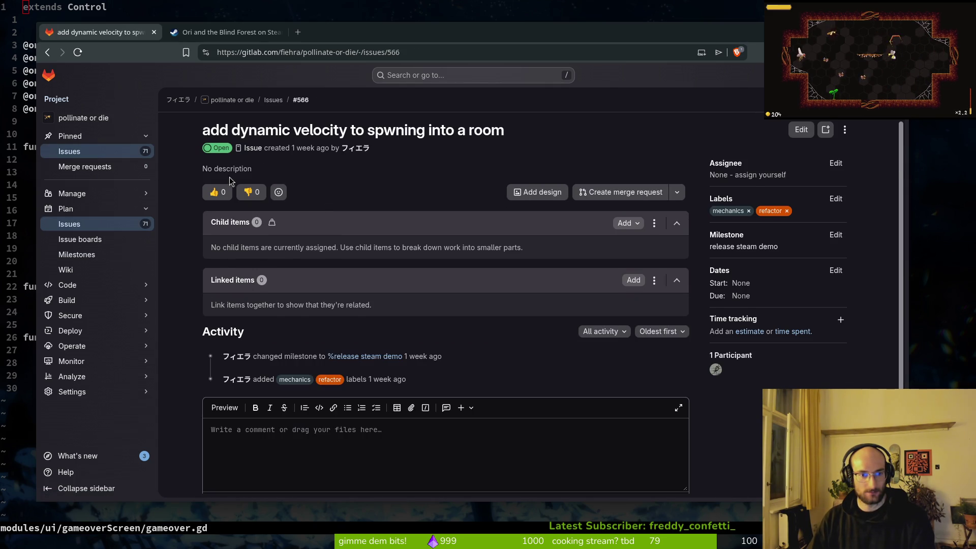
scroll(331, 387, "down", 2)
left_click(283, 473)
key("super+minus")
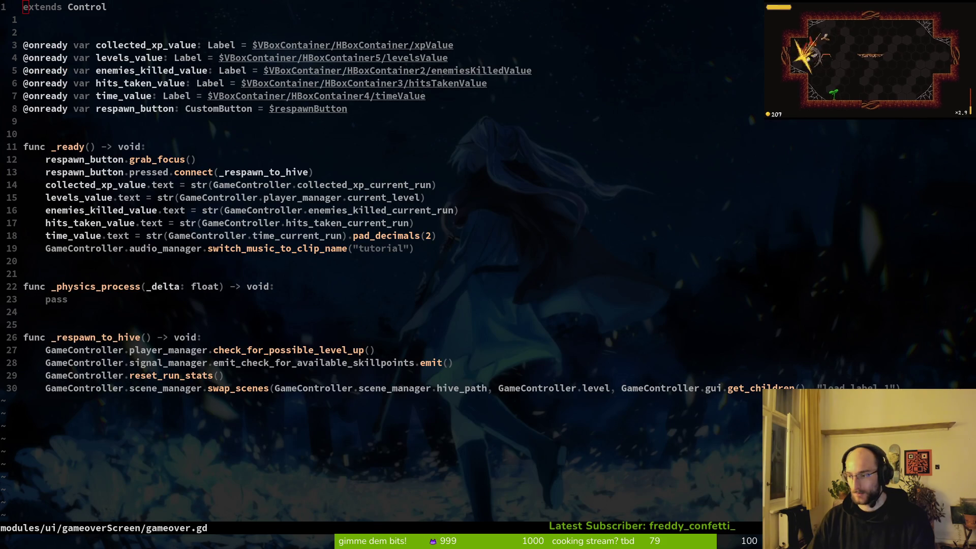
- In Godot, check the spawning speed of level_1_3's west, east, north and south gates
key("super+2")
left_click(316, 217)
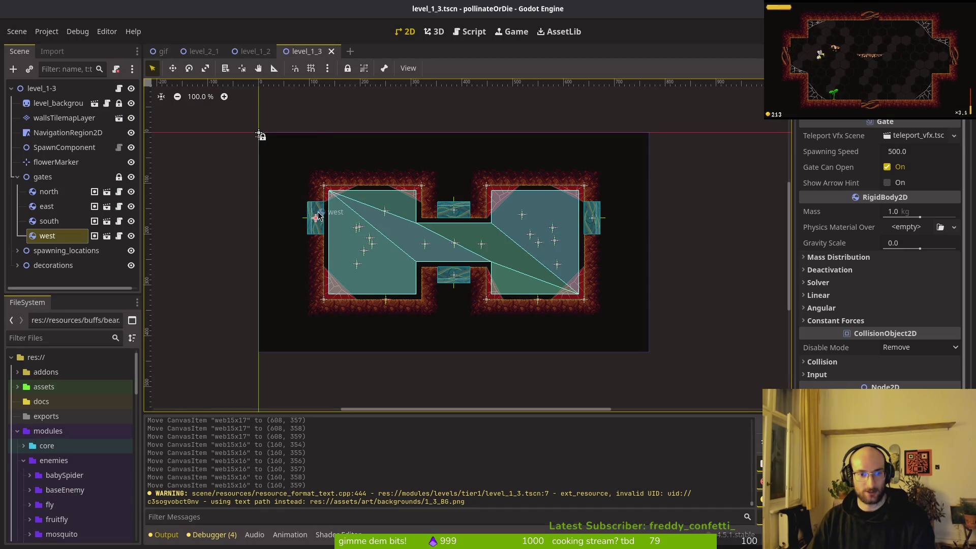
left_click(590, 221)
key("Up")
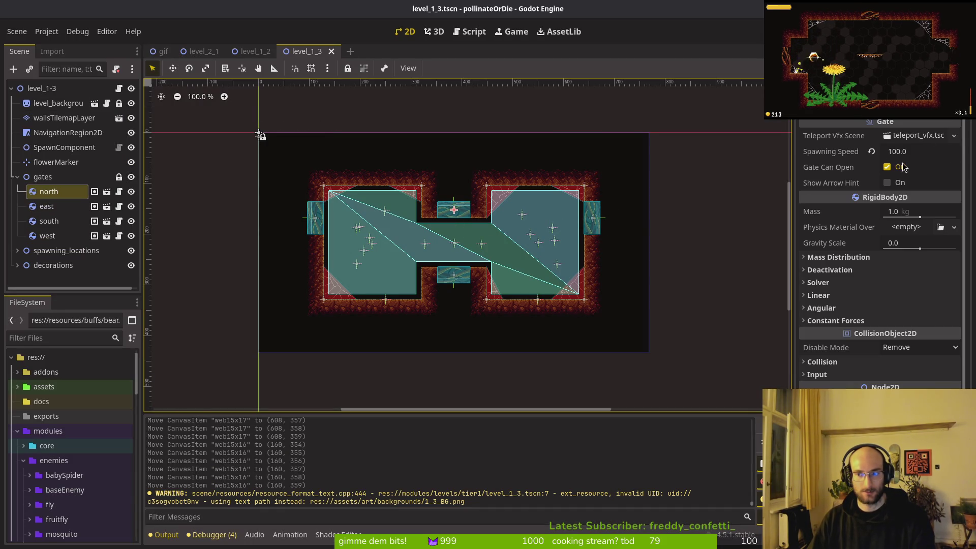
left_click(459, 280)
left_click(908, 152)
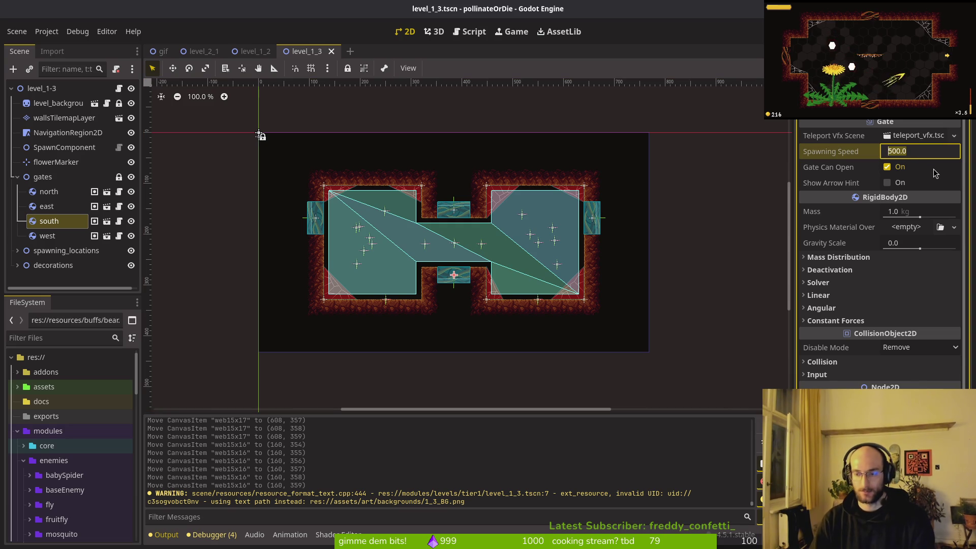
left_click(731, 243)
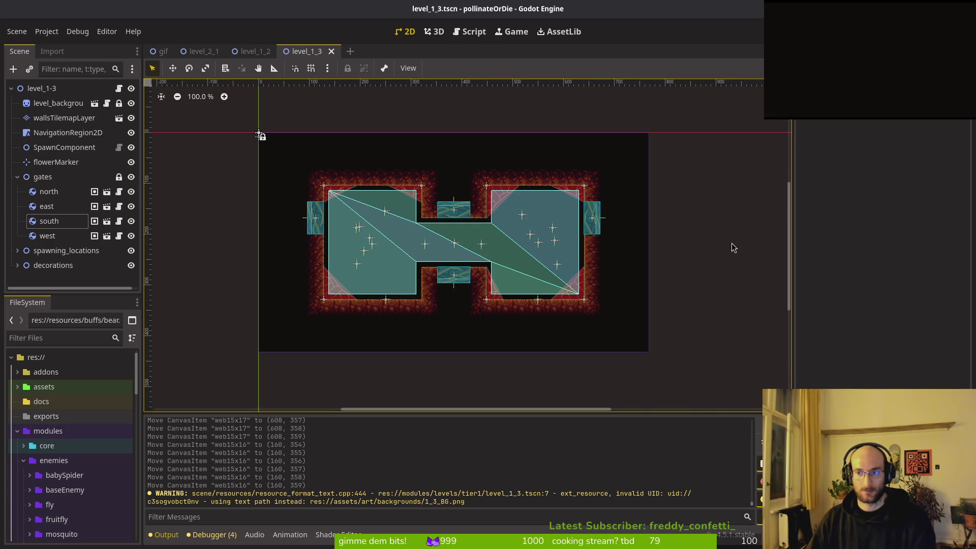
left_click(454, 278)
left_click(757, 246)
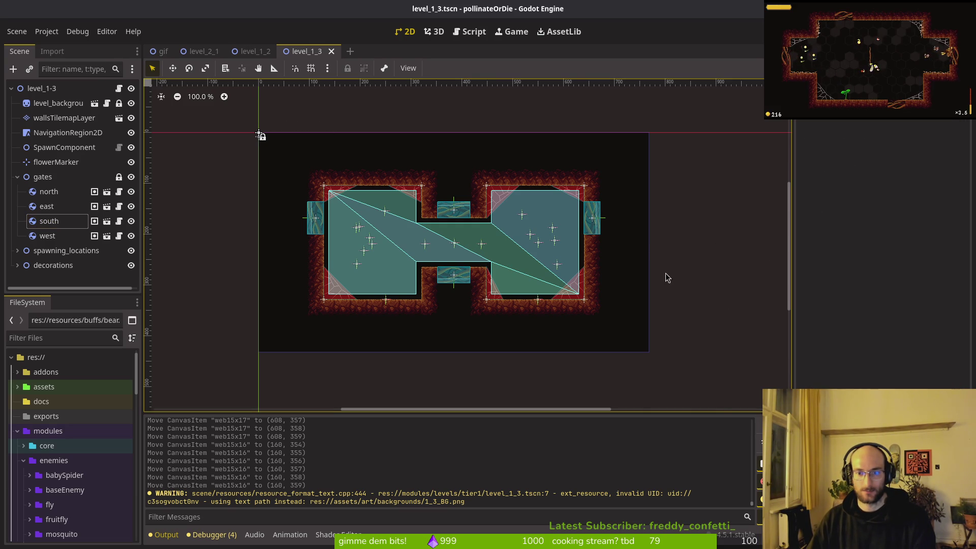
- In level_1_2, inspect the east, north and south gates, then collapse the gates group
left_click(262, 51)
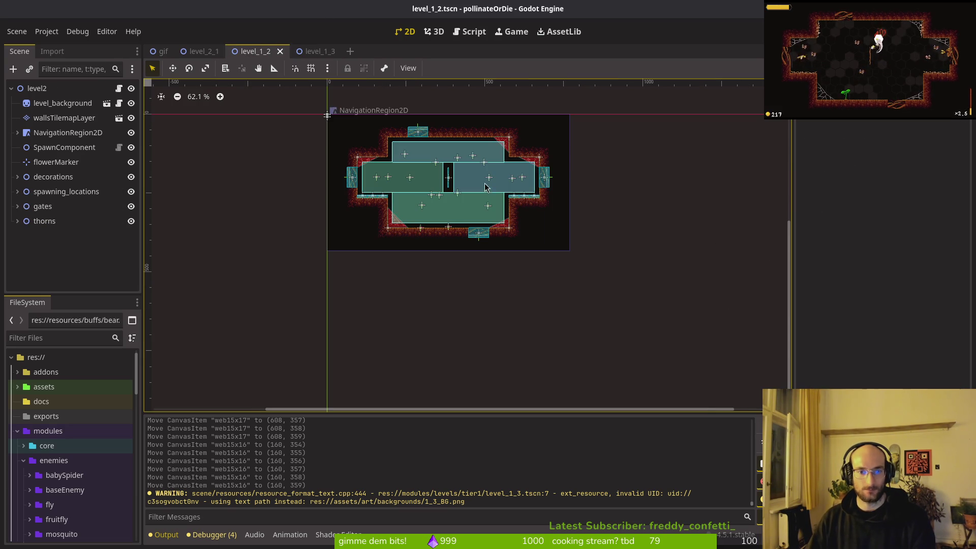
left_click(545, 182)
scroll(544, 183, "up", 6)
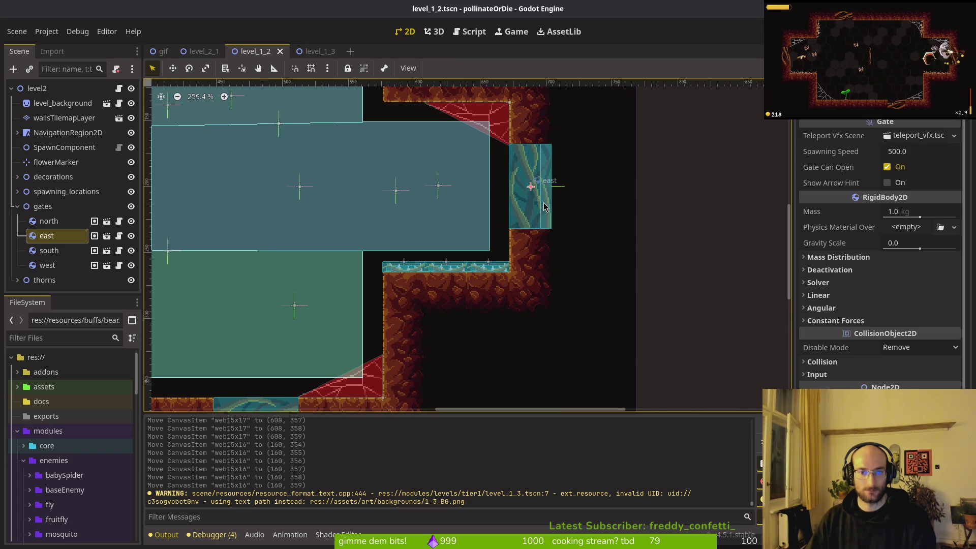
scroll(546, 206, "down", 3)
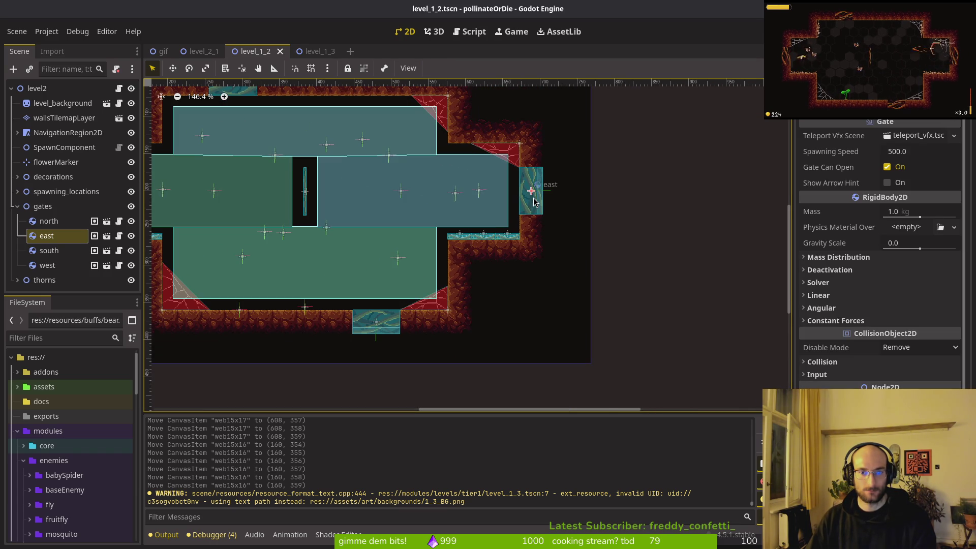
left_click_drag(501, 177, 596, 189)
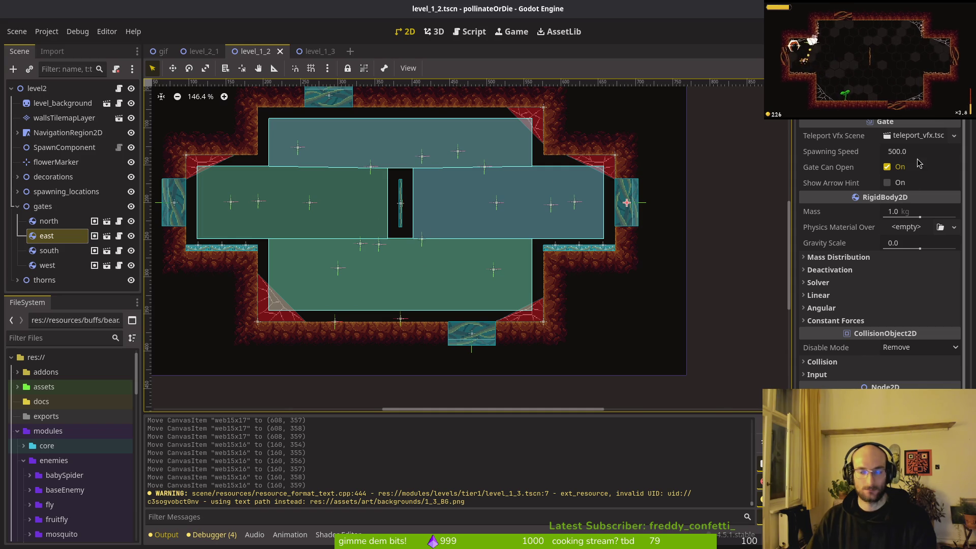
mouse_move(903, 200)
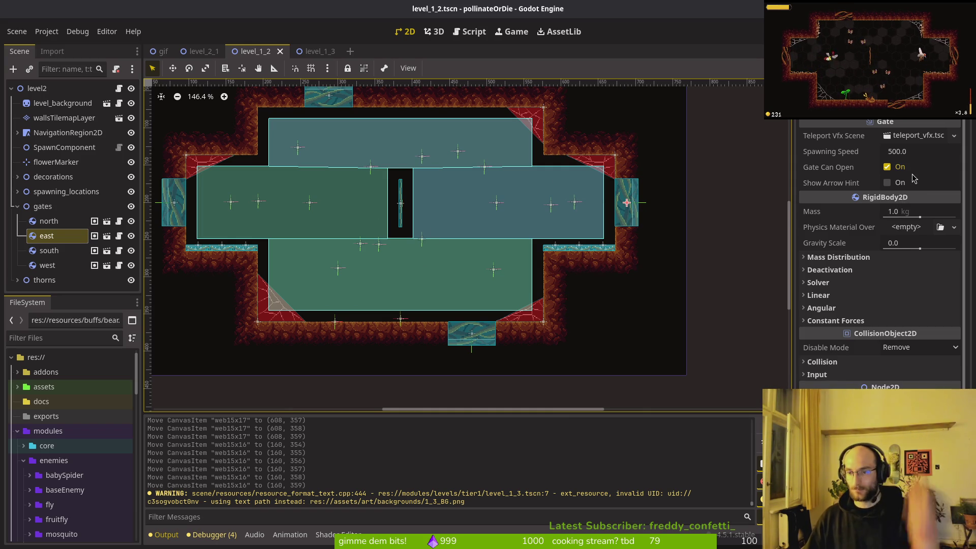
left_click(330, 97)
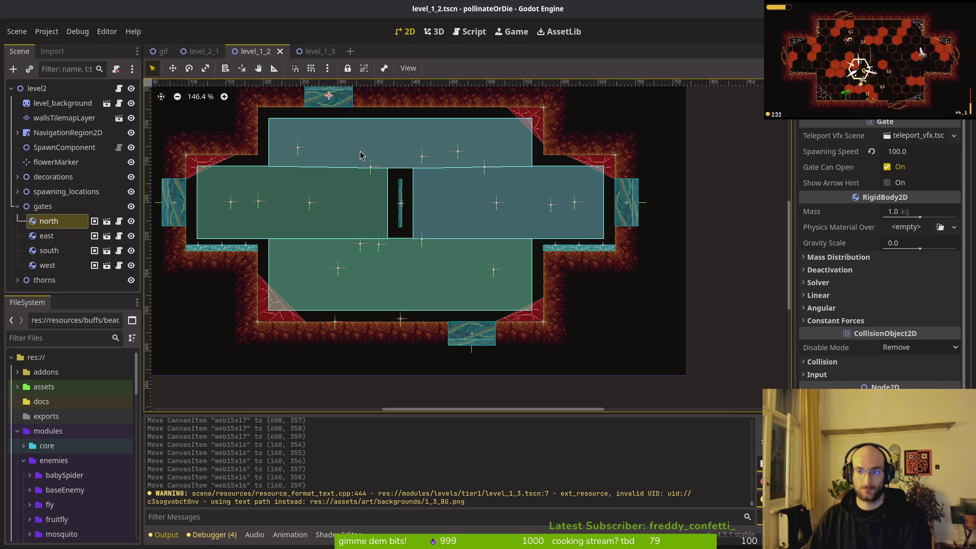
left_click(472, 333)
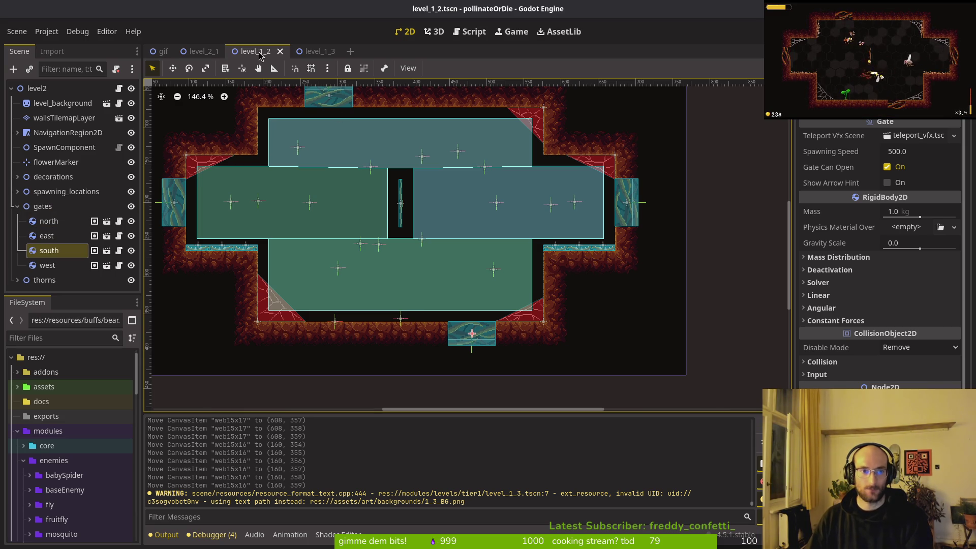
left_click(17, 206)
- Back in Neovim, search the project for check_for_possible_level_up from gameover.gd
key("alt+Tab")
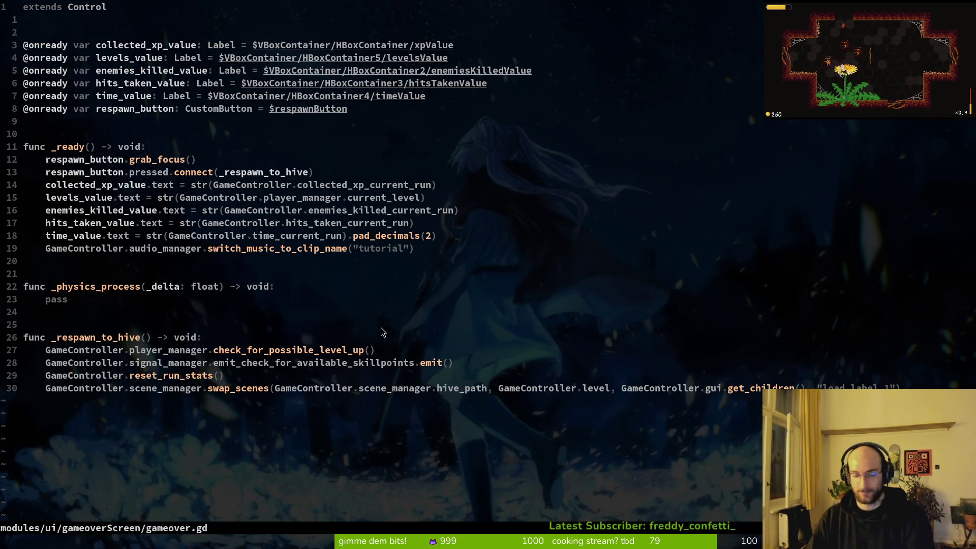
left_click(258, 353)
key("b")
key("Return")
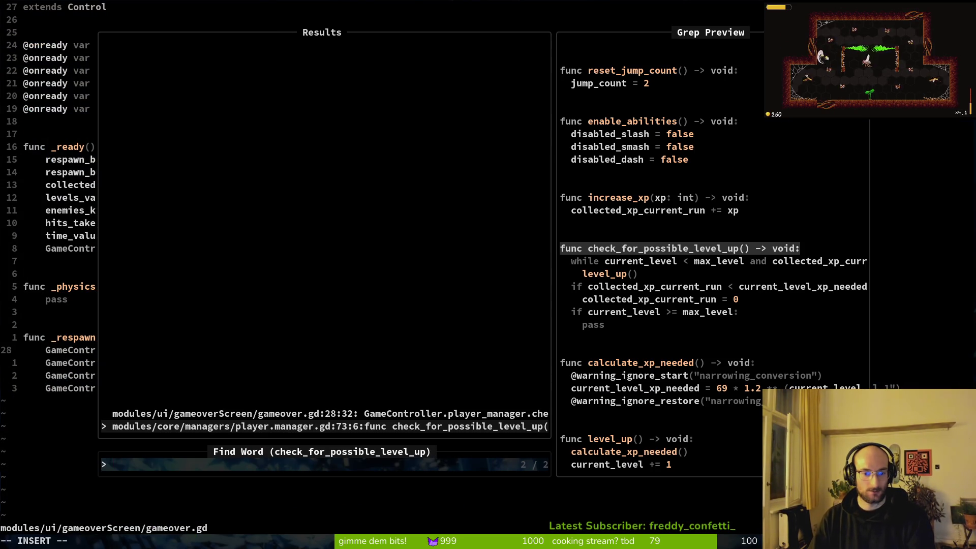
key("Escape")
key("Escape")
- Open player.gd and look over its enemy-died and enable-controls signal lines
key("space")
key("space")
type("plpla")
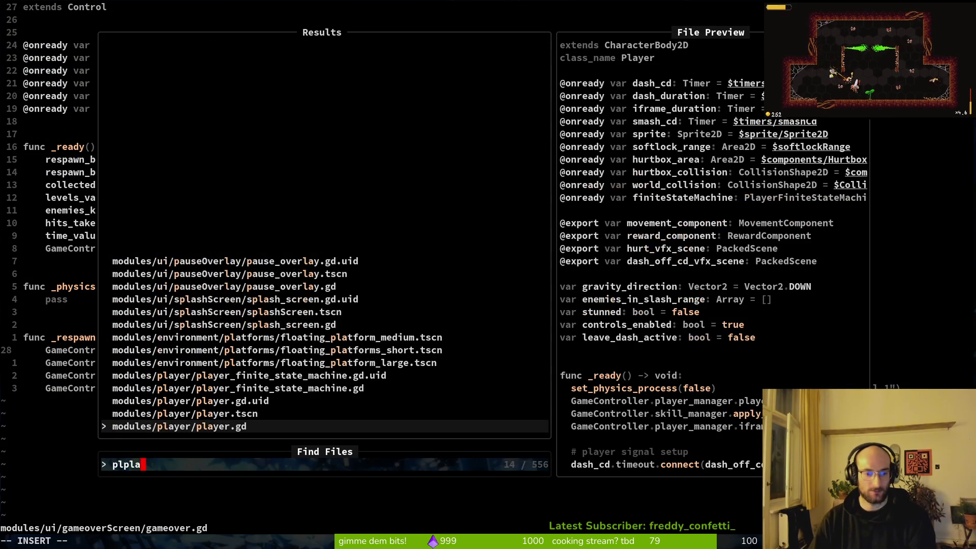
key("Return")
key("z")
key("z")
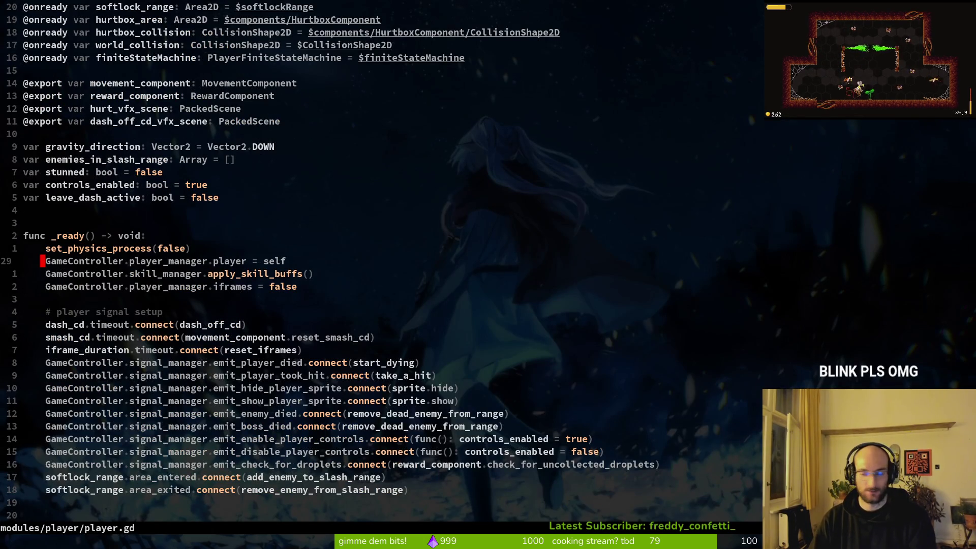
left_click(254, 415)
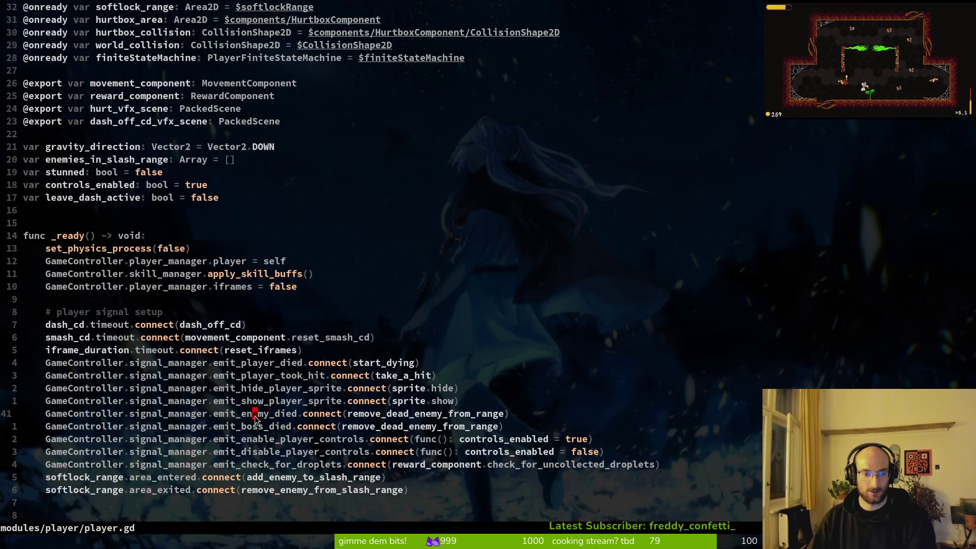
left_click(250, 438)
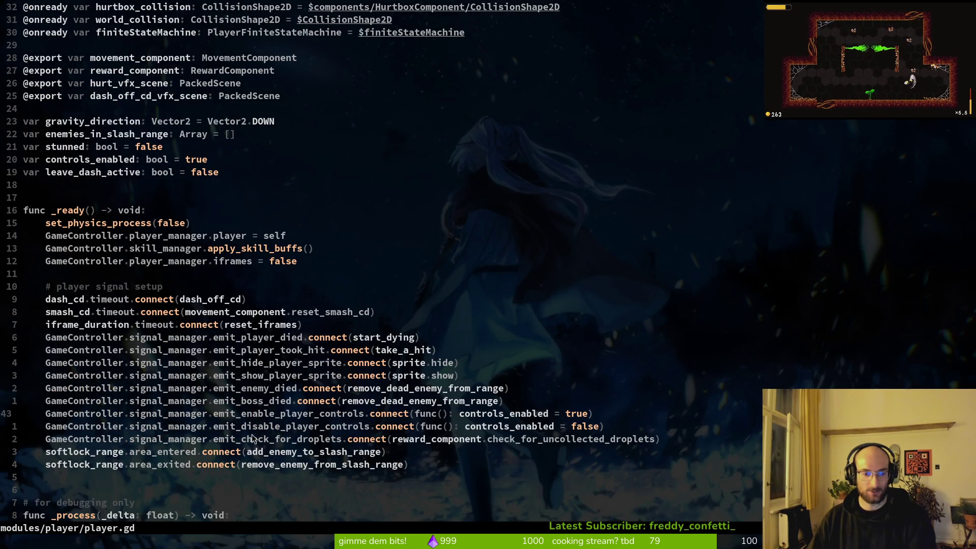
scroll(503, 203, "down", 5)
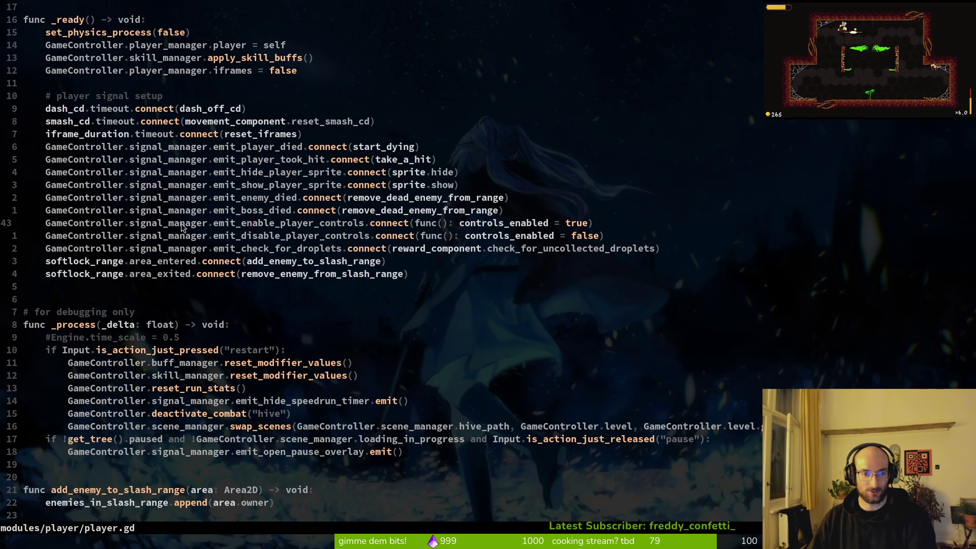
- Open game.controller.gd and page down through it
key("space")
key("f")
key("f")
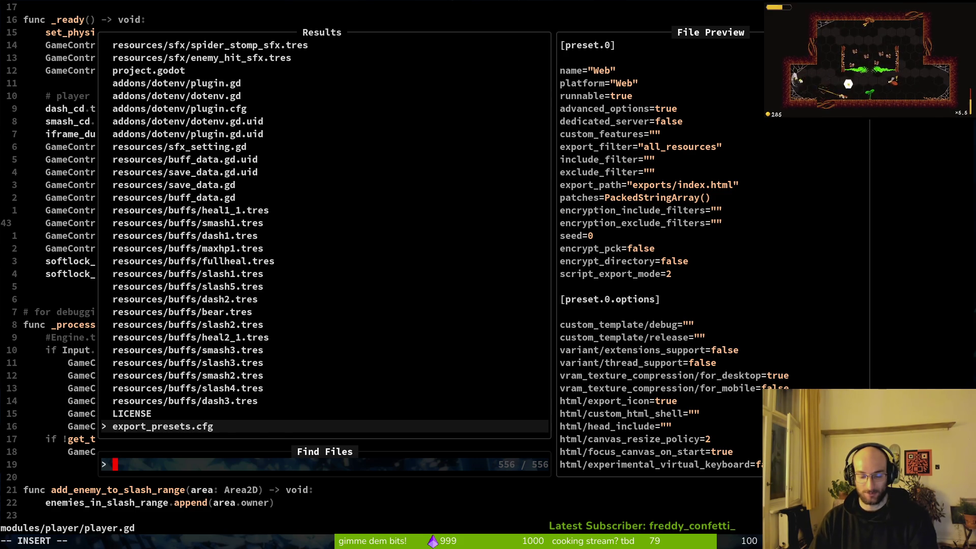
type("gamecontr")
key("Return")
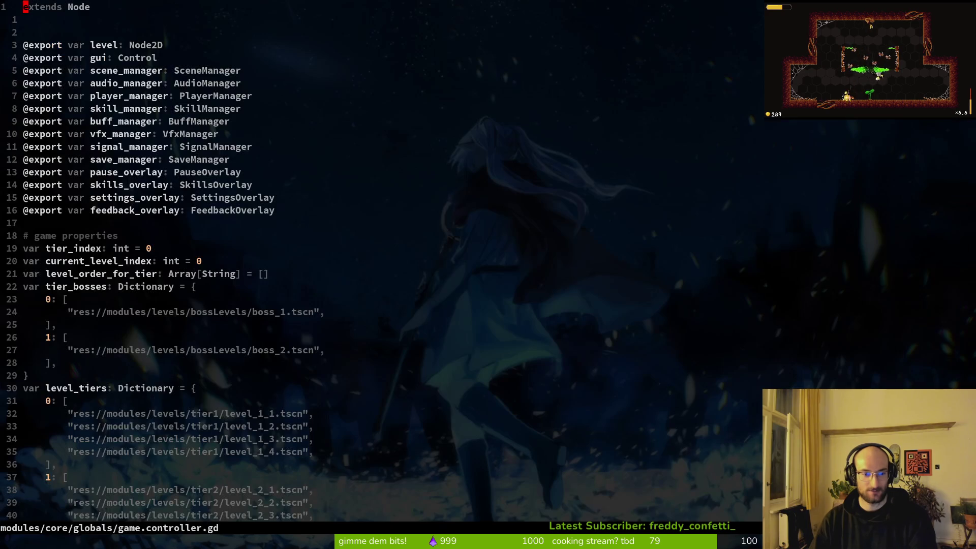
key("ctrl+d")
key("ctrl+d")
key("ctrl+d")
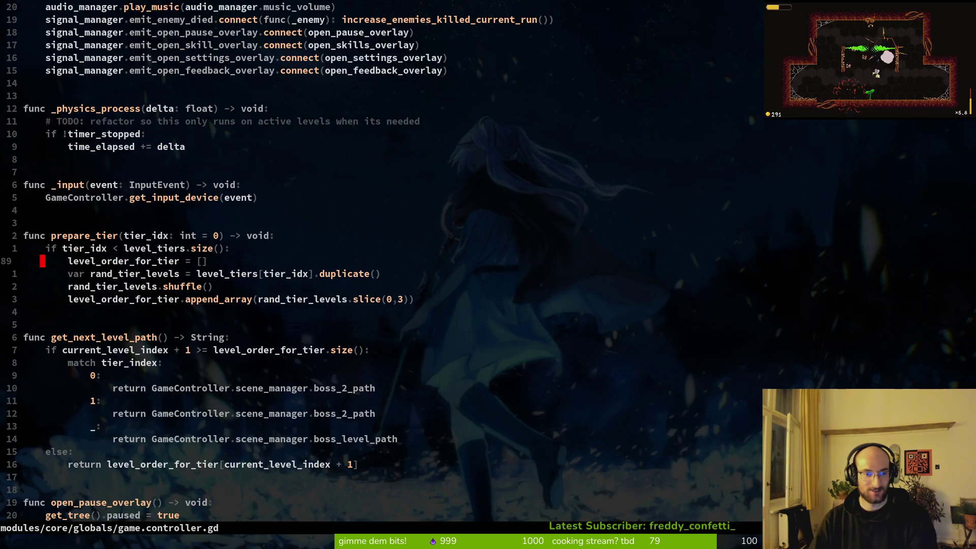
key("ctrl+d")
key("ctrl+d")
- Open loading.gd and jump toward its end
key("space")
key("f")
key("f")
type("loading")
key("Return")
key("ctrl+d")
key("ctrl+d")
key("ctrl+d")
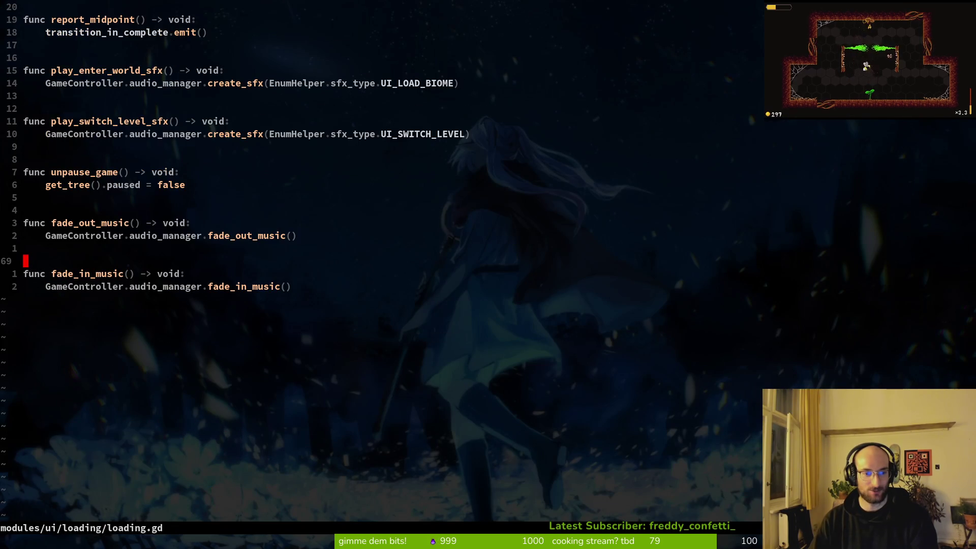
- Open scene.manager.gd and read down past the swap_scenes function
key("space")
key("f")
key("f")
type("scene")
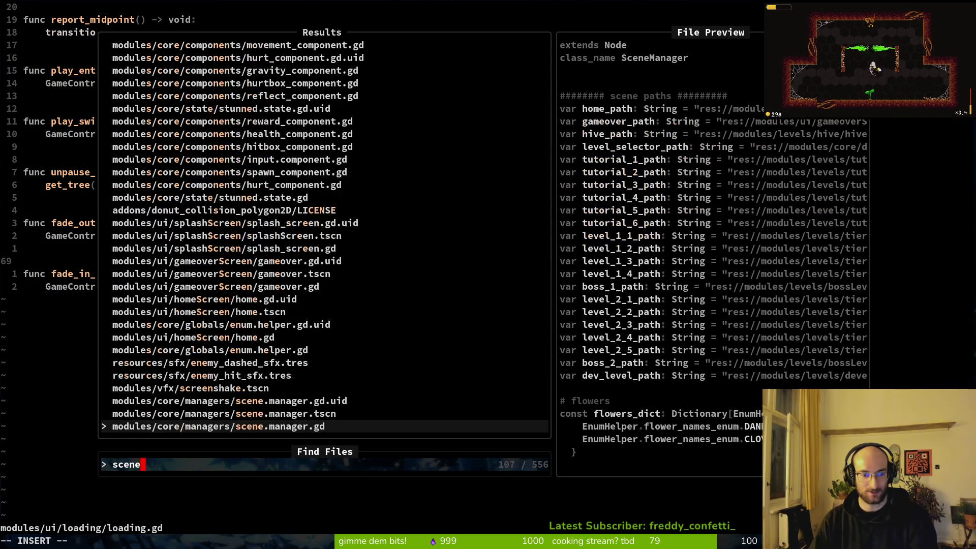
key("Return")
key("ctrl+d")
key("ctrl+d")
key("ctrl+d")
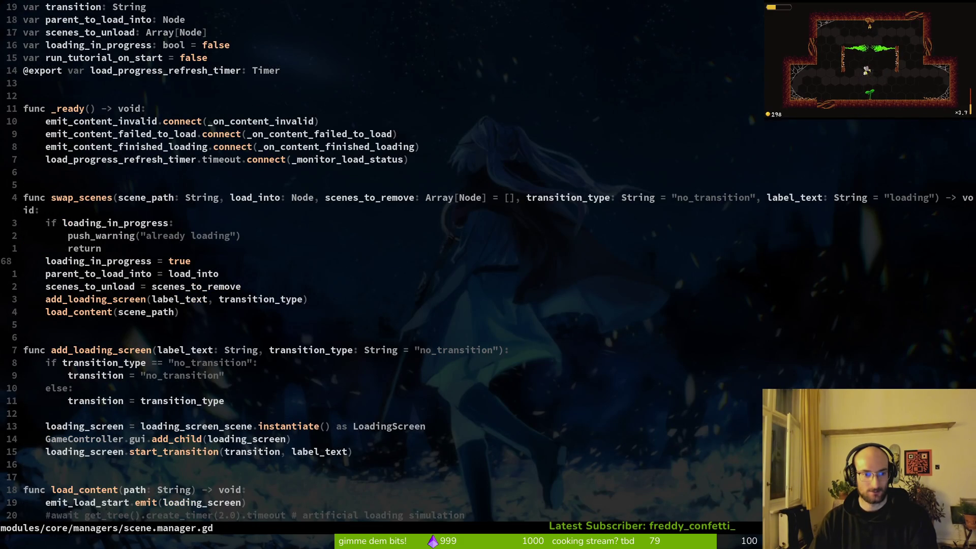
key("k")
key("k")
key("k")
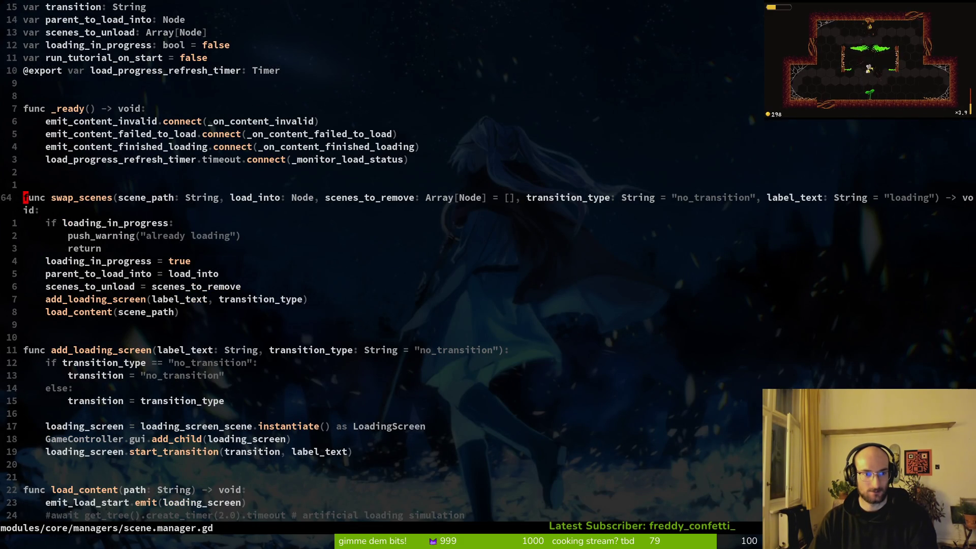
key("ctrl+d")
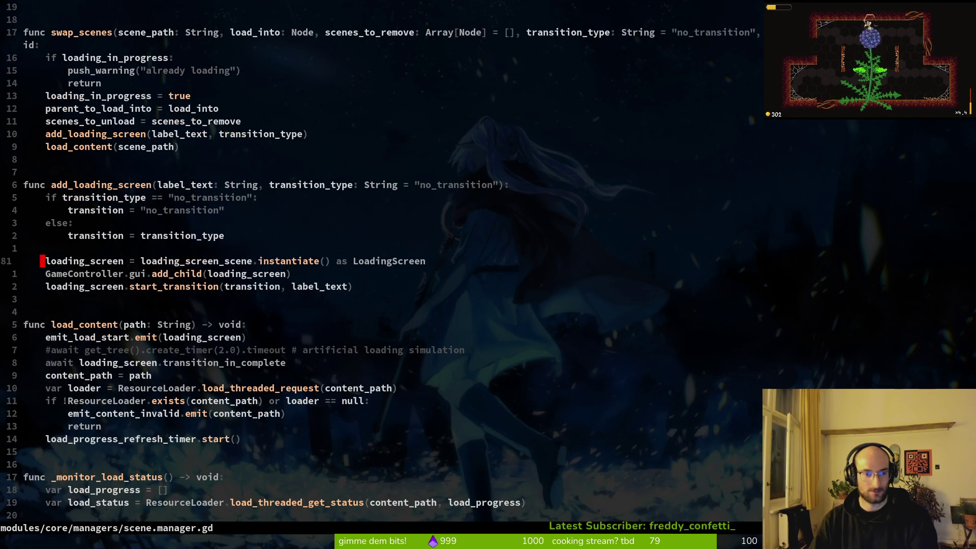
key("ctrl+d")
key("ctrl+d")
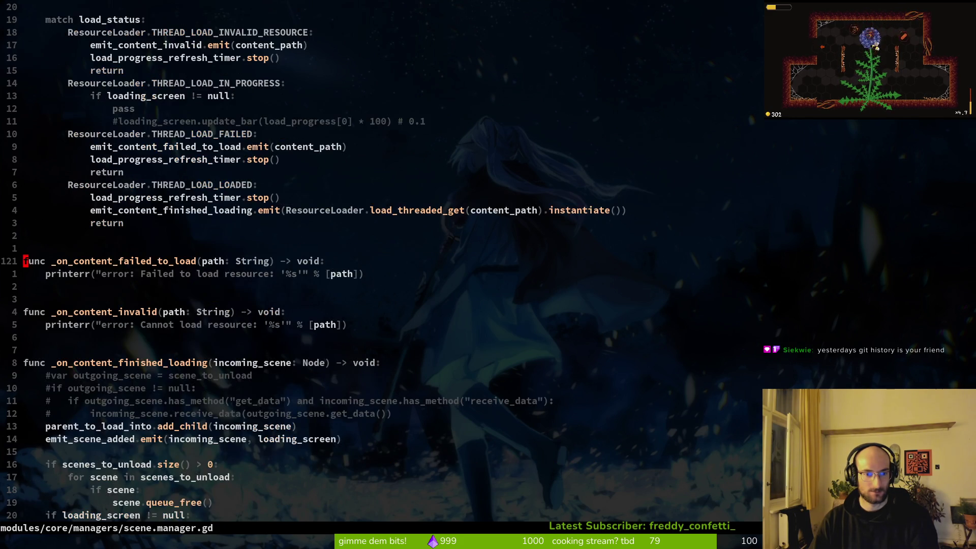
key("ctrl+d")
- Find 'hive' in Telescope and open modules/levels/hive/hive.gd
key("space")
key("f")
key("f")
type("hive")
key("Return")
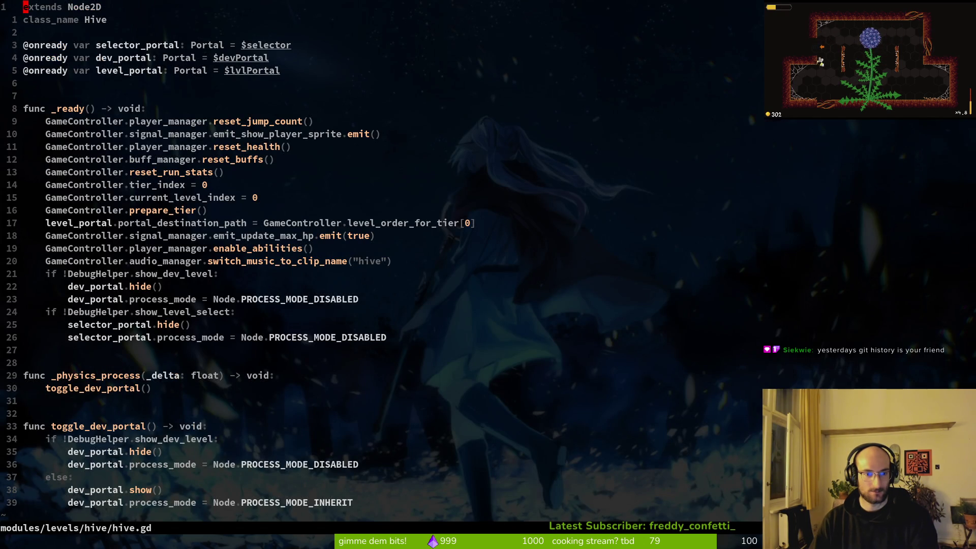
- Select the reset_buffs through prepare_tier lines in visual-line mode, then clear the selection
key("j")
key("j")
key("j")
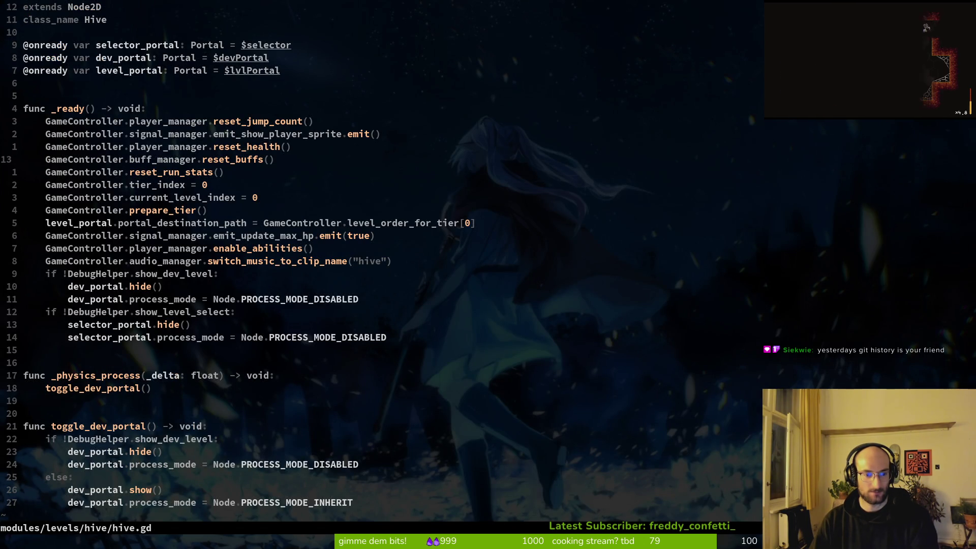
key("j")
key("shift+v")
key("k")
key("Escape")
key("shift+v")
key("j")
key("j")
key("j")
key("j")
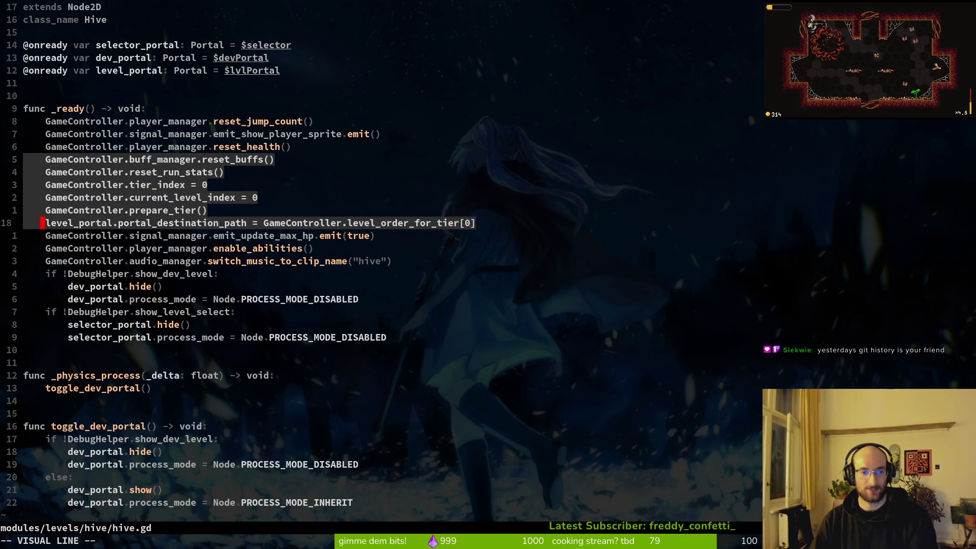
key("Escape")
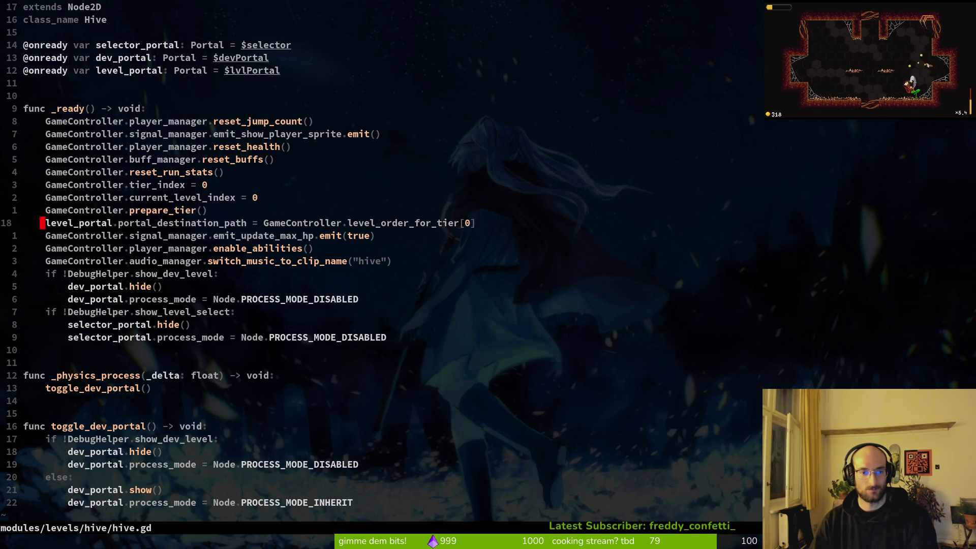
key("shift+v")
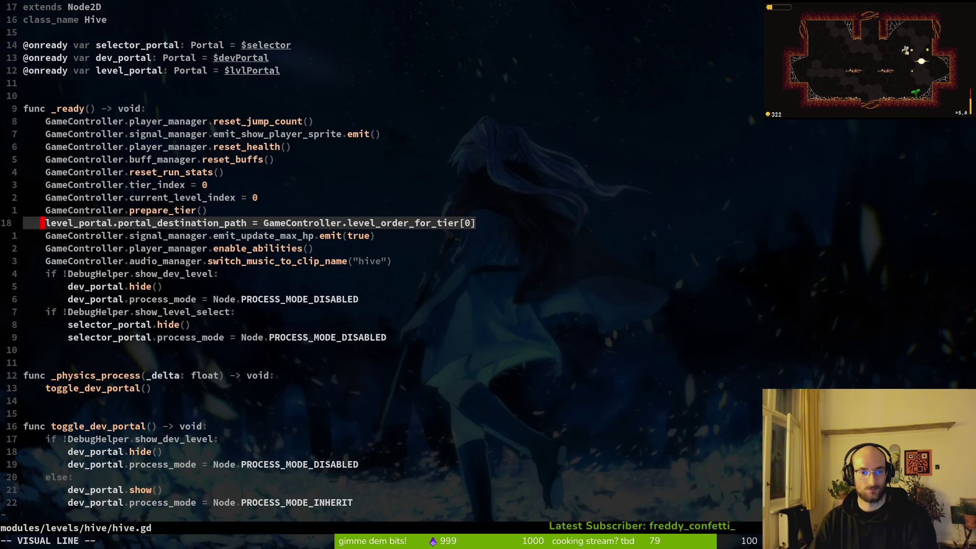
key("Escape")
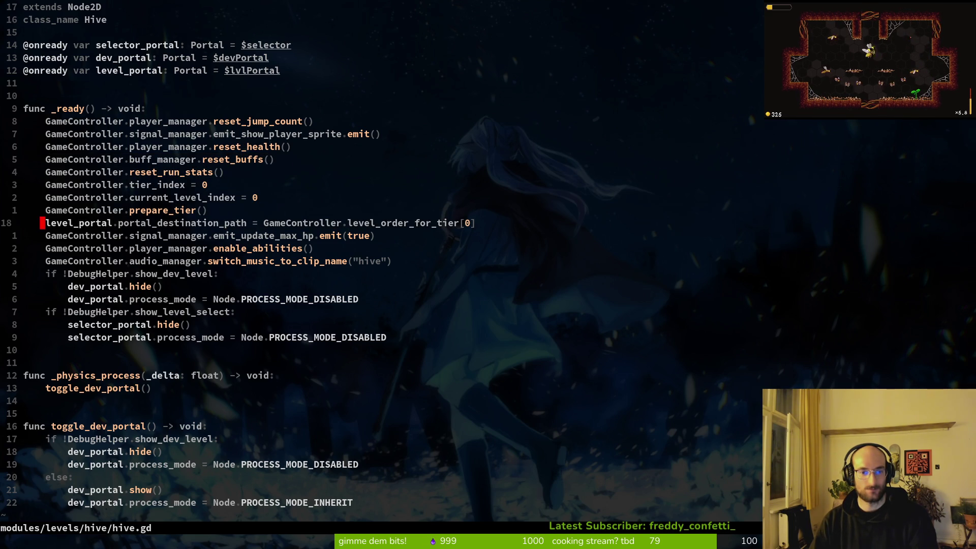
key("shift+v")
key("k")
key("k")
key("Escape")
- Delete the stray 'v' typed before the prepare_tier call on line 17
type("jw")
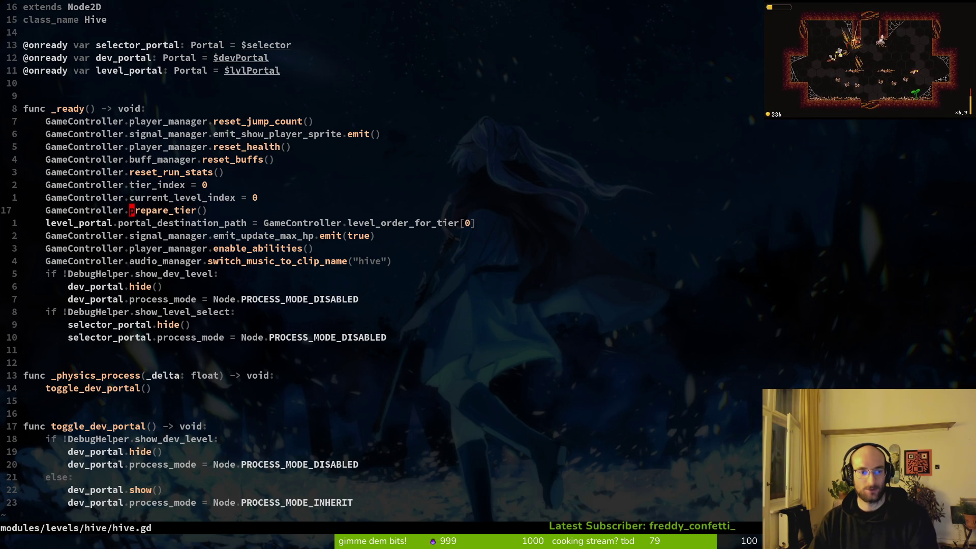
type("av")
key("Escape")
key("v")
key("d")
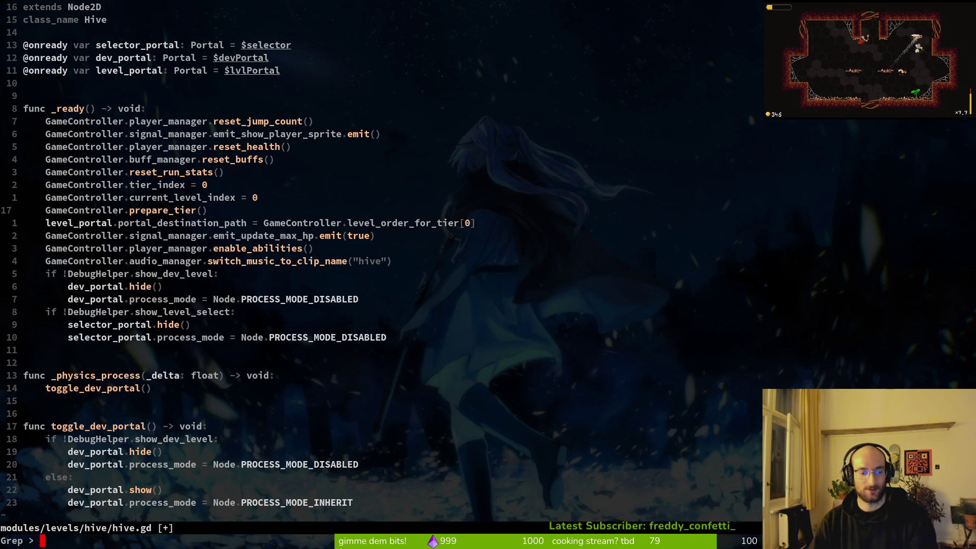
- Grep prepare_tier, compare the hive.gd and boss_level.gd matches, return to hive.gd, then bring up Aseprite
key("Return")
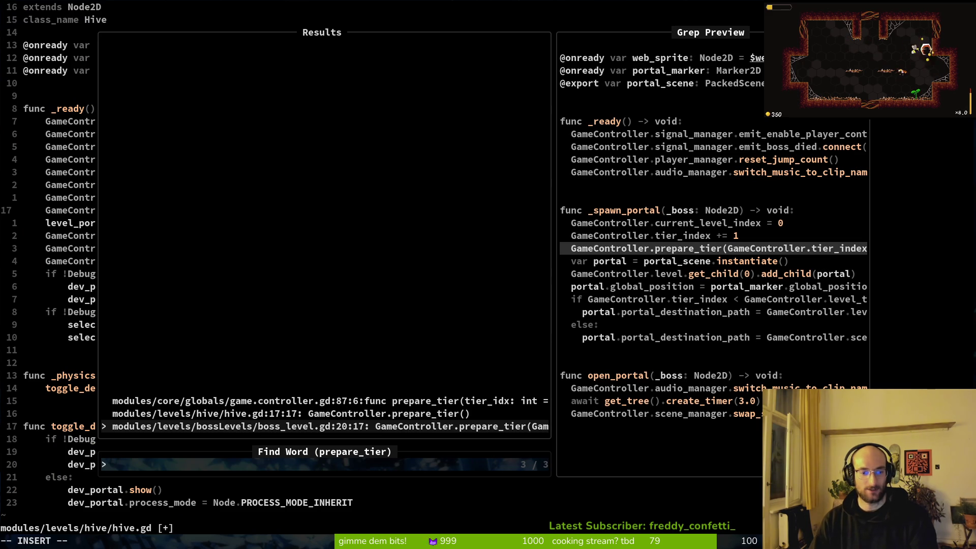
key("Up")
key("Down")
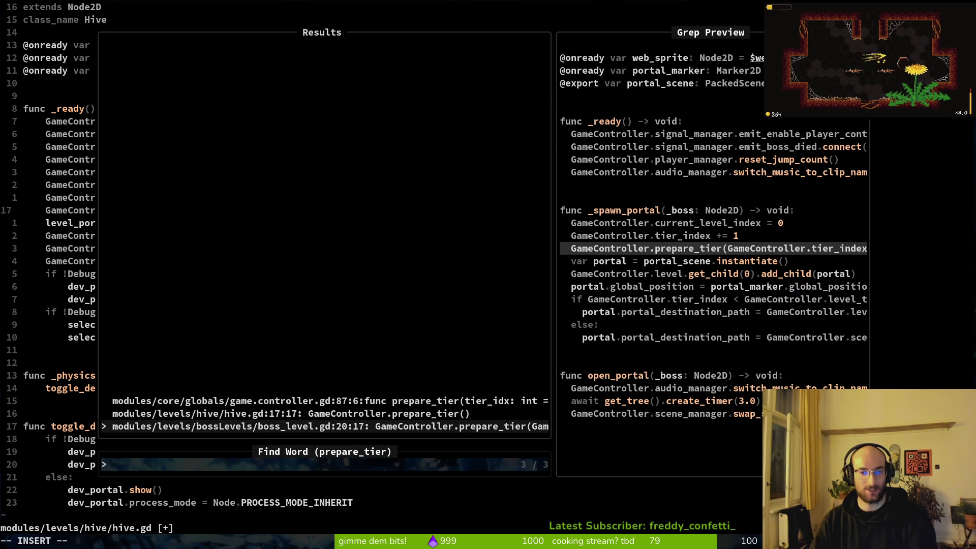
key("Up")
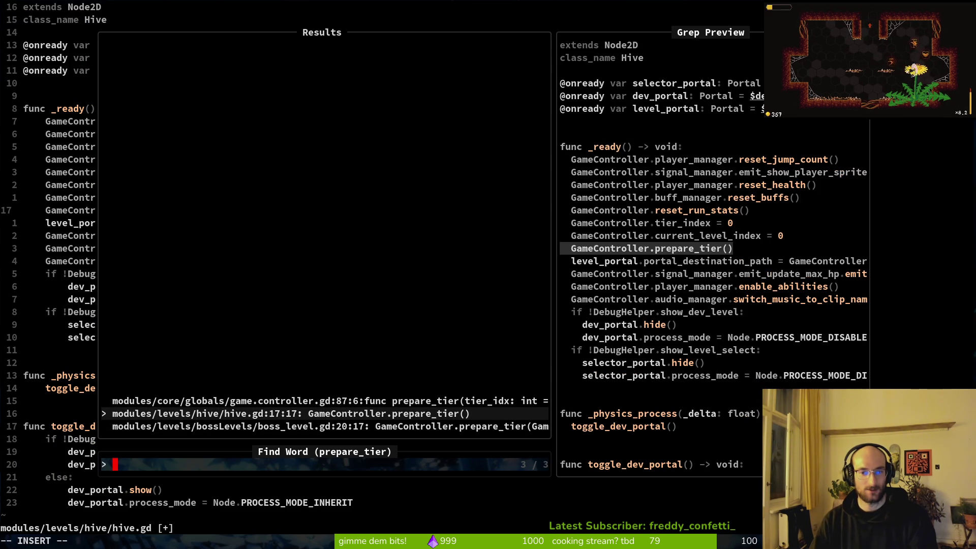
key("Down")
key("Up")
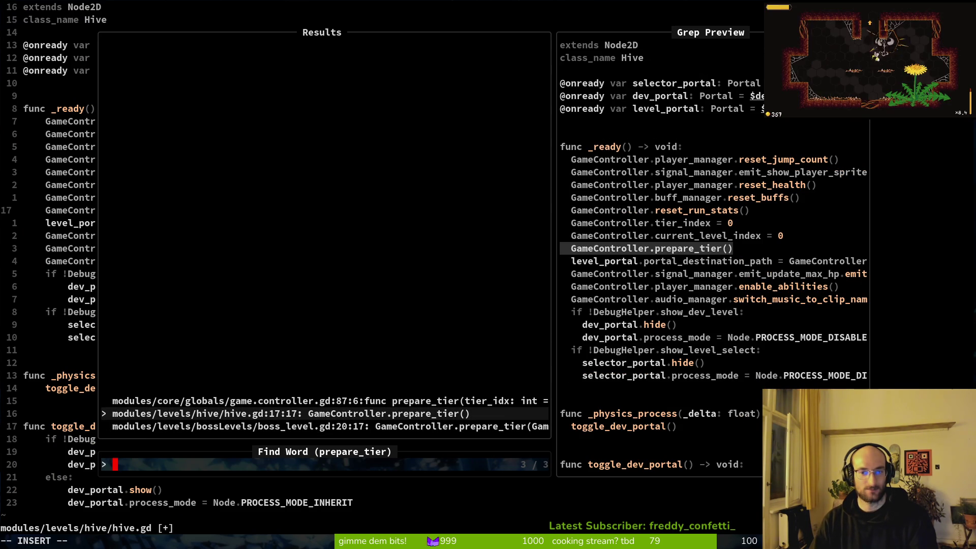
key("Down")
key("Up")
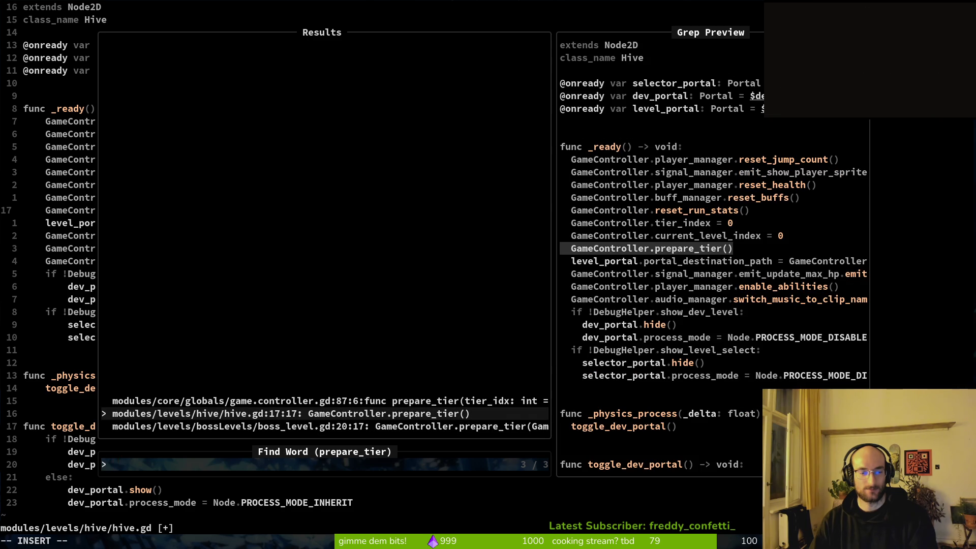
key("Down")
key("Up")
key("Return")
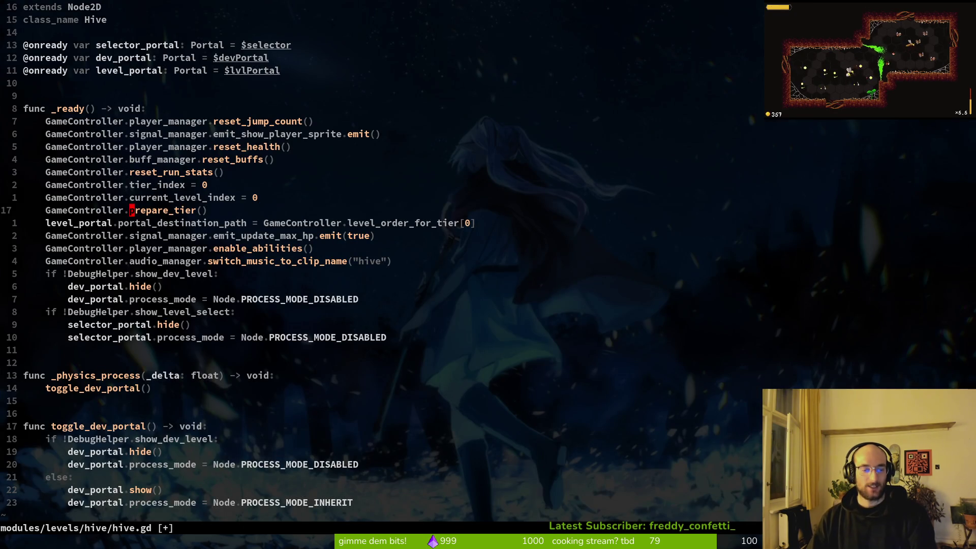
key("super")
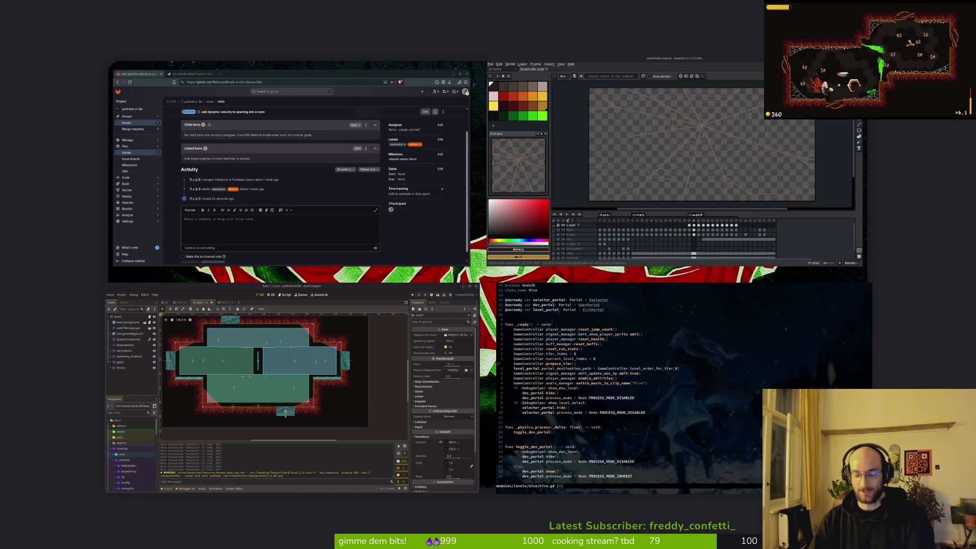
left_click(555, 249)
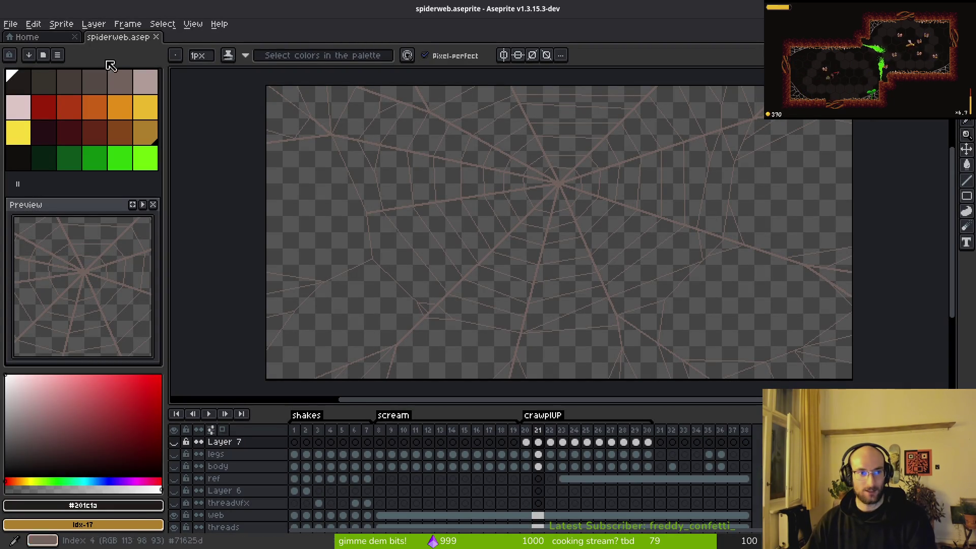
- Create a new 640x360 sprite
left_click(10, 24)
left_click(38, 38)
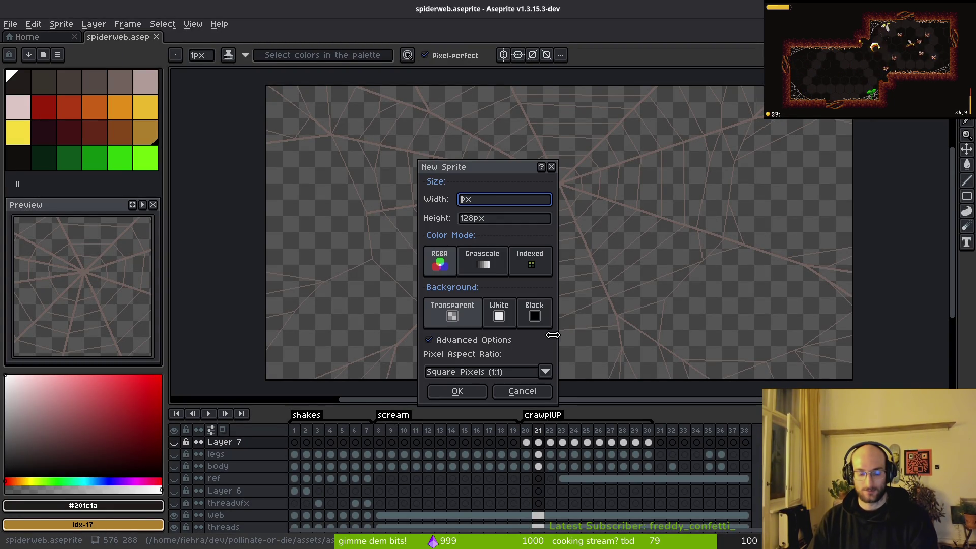
type("6")
key("Tab")
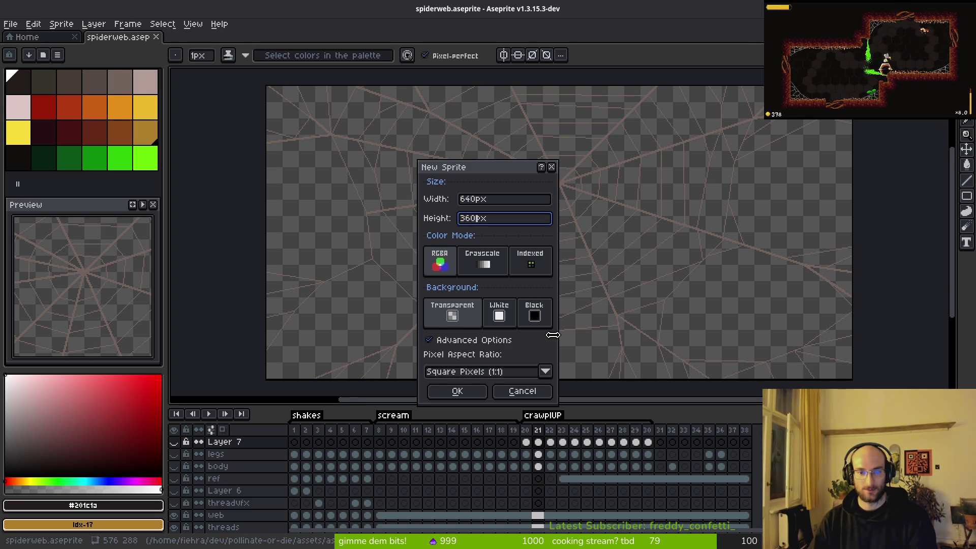
key("Return")
scroll(518, 262, "down", 2)
scroll(495, 283, "up", 2)
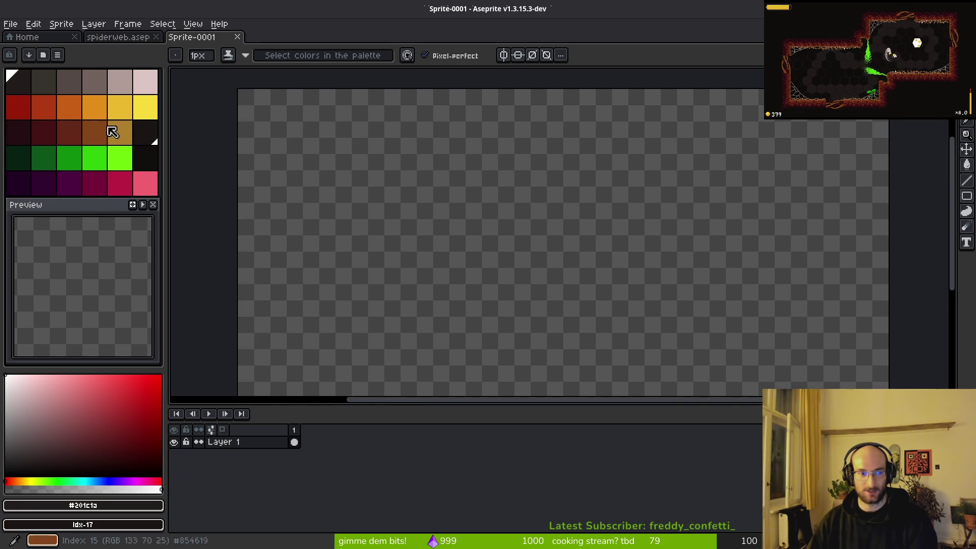
- Flood-fill the canvas dark grey, then with the darker idx-17 colour, dismissing the save prompt
left_click(46, 84)
key("g")
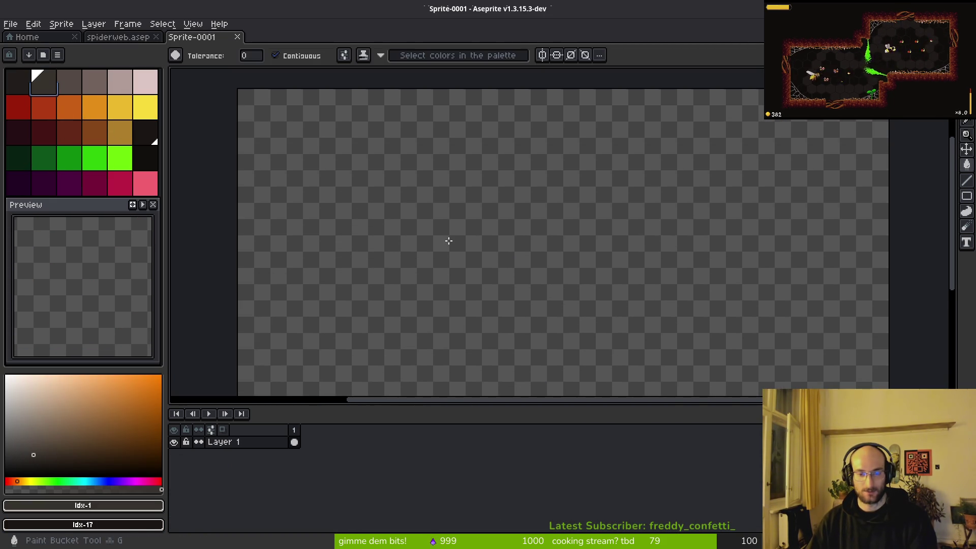
left_click(449, 241)
scroll(534, 279, "down", 3)
scroll(498, 257, "up", 3)
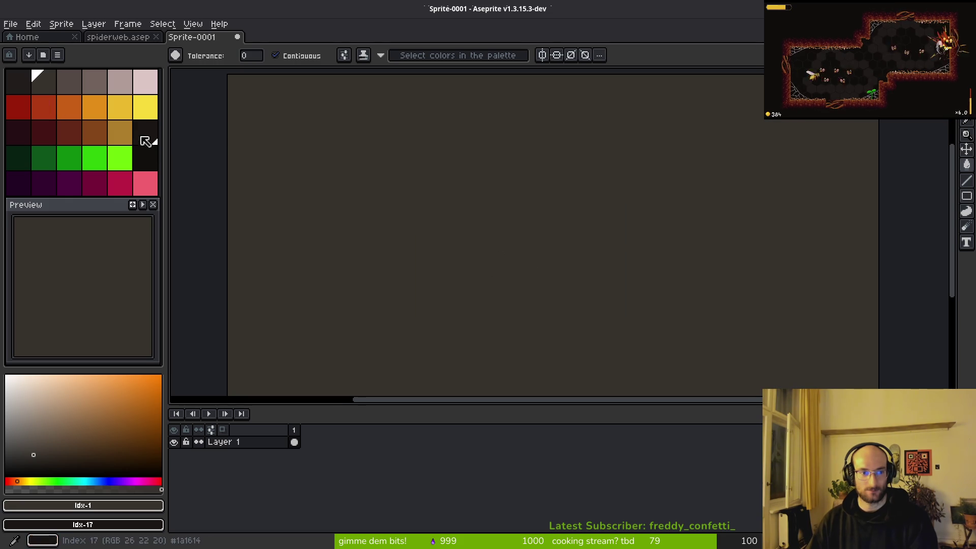
left_click(146, 142)
left_click(445, 203)
scroll(419, 253, "down", 2)
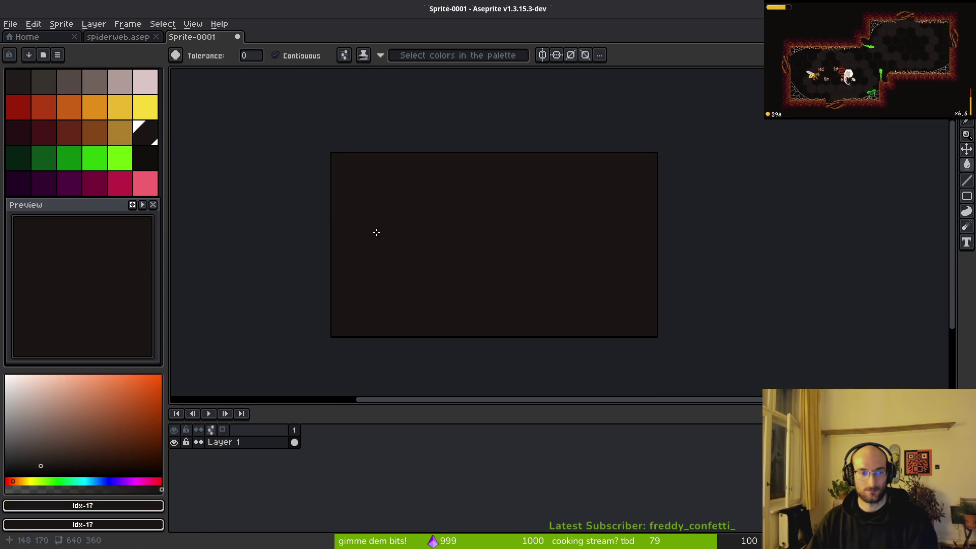
left_click(18, 81)
scroll(564, 331, "down", 1)
scroll(543, 291, "up", 2)
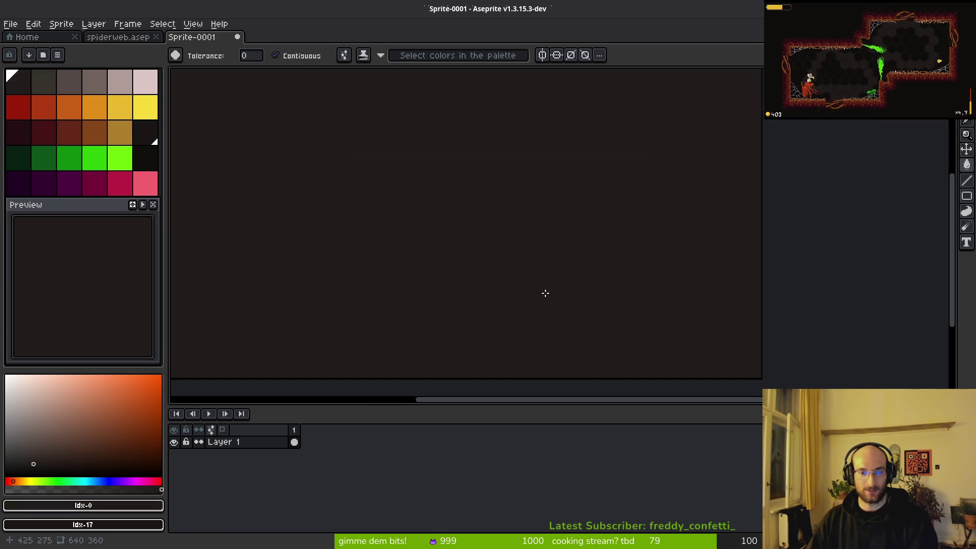
key("ctrl+s")
key("Escape")
- Enlarge the canvas area by shrinking the timeline panel
scroll(518, 285, "down", 1)
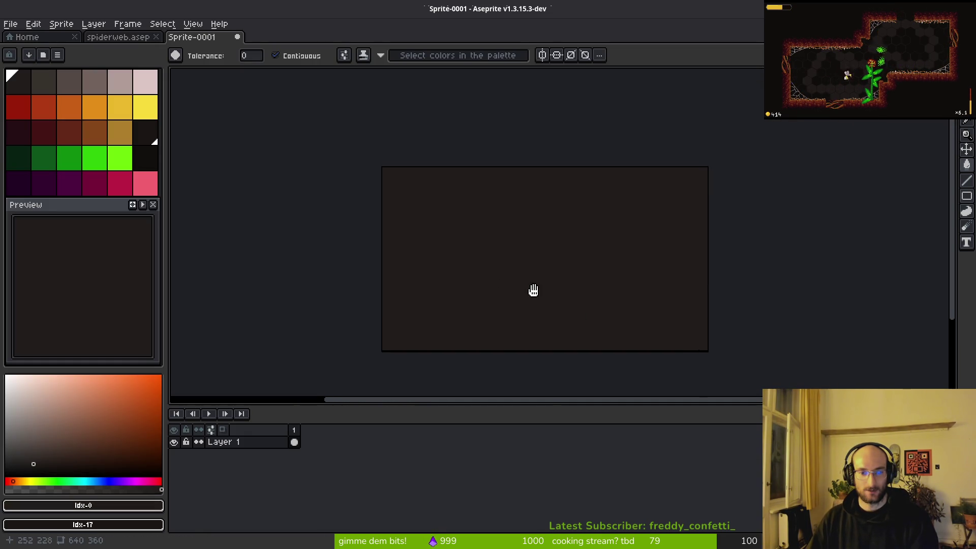
left_click_drag(536, 404, 532, 464)
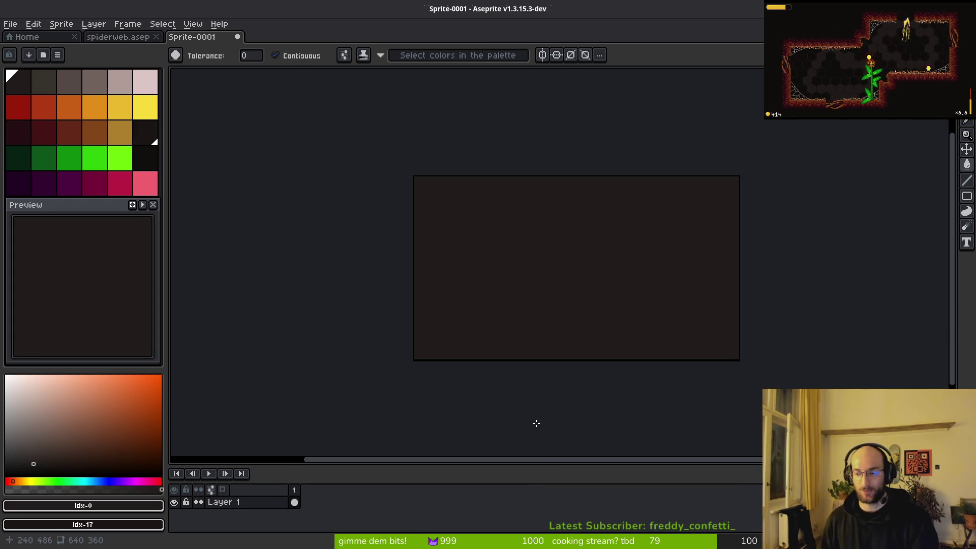
scroll(526, 275, "up", 1)
scroll(526, 275, "right", 3)
scroll(527, 275, "down", 2)
- Choose the yellow palette colour and the Pencil tool, adjusting the brush and view
left_click(120, 158)
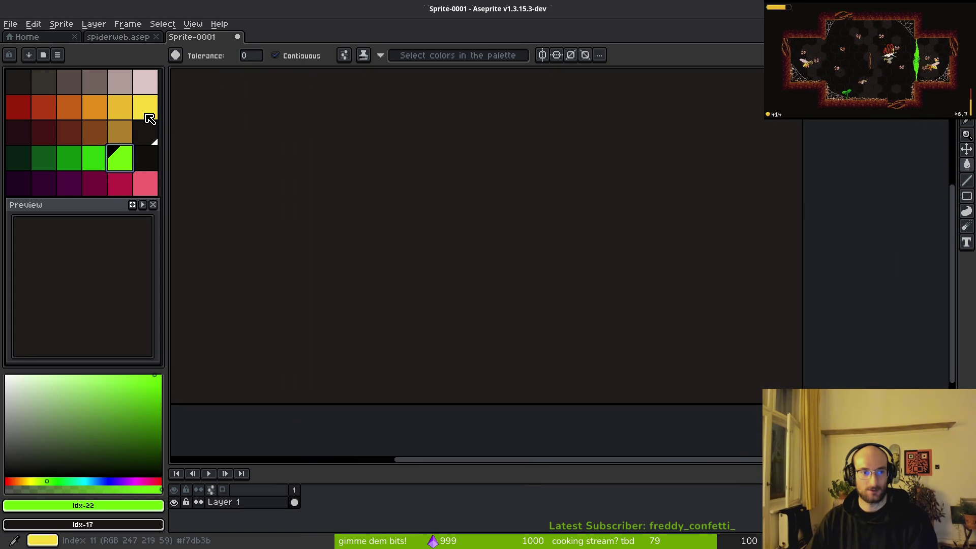
left_click(150, 119)
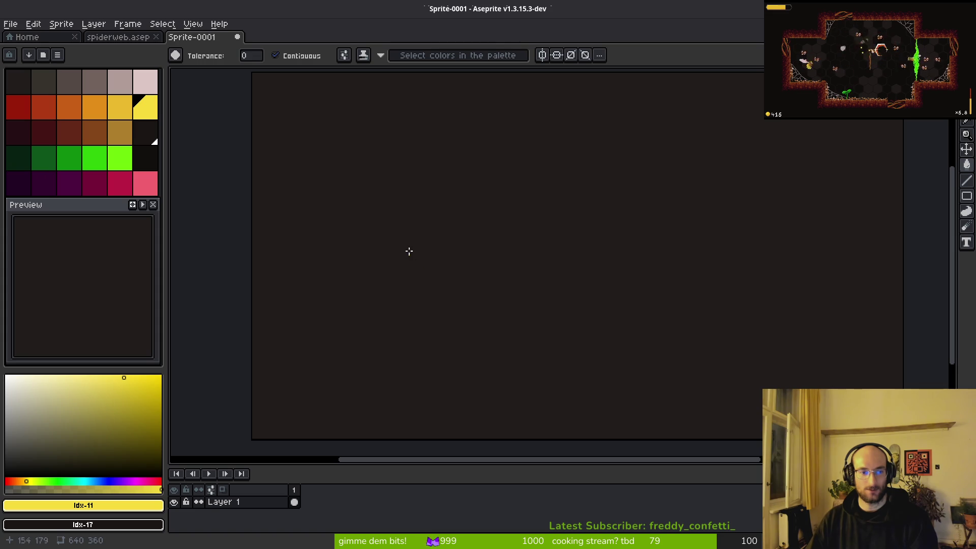
key("b")
scroll(404, 270, "up", 20)
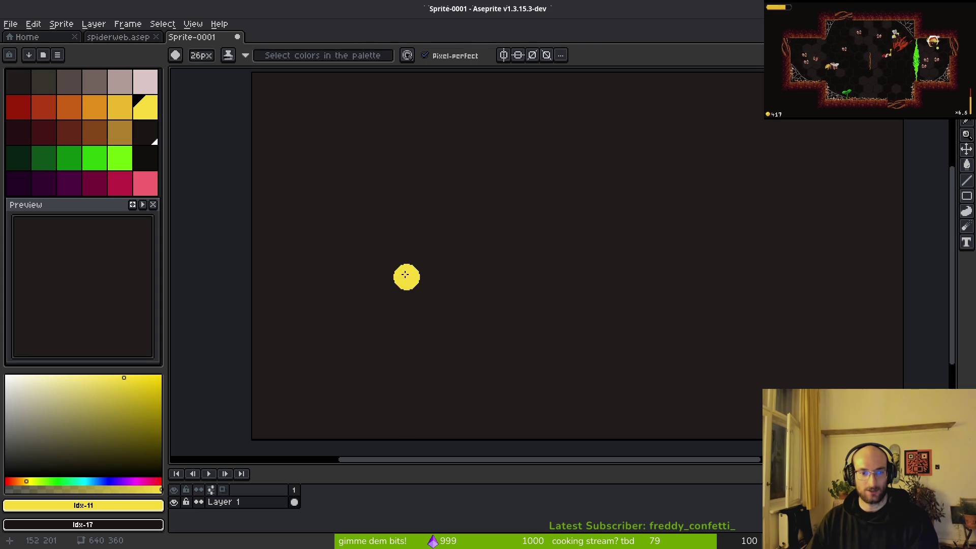
scroll(404, 270, "down", 2)
scroll(405, 264, "up", 1)
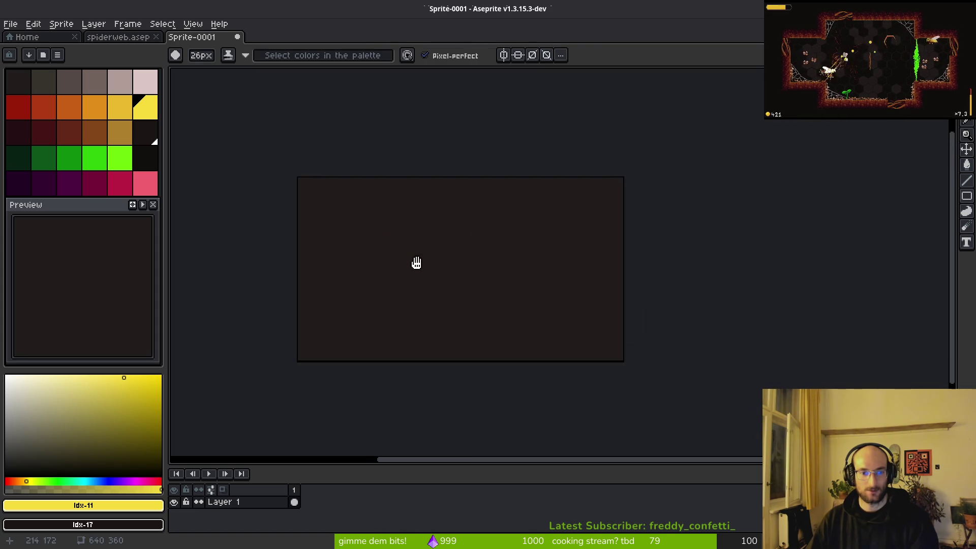
scroll(504, 260, "up", 5)
scroll(402, 244, "up", 1)
scroll(457, 251, "down", 2)
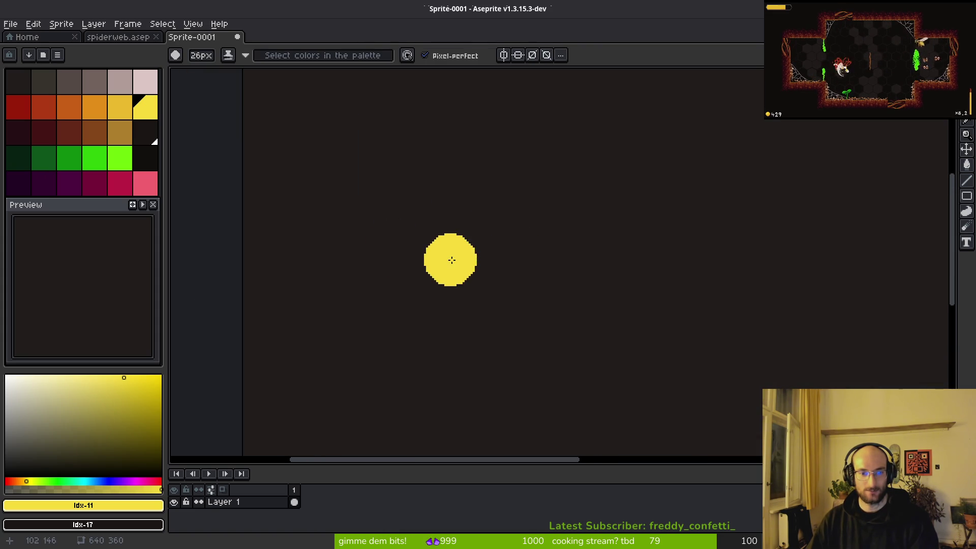
scroll(401, 245, "down", 2)
scroll(407, 244, "up", 1)
scroll(422, 244, "down", 2)
scroll(451, 255, "up", 1)
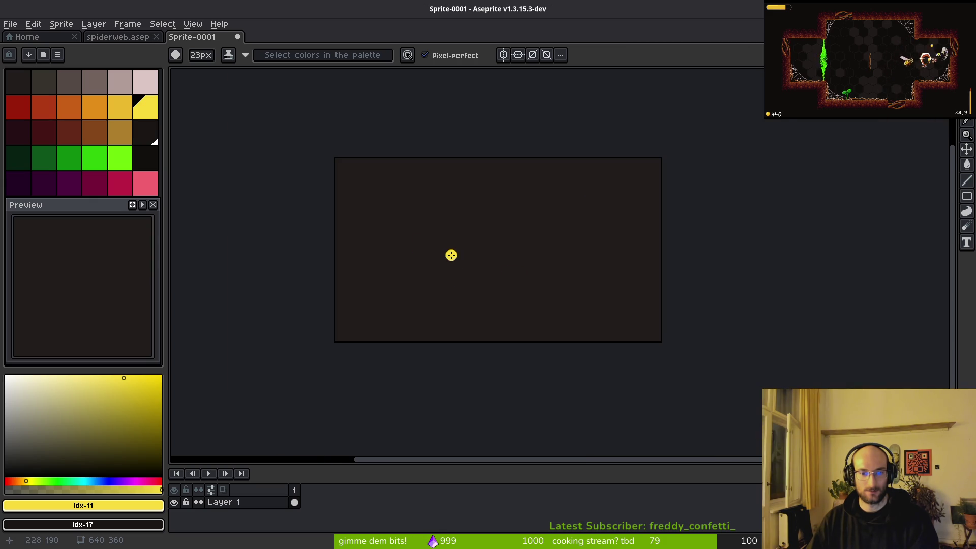
scroll(377, 223, "up", 2)
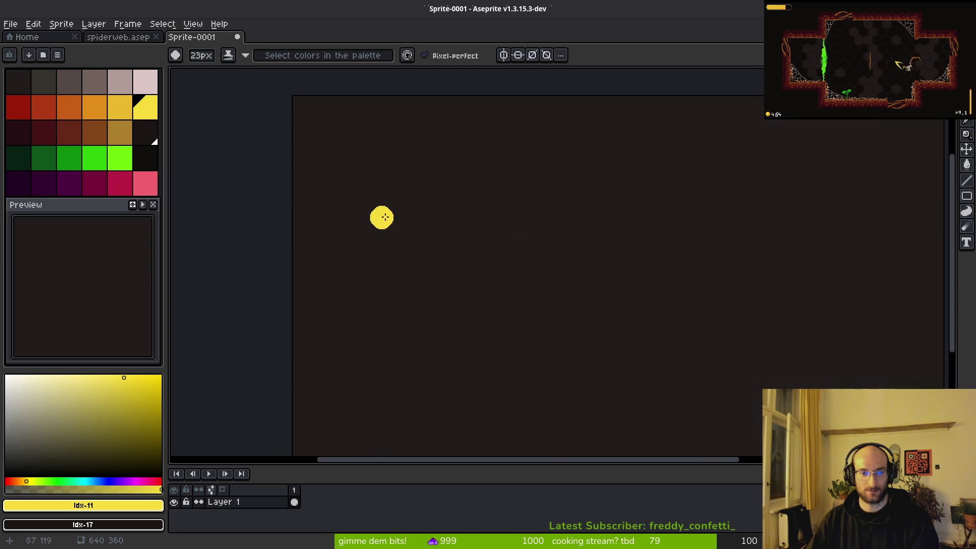
scroll(351, 206, "down", 5)
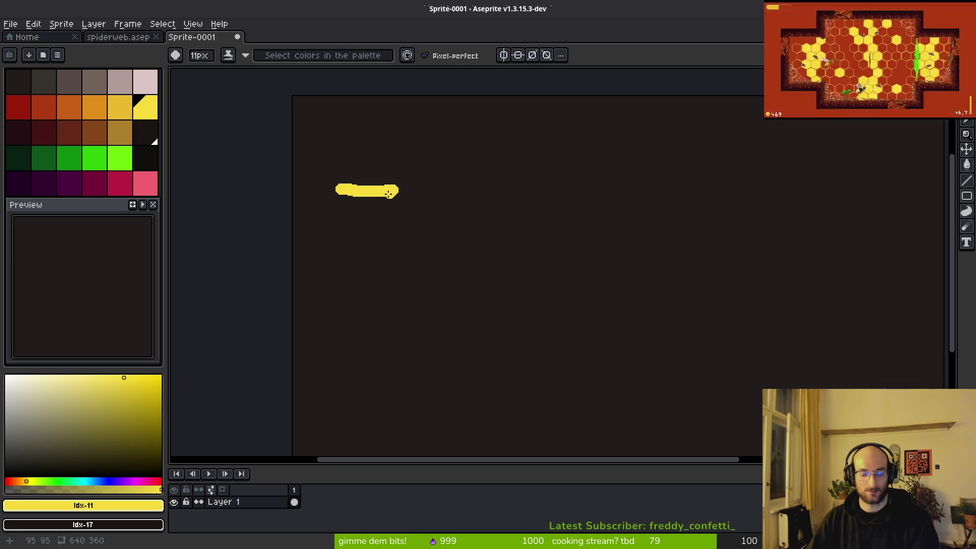
- Try a text box over the yellow stroke, then cancel it and restore the stroke
key("m")
left_click_drag(346, 192, 402, 206)
key("t")
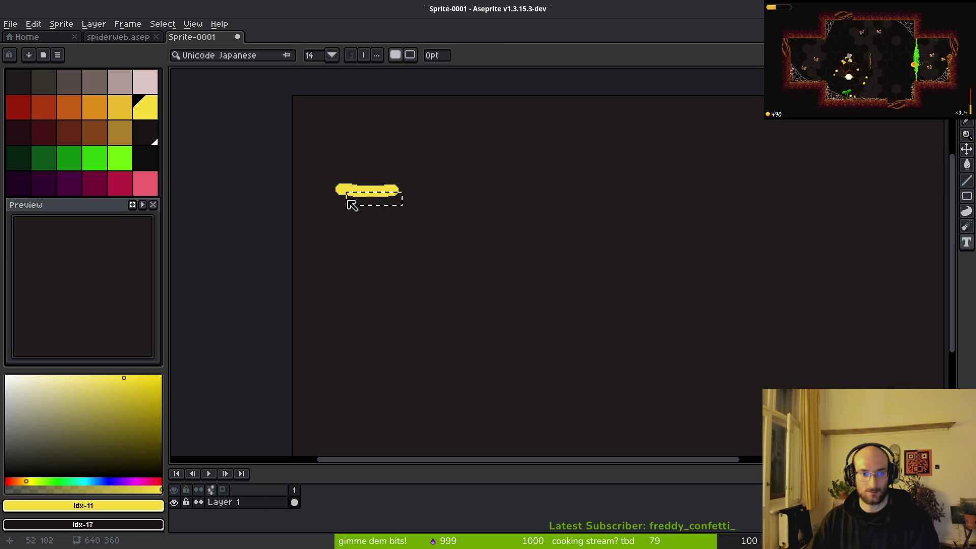
key("ctrl+d")
left_click_drag(339, 187, 393, 197)
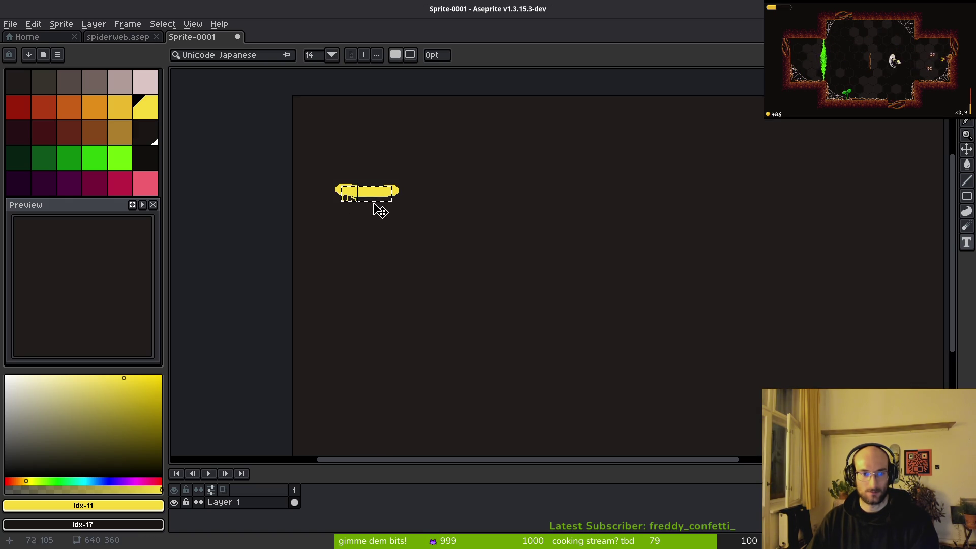
key("Escape")
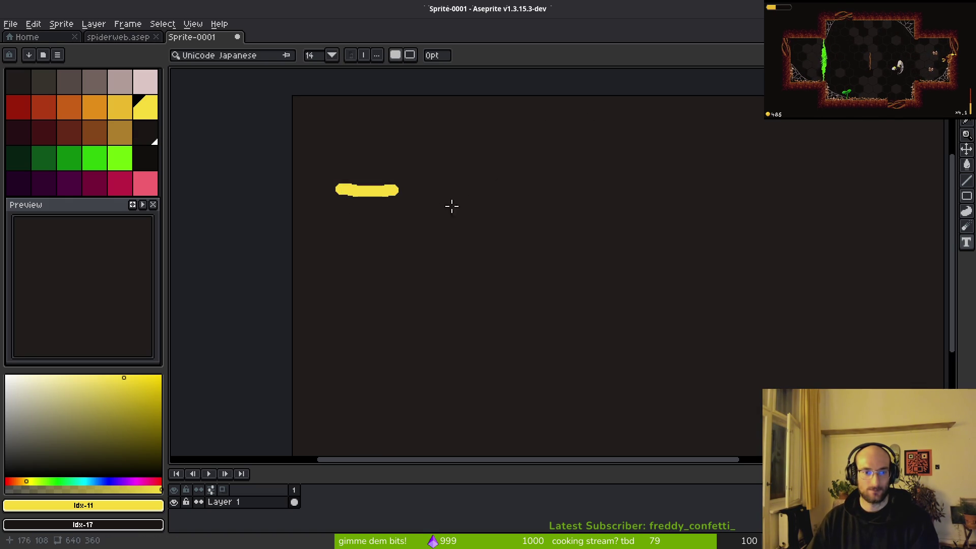
key("ctrl+z")
key("ctrl+y")
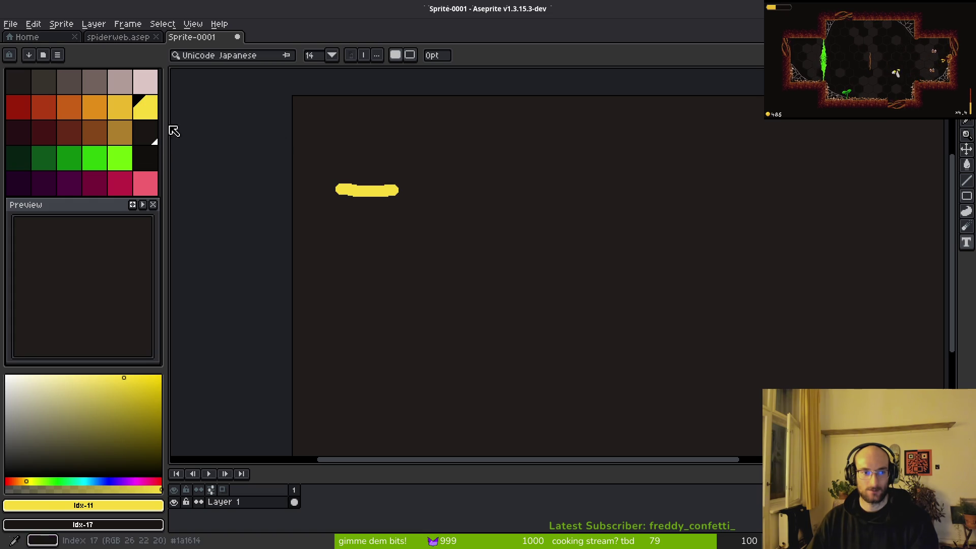
- Swap the colours, test-fill the stroke dark, then refill it yellow
key("x")
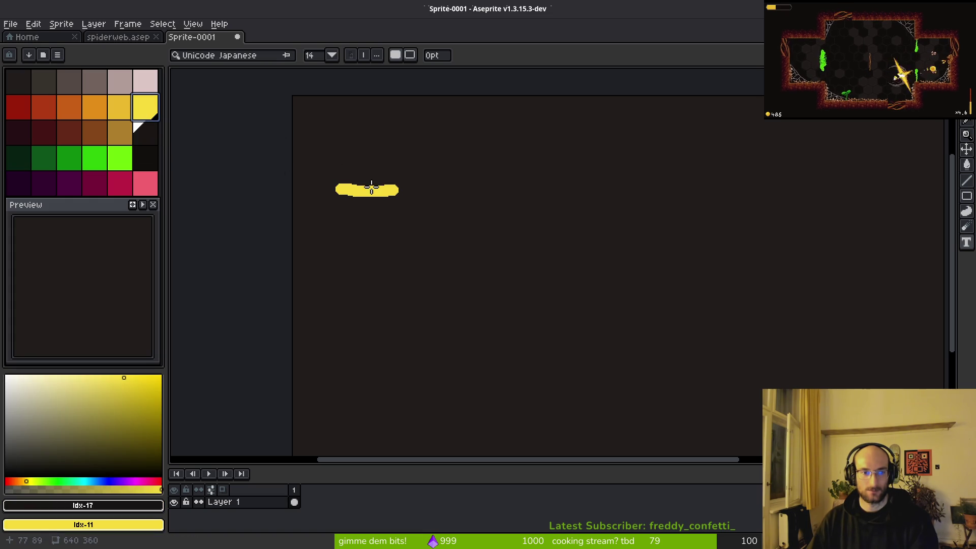
key("g")
left_click(372, 191)
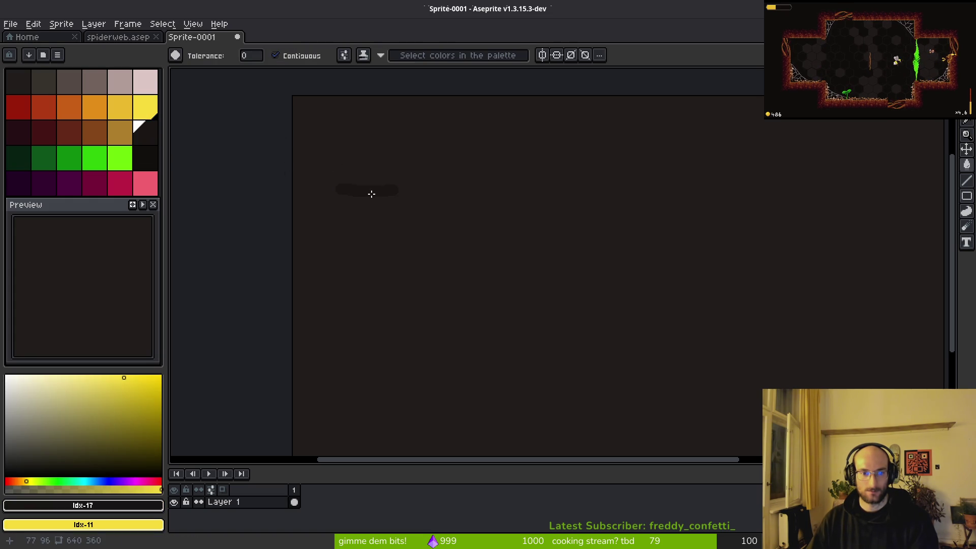
right_click(368, 191)
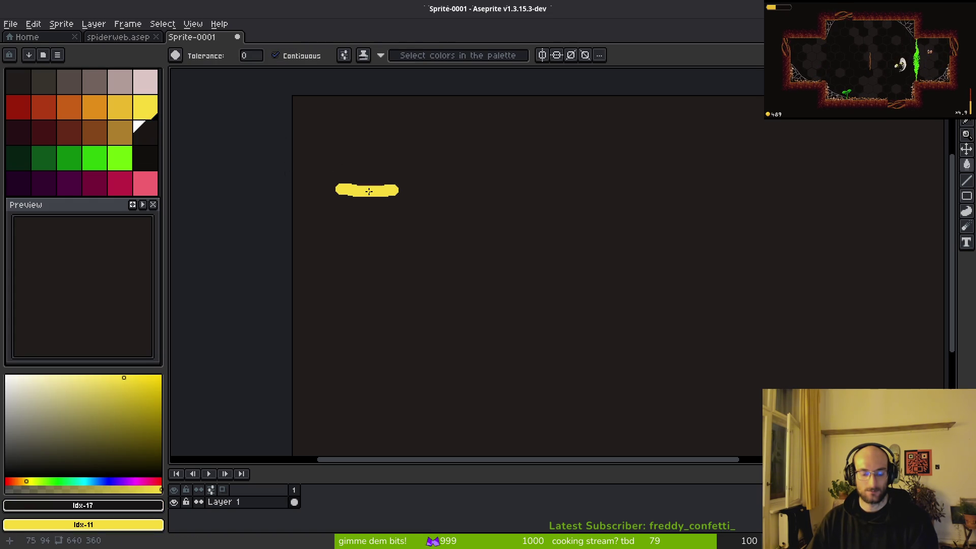
- Place trial 'home' text on the yellow pill, then discard it
key("m")
scroll(343, 187, "up", 3)
scroll(327, 152, "up", 2)
mouse_move(326, 147)
left_mouse_down()
mouse_move(560, 216)
mouse_move(630, 213)
left_mouse_up()
key("t")
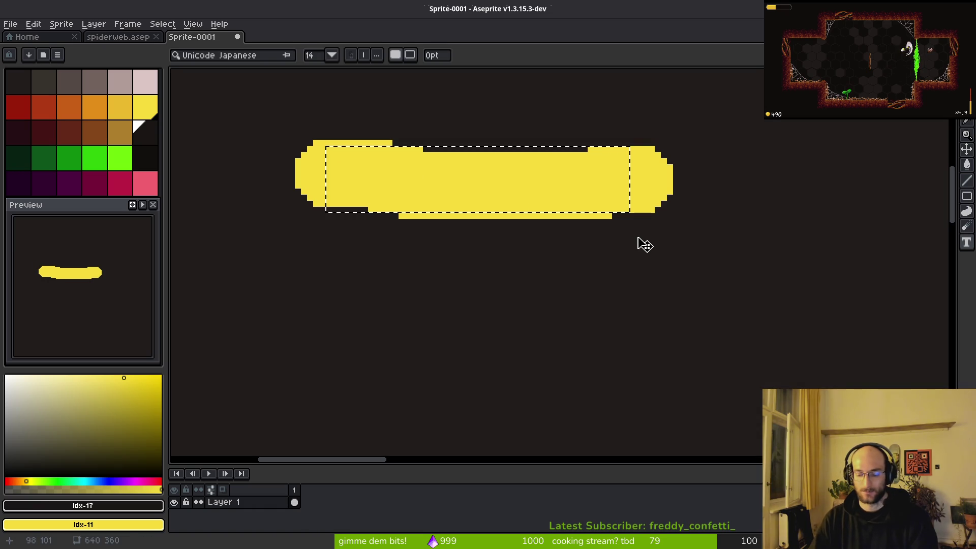
type("home")
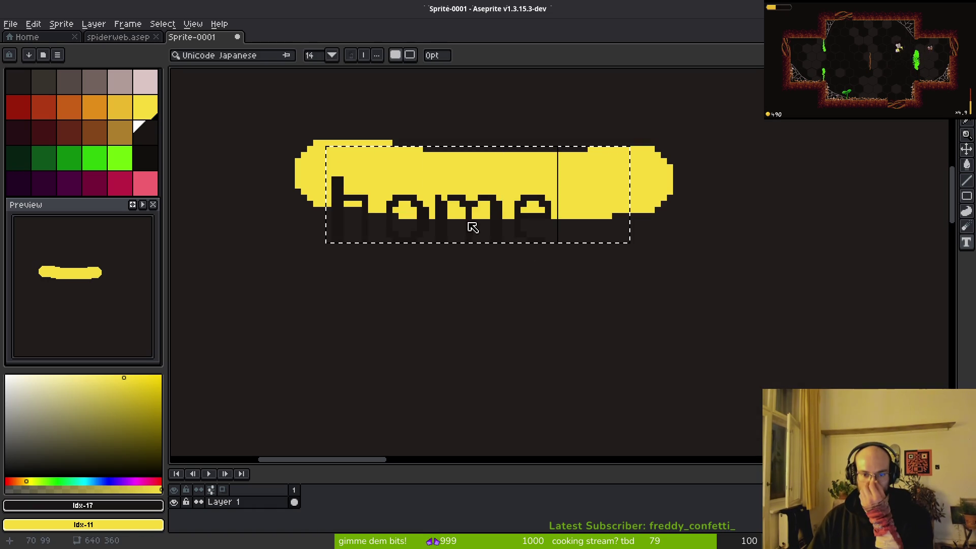
mouse_move(641, 258)
left_mouse_down()
mouse_move(651, 222)
mouse_move(685, 232)
left_mouse_up()
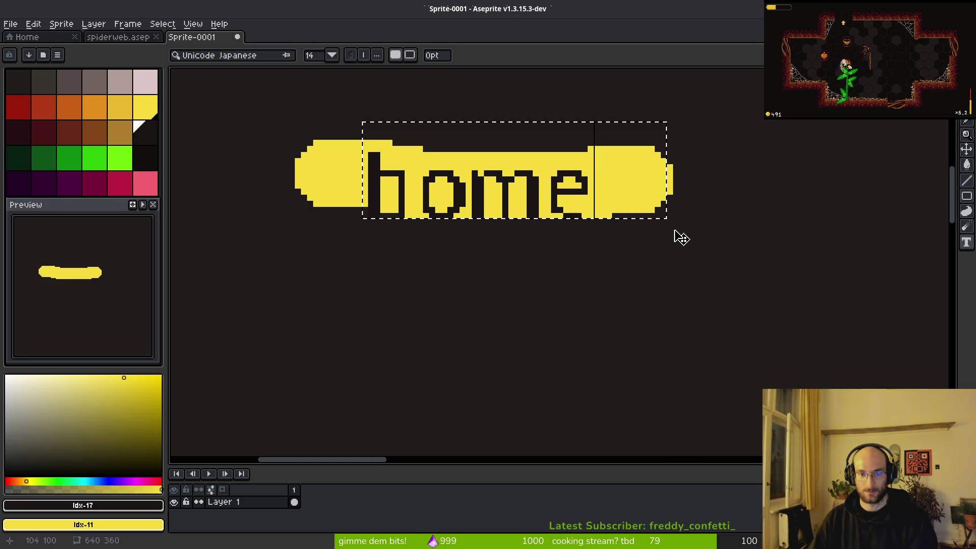
scroll(655, 230, "down", 1)
key("Escape")
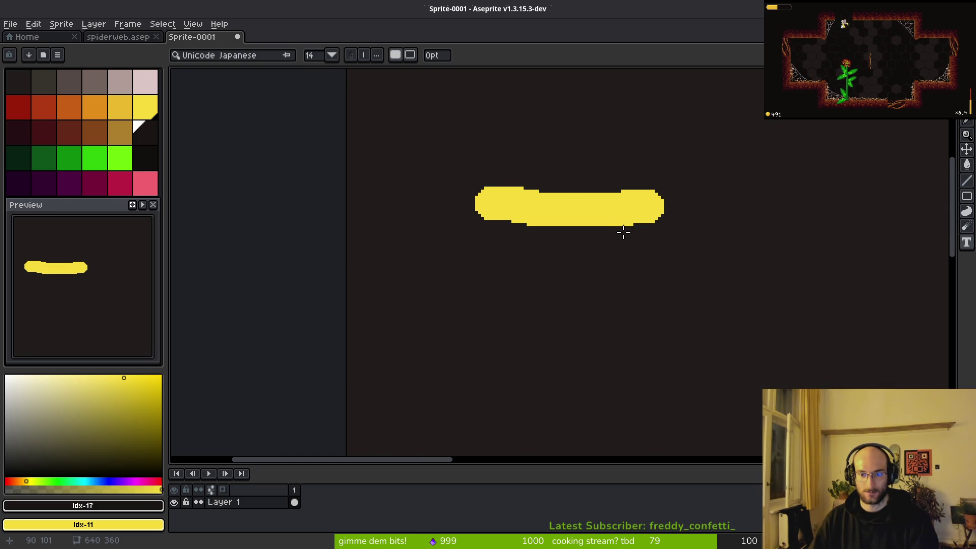
- Type 'hive' across the pill, centre it and commit the text
mouse_move(500, 187)
left_mouse_down()
mouse_move(691, 220)
mouse_move(641, 220)
left_mouse_up()
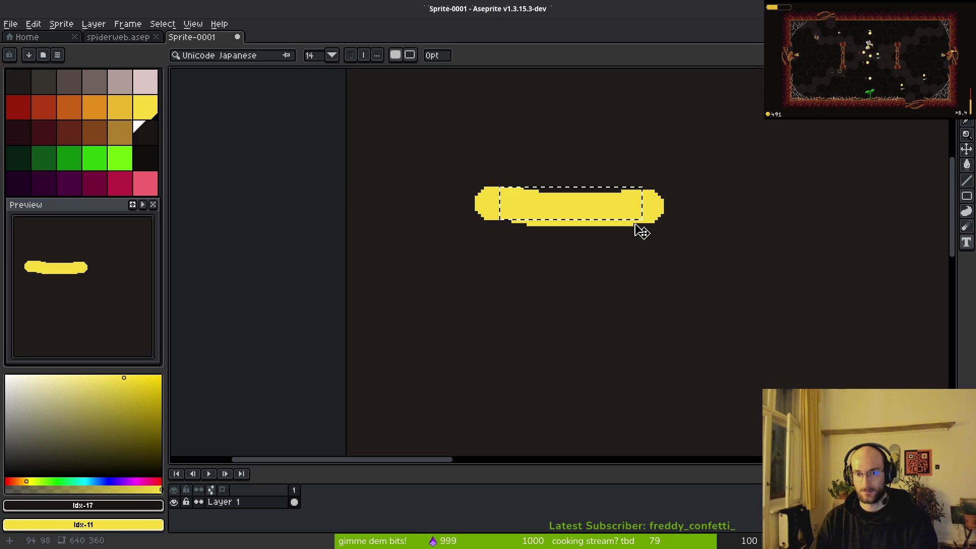
type("hive")
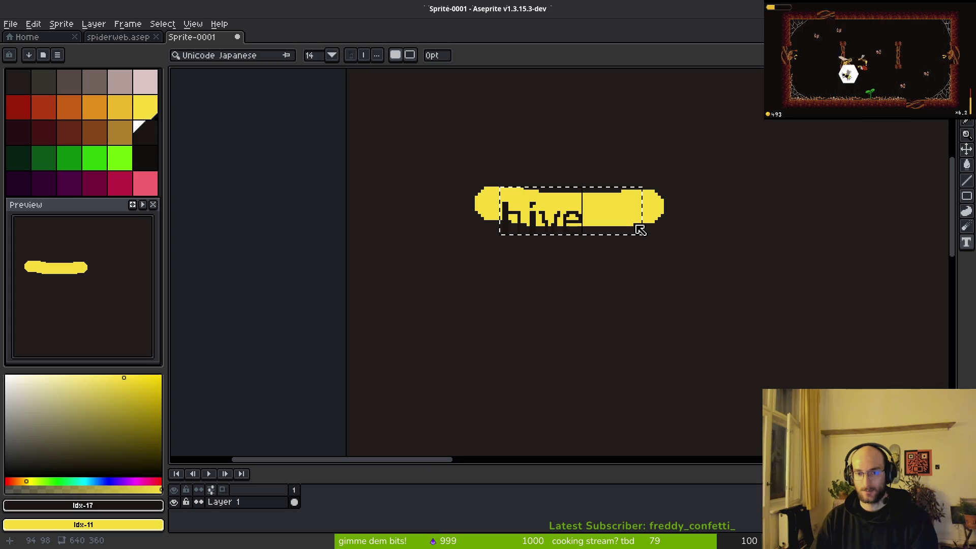
mouse_move(661, 246)
left_mouse_down()
mouse_move(687, 227)
mouse_move(690, 234)
left_mouse_up()
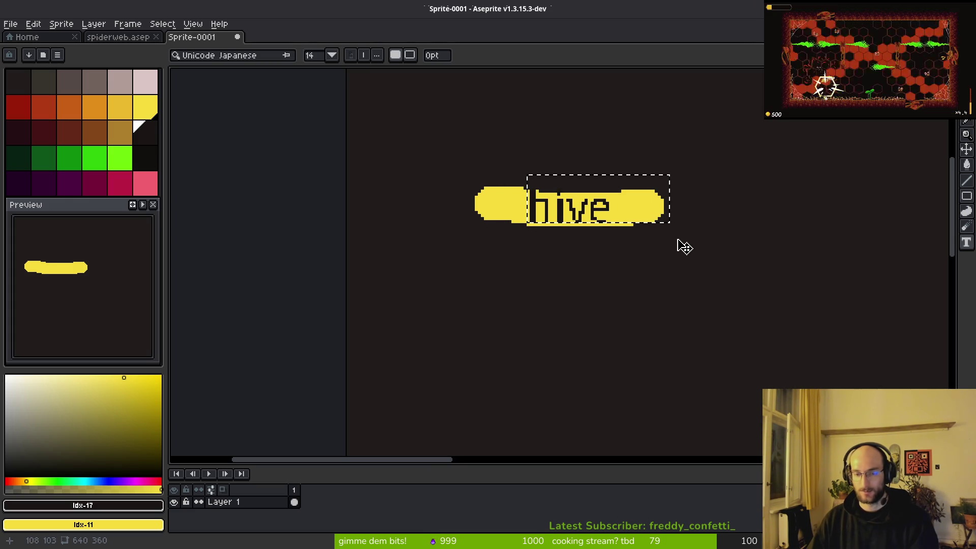
key("Return")
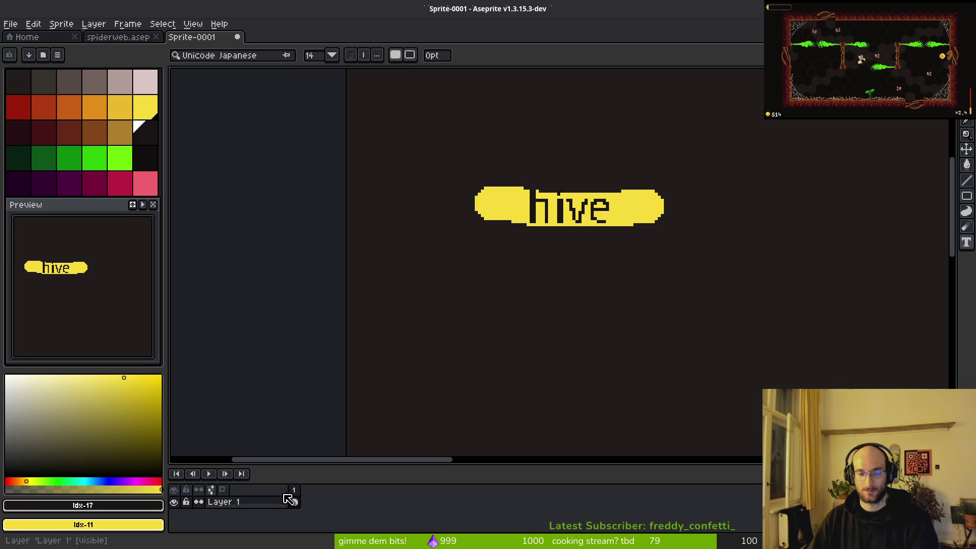
scroll(606, 290, "down", 8)
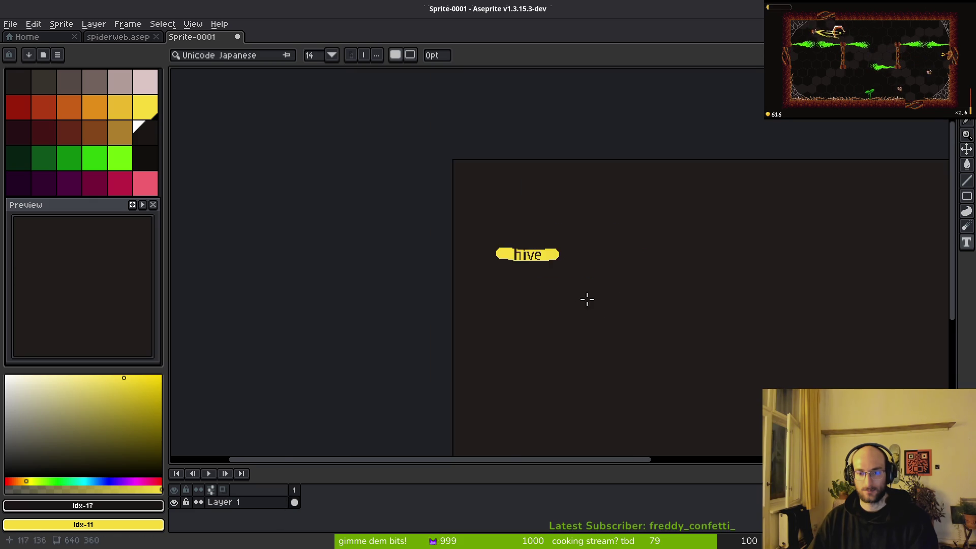
- Draw a 3px yellow arrow with an arrowhead pointing right from hive
scroll(495, 239, "up", 5)
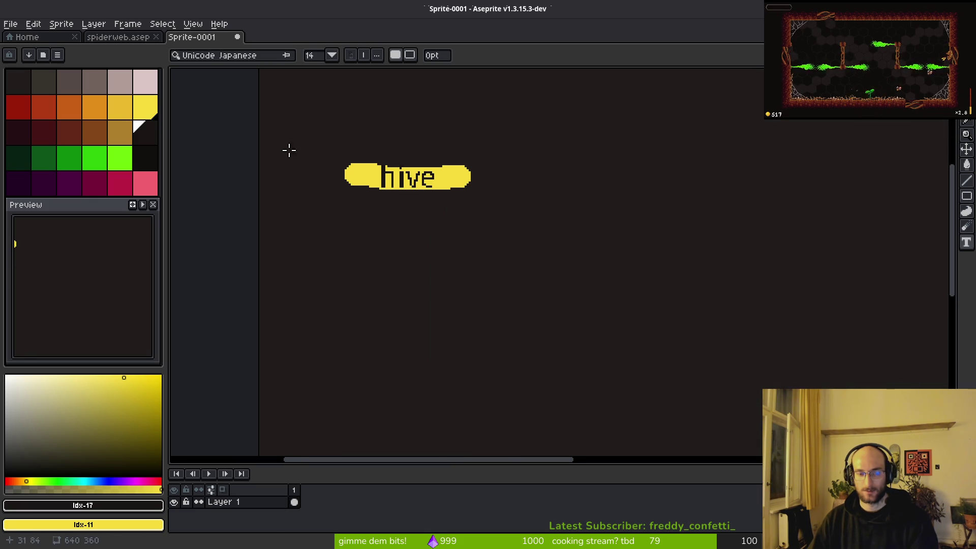
key("b")
scroll(509, 202, "up", 1)
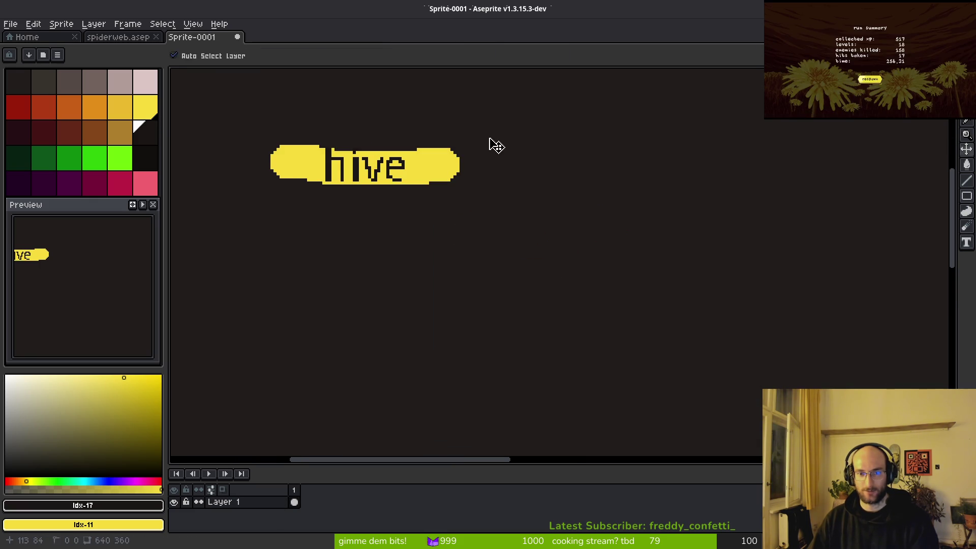
key("minus")
key("minus")
key("minus")
mouse_move(494, 149)
left_mouse_down()
mouse_move(462, 303)
mouse_move(783, 271)
left_mouse_up()
mouse_move(745, 240)
left_mouse_down()
mouse_move(828, 278)
mouse_move(757, 312)
left_mouse_up()
- Hand-letter 'tier 1-1' at the arrow's tip
scroll(661, 310, "down", 2)
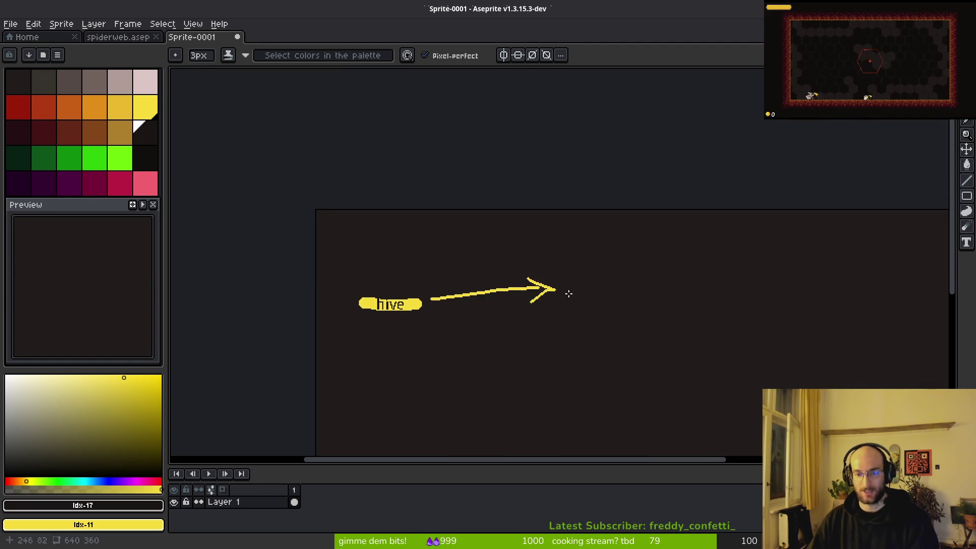
scroll(566, 293, "up", 4)
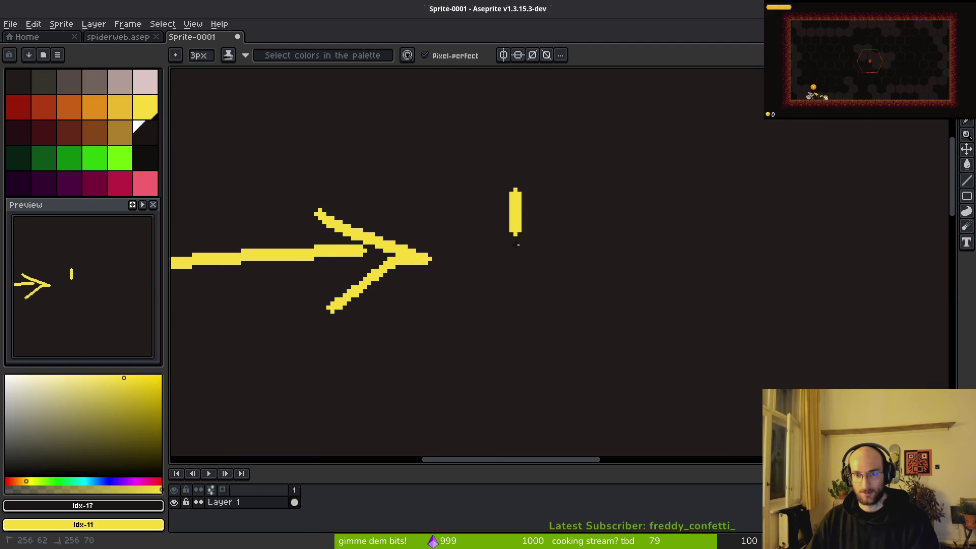
left_click_drag(517, 227, 516, 259)
mouse_move(583, 237)
left_mouse_down()
mouse_move(584, 257)
mouse_move(628, 227)
left_mouse_up()
left_click_drag(673, 197, 678, 276)
left_click_drag(600, 304, 540, 264)
left_click_drag(656, 209, 697, 209)
left_click_drag(717, 171, 718, 242)
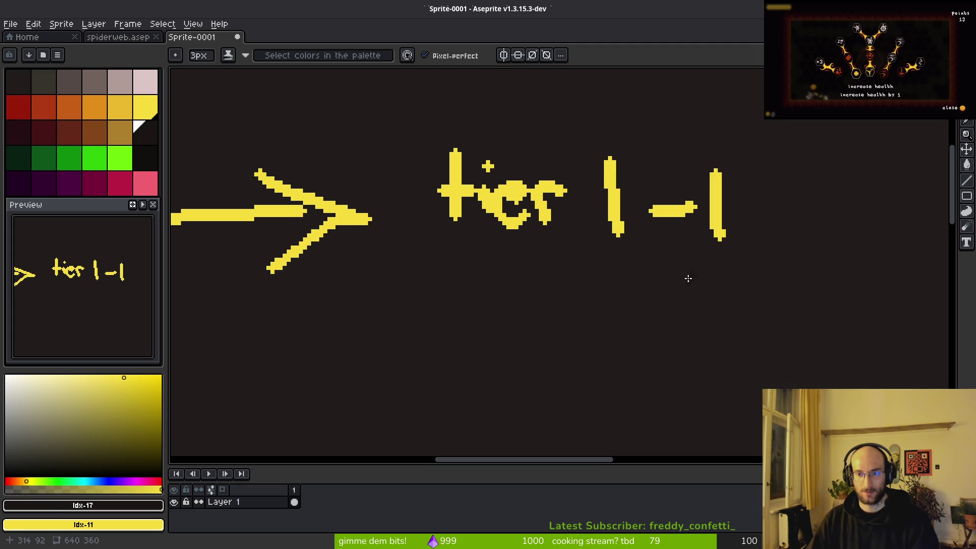
- Erase 'tier' and fill the gap with the dark background colour
scroll(634, 265, "down", 3)
scroll(590, 284, "up", 4)
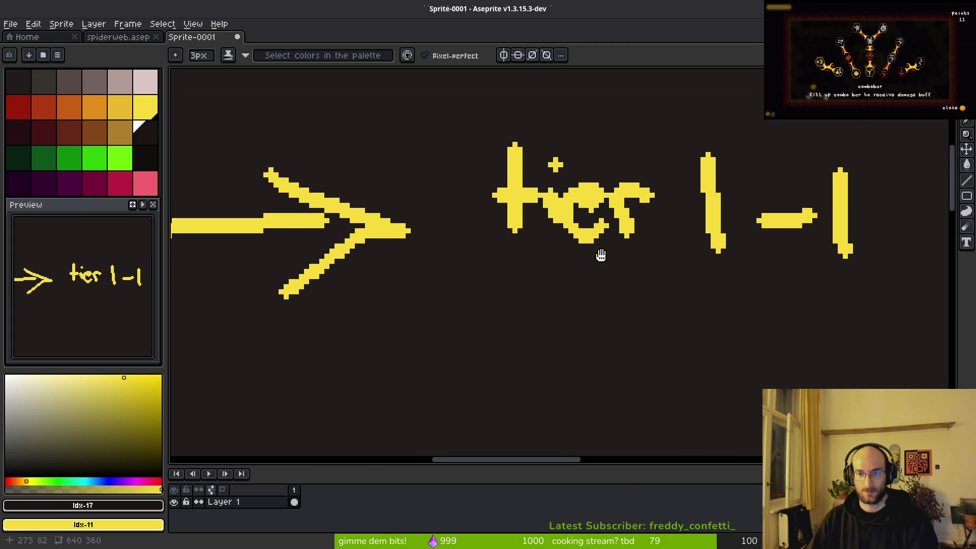
key("e")
mouse_move(626, 230)
left_mouse_down()
mouse_move(645, 209)
mouse_move(549, 187)
mouse_move(585, 239)
mouse_move(605, 214)
left_mouse_up()
left_click(644, 104, "alt")
key("g")
left_click(549, 221)
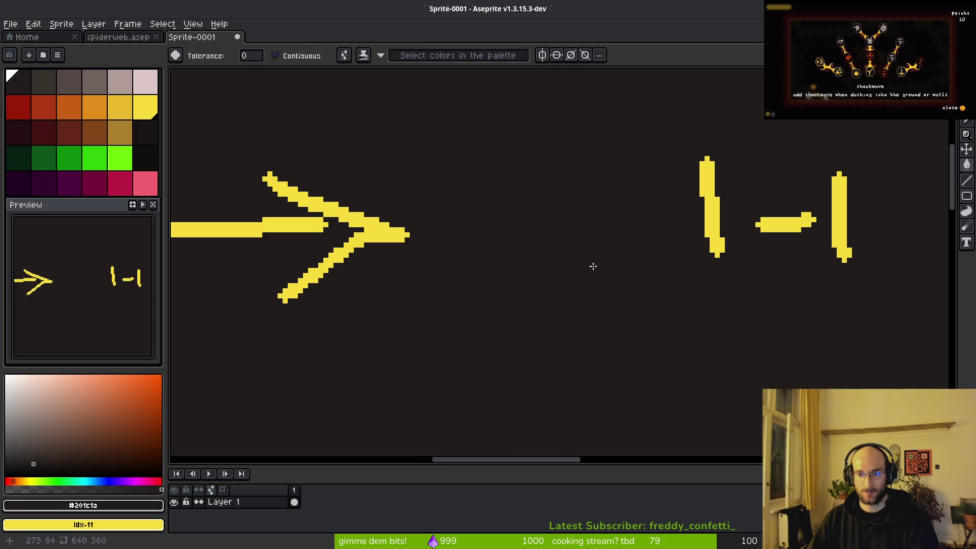
key("ctrl+s")
key("Escape")
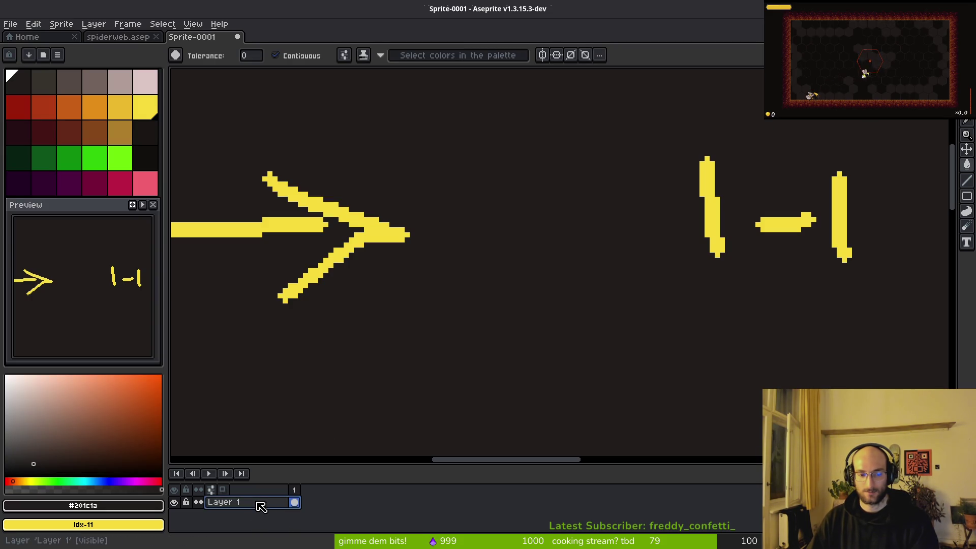
- Select all dark background with a non-contiguous Magic Wand and delete it to transparency
scroll(462, 283, "down", 3)
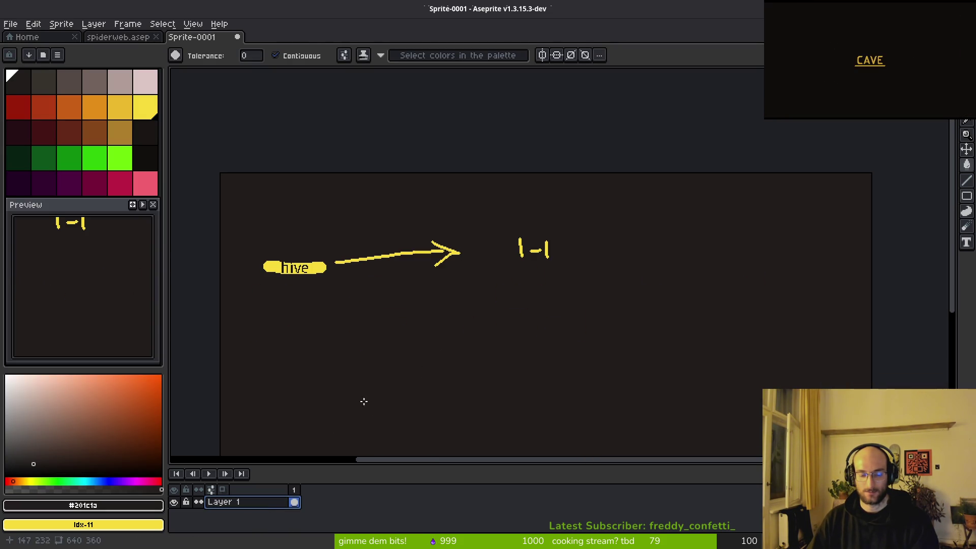
key("w")
left_click(324, 285)
key("ctrl+d")
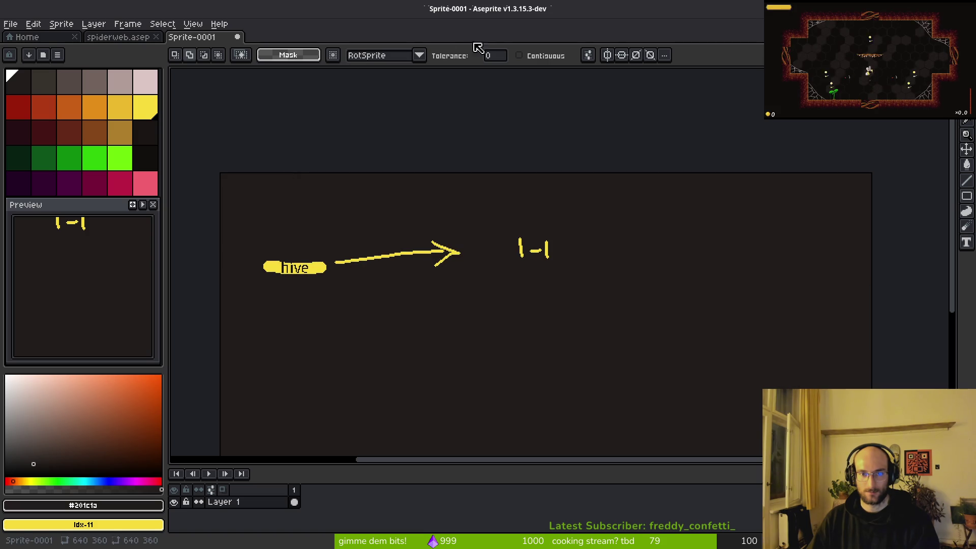
left_click(543, 60)
left_click(331, 277)
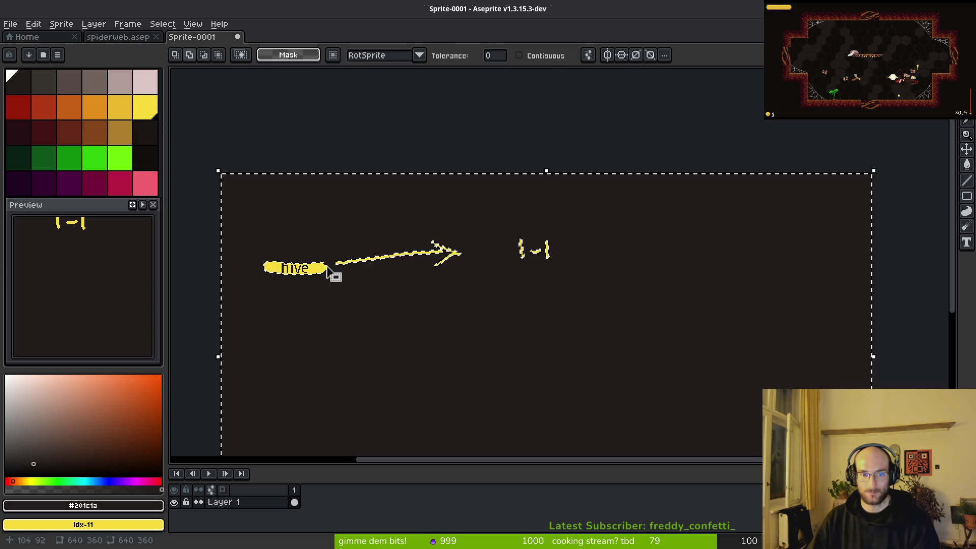
key("Delete")
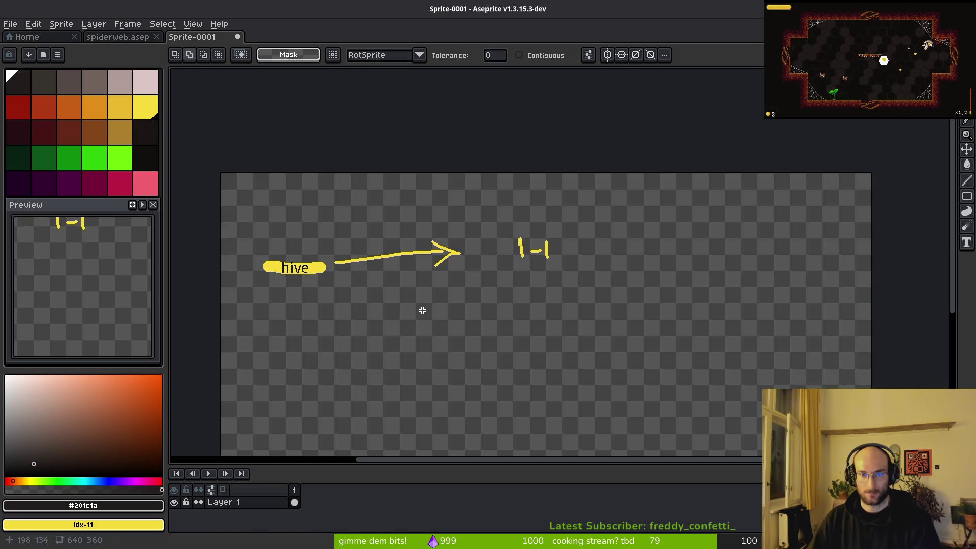
key("ctrl+z")
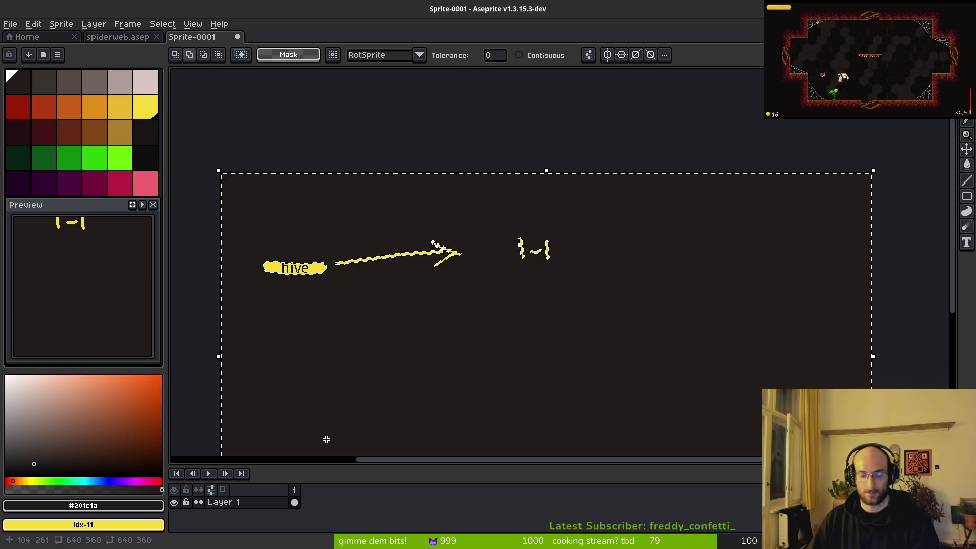
key("ctrl+y")
- Add a new layer below Layer 1 and name it 'background'
key("shift+n")
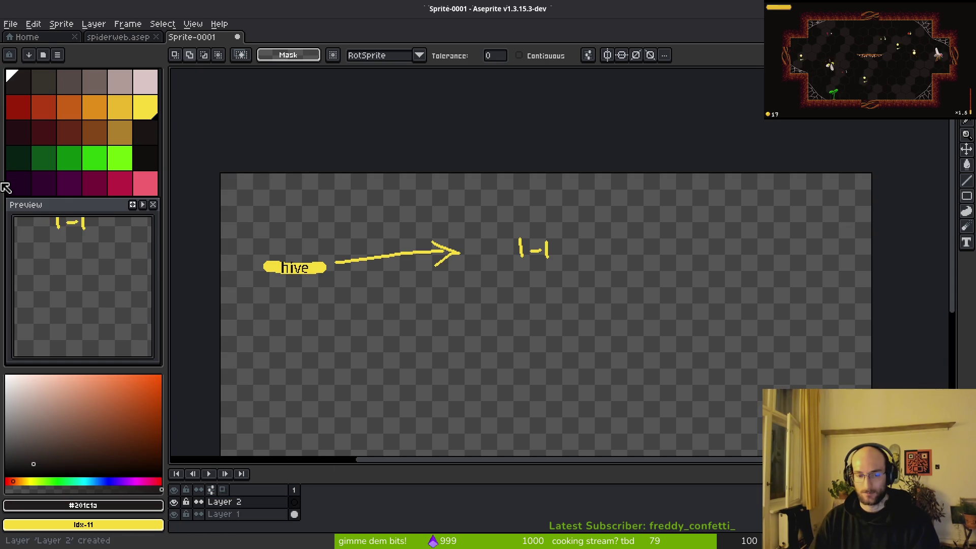
mouse_move(244, 504)
left_mouse_down()
mouse_move(272, 529)
mouse_move(249, 527)
left_mouse_up()
key("shift+p")
type("backgrou")
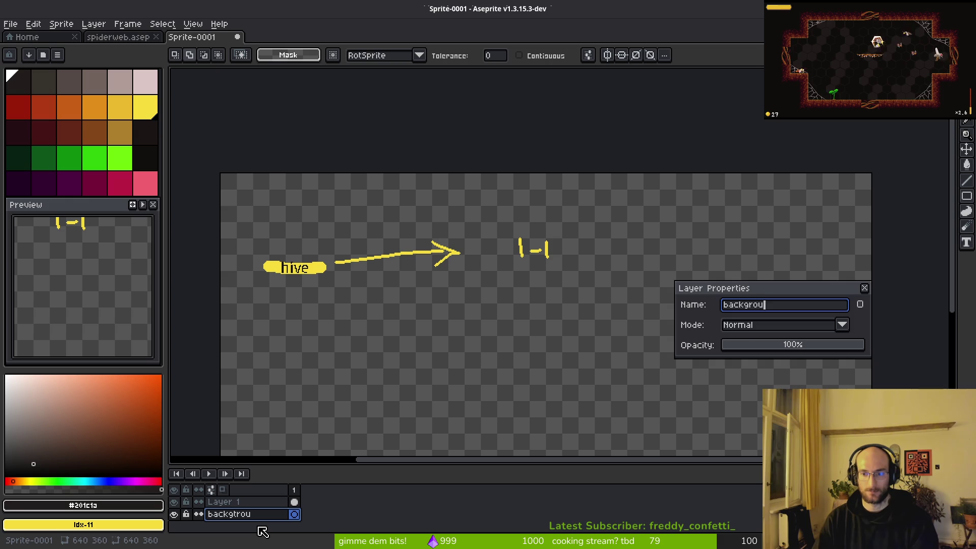
type("nd")
key("Return")
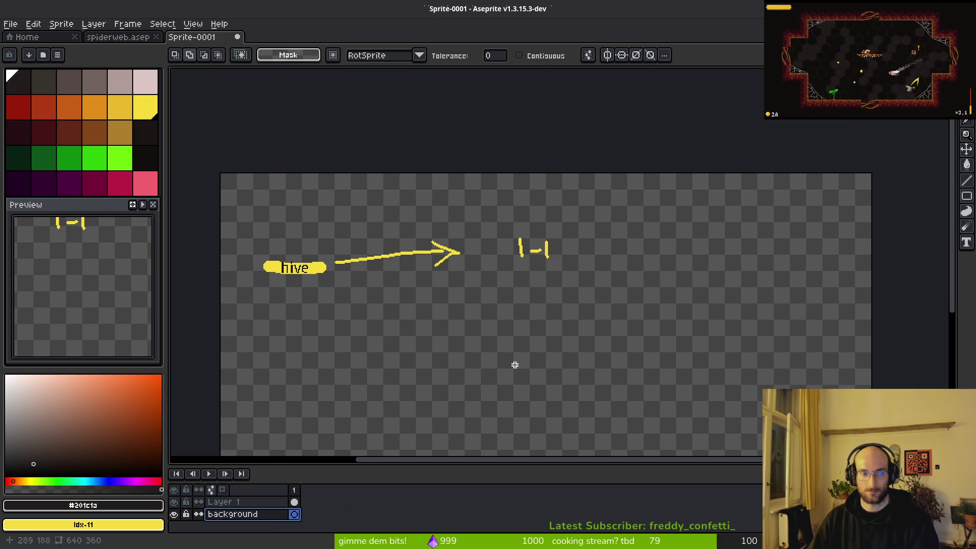
- Fill the background layer with dark #201c1a
key("g")
right_click(532, 382)
left_click(530, 381)
scroll(518, 328, "down", 1)
scroll(518, 328, "down", 1)
key("ctrl+s")
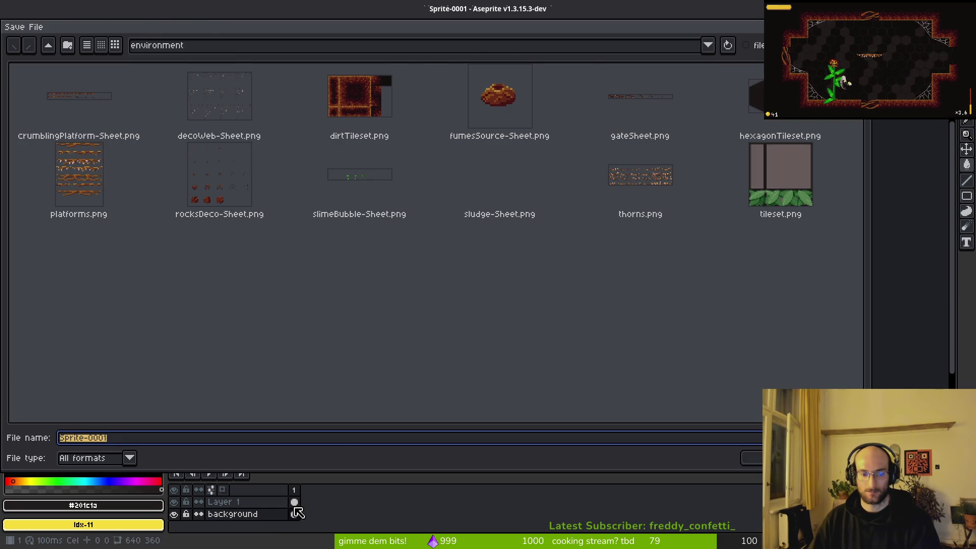
key("Escape")
- On Layer 1, move the 1-1 label left, closer to the arrow's tip
left_click(295, 503)
scroll(509, 331, "up", 2)
mouse_move(552, 364)
left_mouse_down()
mouse_move(383, 274)
mouse_move(493, 366)
left_mouse_up()
left_click_drag(730, 290, 672, 265)
key("m")
left_click_drag(632, 139, 781, 249)
left_click_drag(719, 220, 608, 228)
scroll(551, 266, "left", 2)
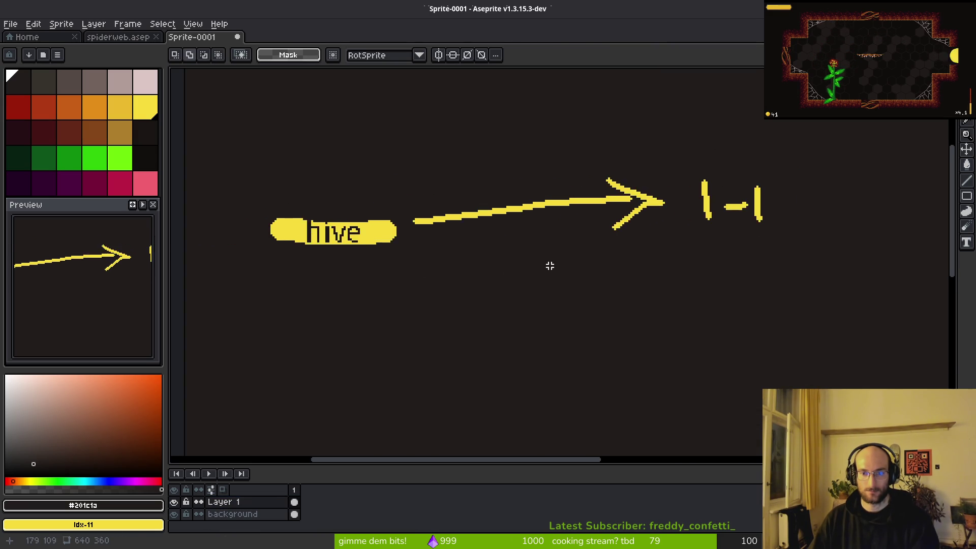
- Pick the pill yellow and paint a large yellow capsule over the hive label
scroll(550, 266, "down", 4)
scroll(552, 295, "right", 2)
scroll(475, 270, "right", 2)
scroll(423, 193, "up", 4)
scroll(423, 192, "right", 1)
scroll(446, 183, "up", 2)
left_click(552, 222, "alt")
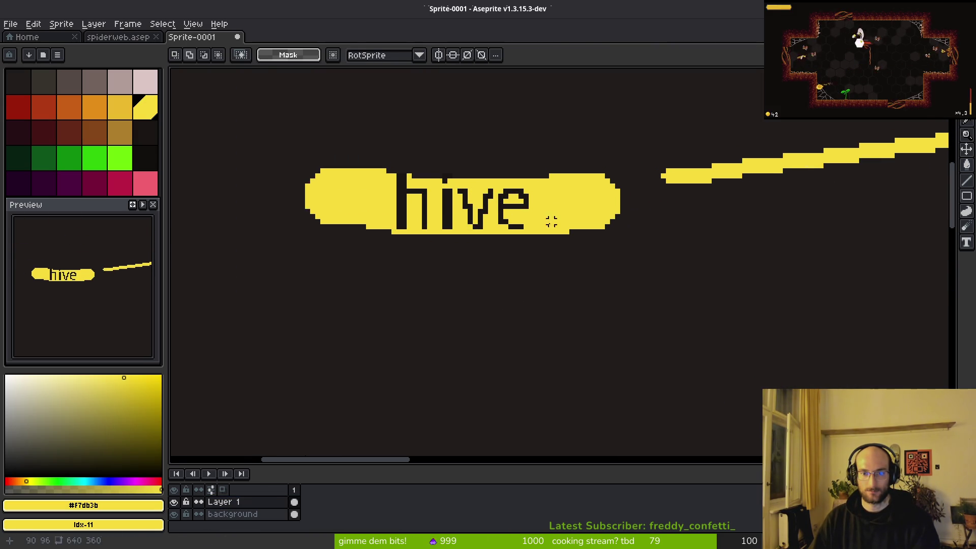
scroll(552, 221, "down", 2)
key("b")
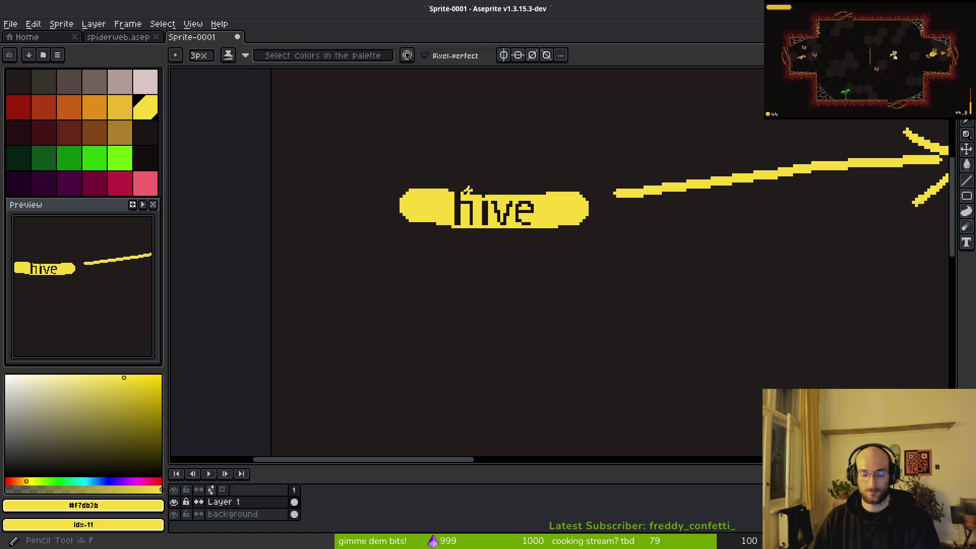
mouse_move(437, 200)
left_mouse_down()
mouse_move(384, 196)
mouse_move(549, 196)
mouse_move(556, 218)
left_mouse_up()
key("minus")
key("minus")
key("minus")
- Write 'hive' in dark text inside the capsule
key("t")
left_click(145, 132)
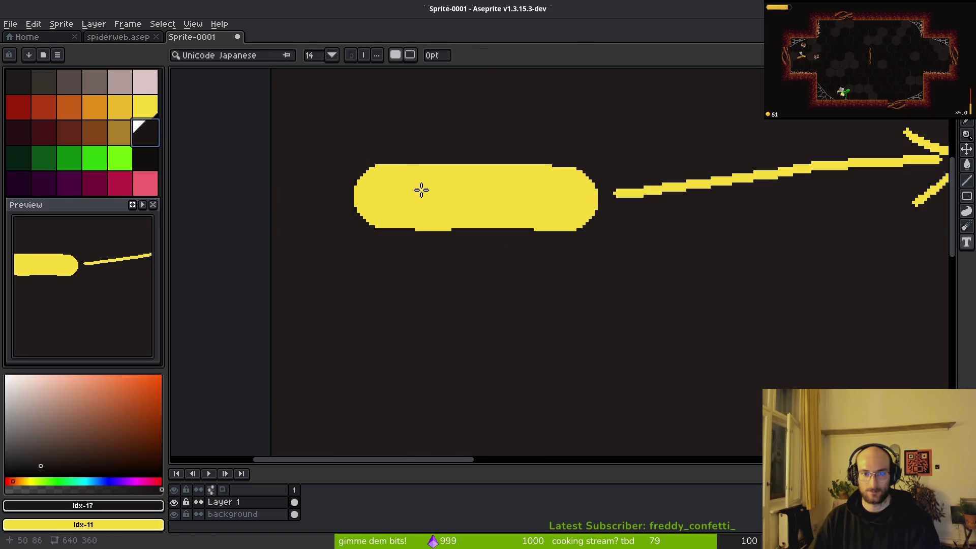
key("t")
left_click_drag(381, 170, 569, 219)
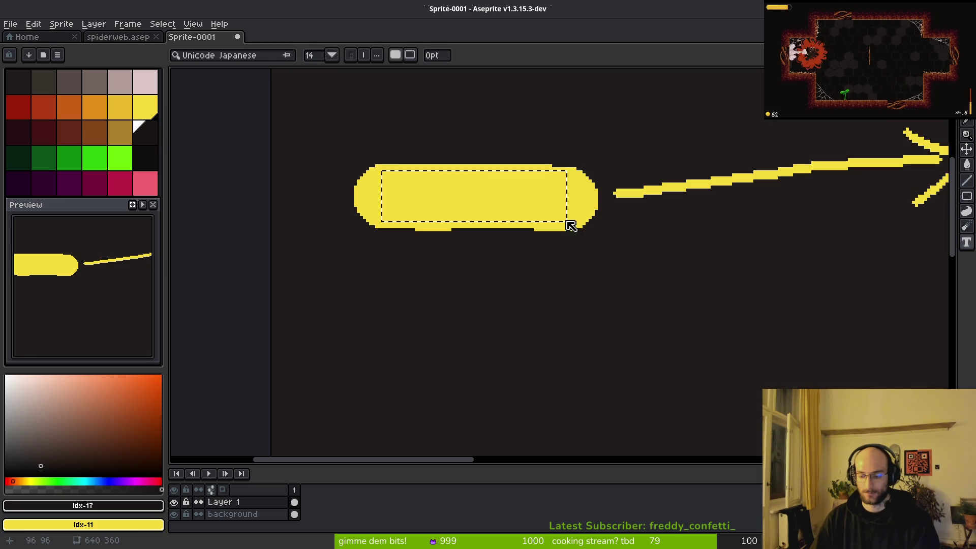
type("hive")
key("Return")
- Trim the capsule's right end to fit the word
scroll(577, 213, "down", 7)
scroll(584, 222, "up", 7)
left_click_drag(584, 222, 592, 332)
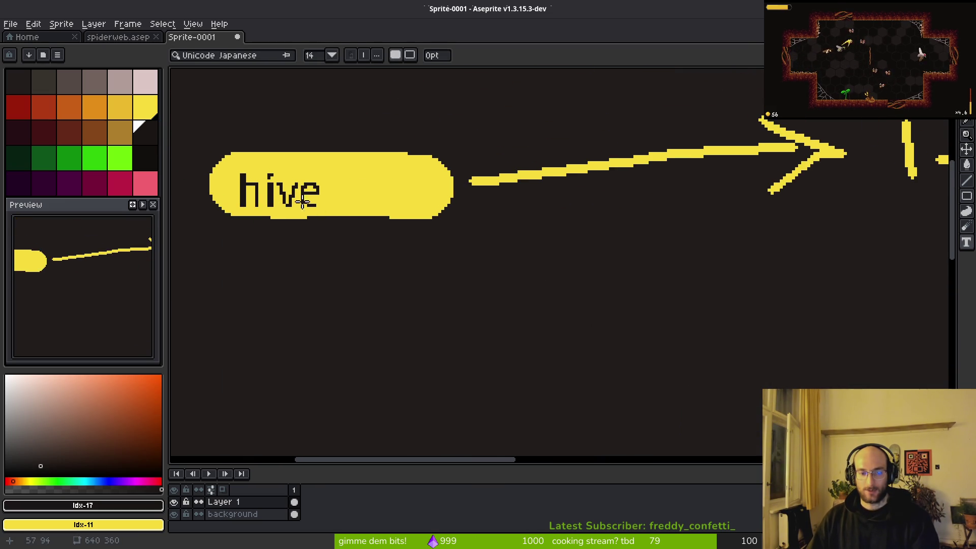
key("b")
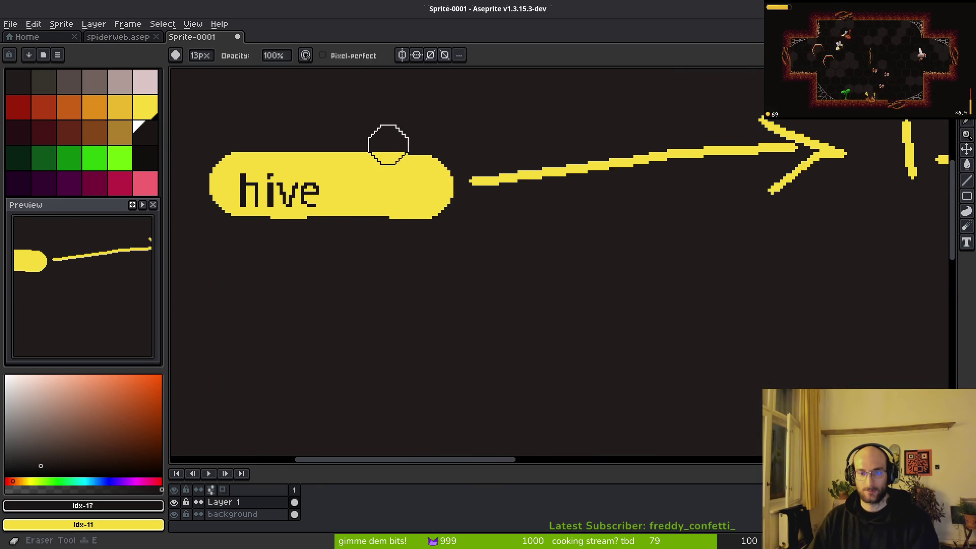
mouse_move(465, 178)
left_mouse_down()
mouse_move(436, 185)
mouse_move(412, 207)
mouse_move(391, 257)
left_mouse_up()
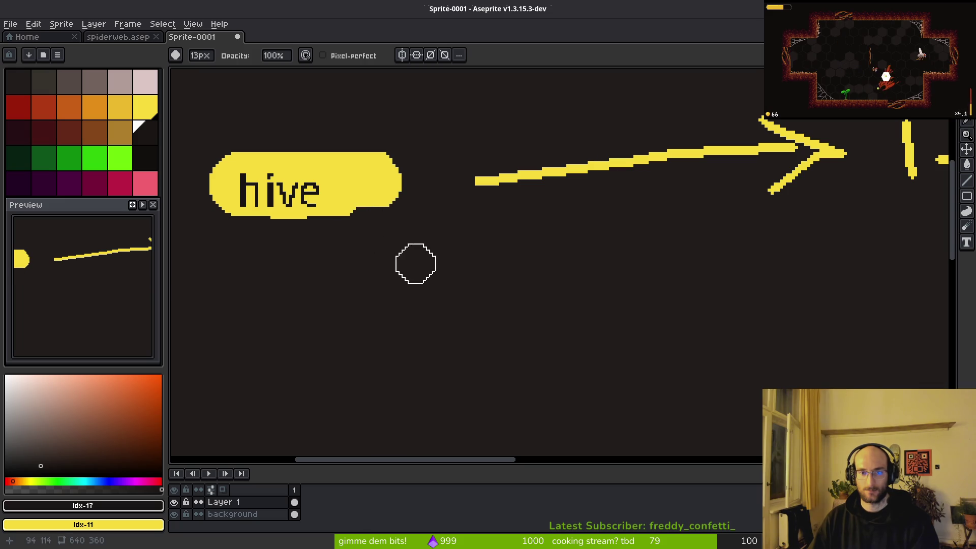
mouse_move(376, 127)
left_mouse_down()
mouse_move(397, 191)
mouse_move(364, 152)
mouse_move(372, 175)
left_mouse_up()
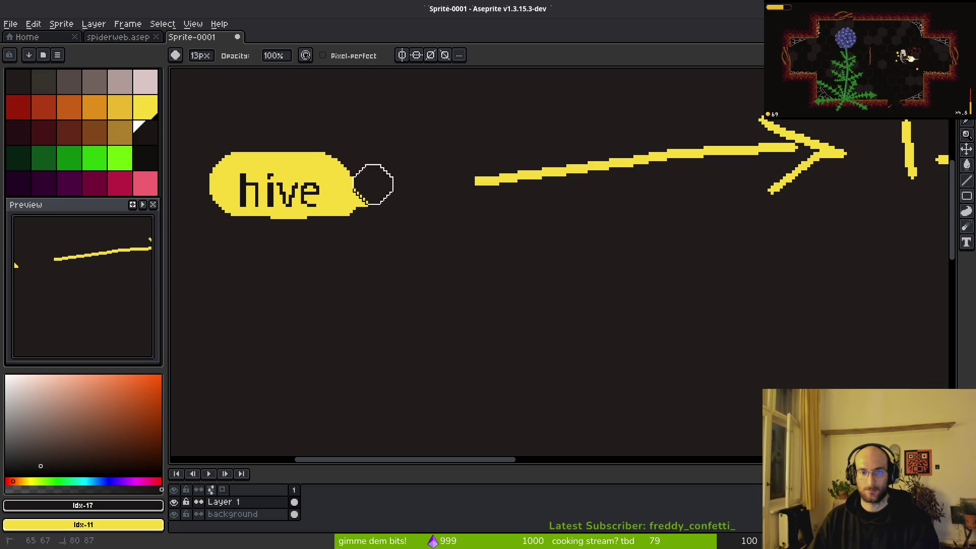
- Move the hive capsule right toward the arrow's tail
left_click_drag(375, 225, 499, 264)
key("m")
left_click_drag(257, 127, 504, 266)
left_click_drag(407, 219, 505, 210)
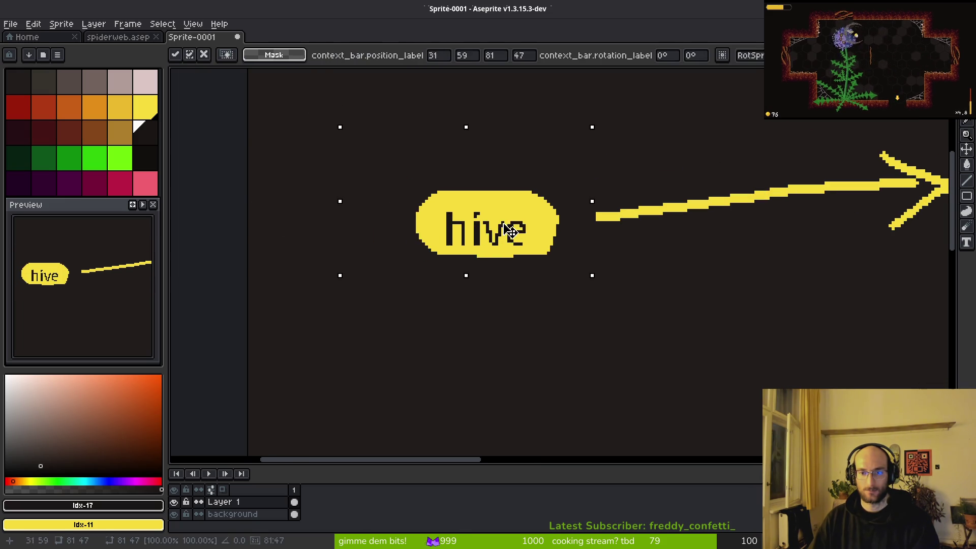
key("ctrl+s")
key("Escape")
scroll(580, 274, "down", 4)
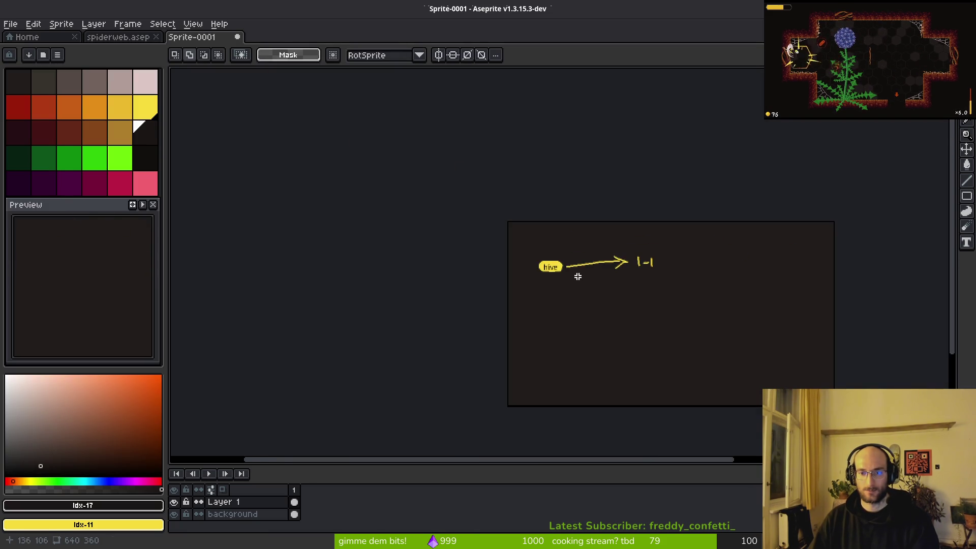
- Paint two thick yellow pills side by side below hive
scroll(543, 259, "up", 4)
scroll(543, 260, "down", 3)
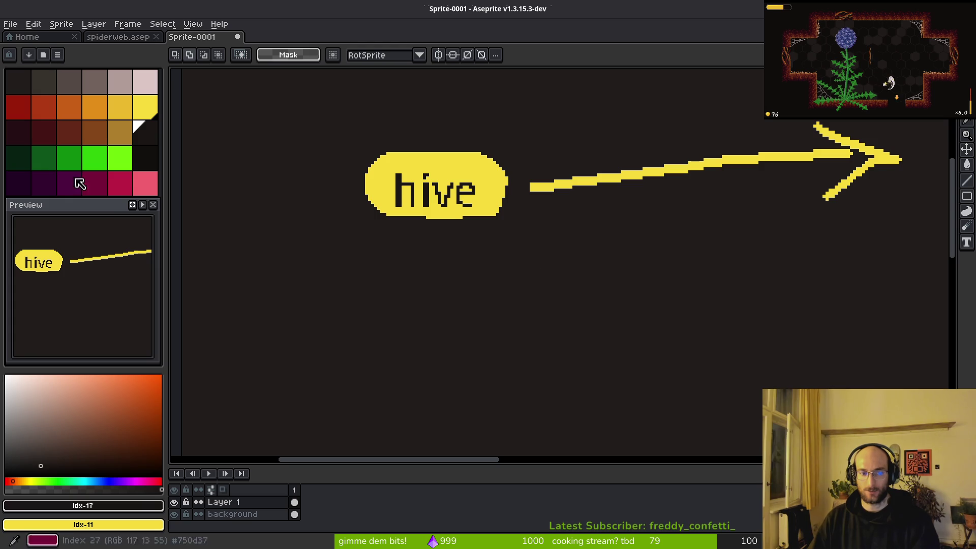
scroll(551, 246, "left", 5)
scroll(489, 274, "down", 2)
key("b")
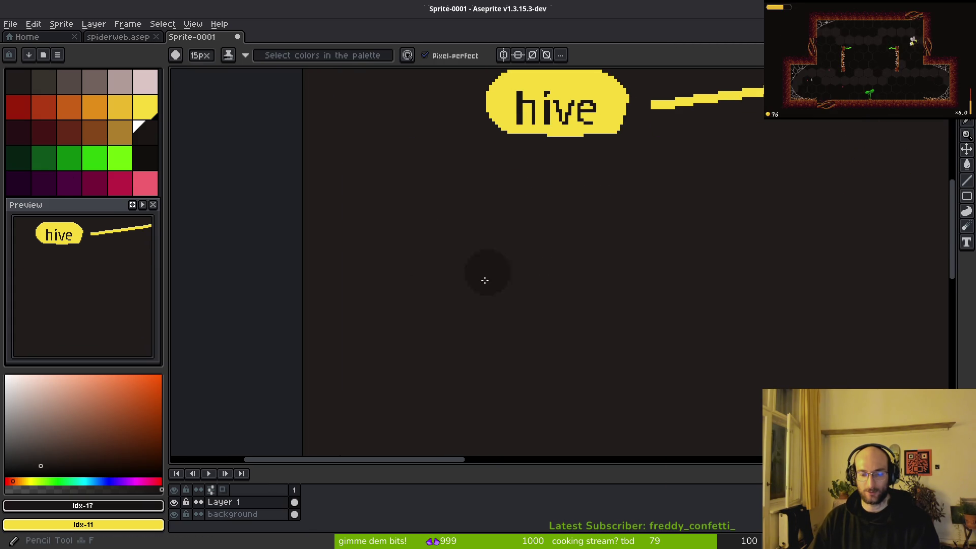
left_click_drag(338, 324, 466, 319)
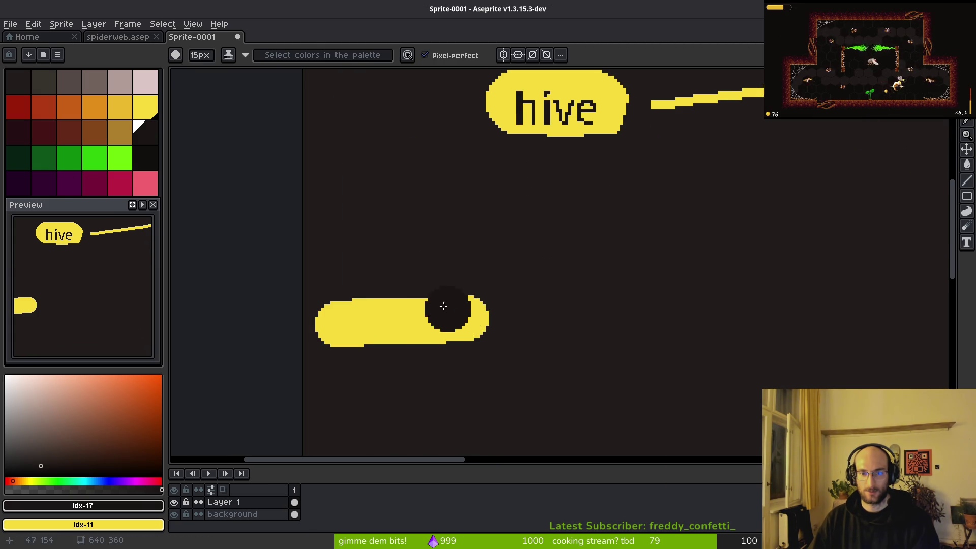
left_click_drag(427, 203, 462, 261)
scroll(514, 300, "down", 5)
scroll(514, 300, "right", 5)
left_click_drag(398, 191, 554, 191)
mouse_move(408, 190)
left_mouse_down()
mouse_move(527, 207)
mouse_move(461, 206)
left_mouse_up()
scroll(436, 230, "left", 5)
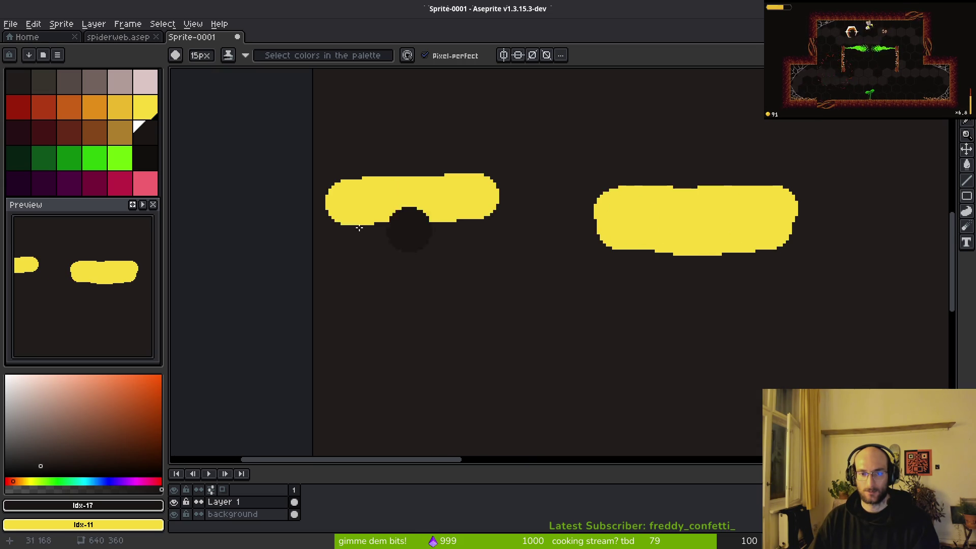
mouse_move(349, 232)
left_mouse_down()
mouse_move(468, 224)
mouse_move(488, 242)
left_mouse_up()
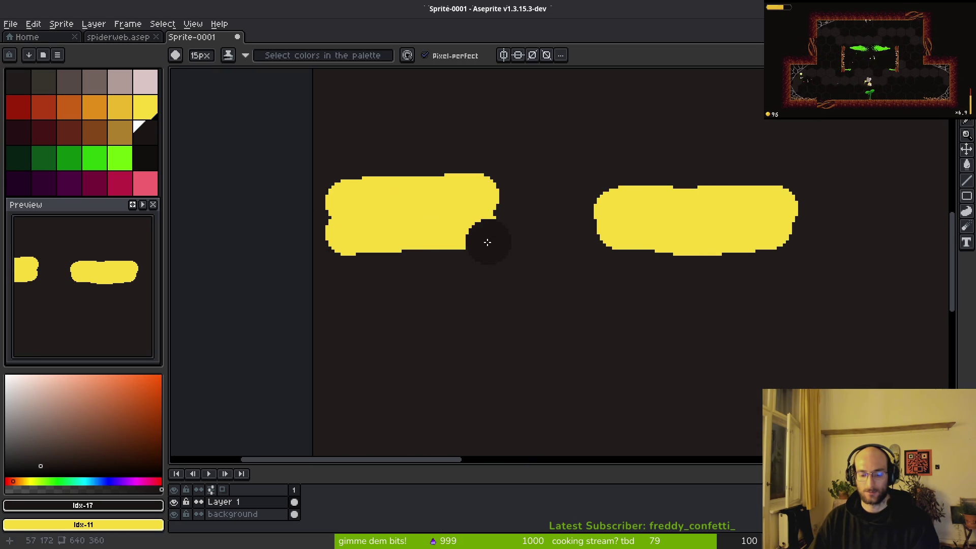
- Label the left pill 'home' and the right pill 'pause'
key("t")
left_click_drag(349, 190, 469, 242)
type("home")
key("Return")
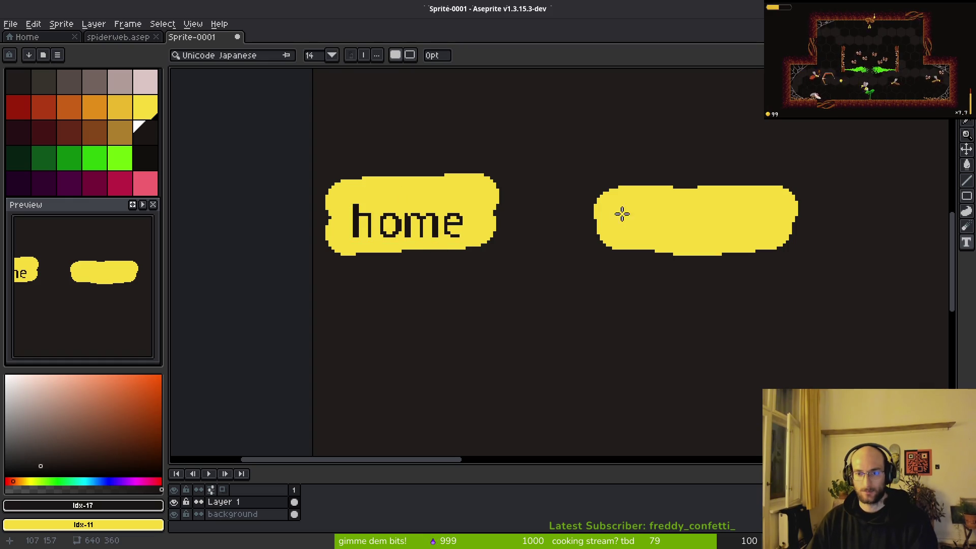
mouse_move(625, 195)
left_mouse_down()
mouse_move(788, 235)
mouse_move(776, 240)
mouse_move(779, 253)
left_mouse_up()
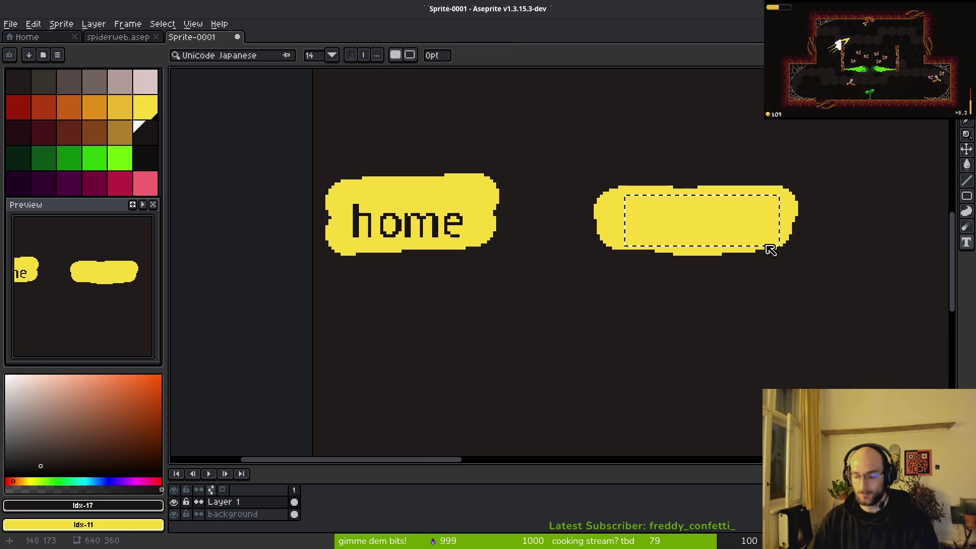
type("pause")
key("Return")
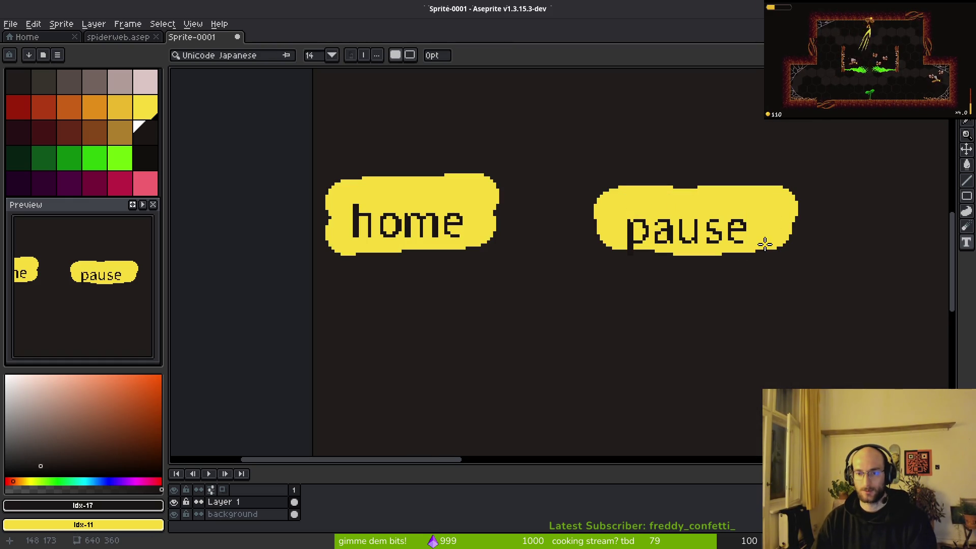
- Marquee both the home and pause pills, then clear the selection
scroll(661, 219, "down", 3)
scroll(689, 233, "up", 3)
key("m")
left_click_drag(261, 109, 722, 283)
scroll(693, 278, "down", 1)
scroll(693, 277, "up", 2)
key("ctrl+d")
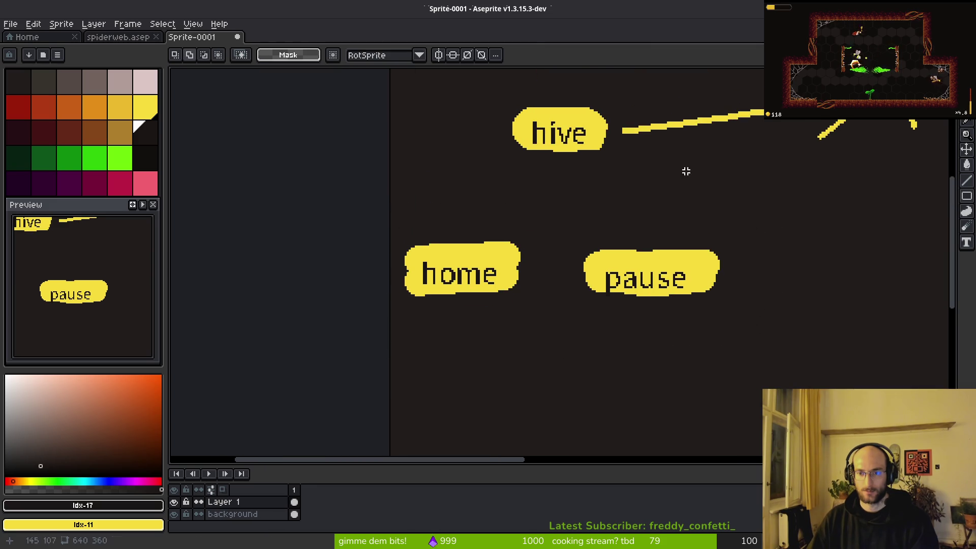
- Bucket-fill the hive arrow's shaft and head with lime green
left_click(122, 158)
key("v")
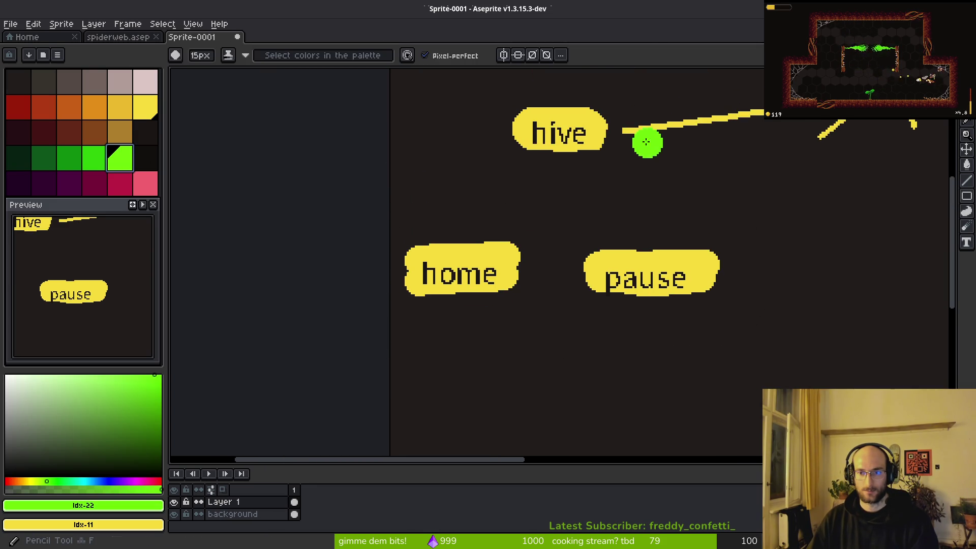
key("b")
left_click_drag(662, 132, 629, 176)
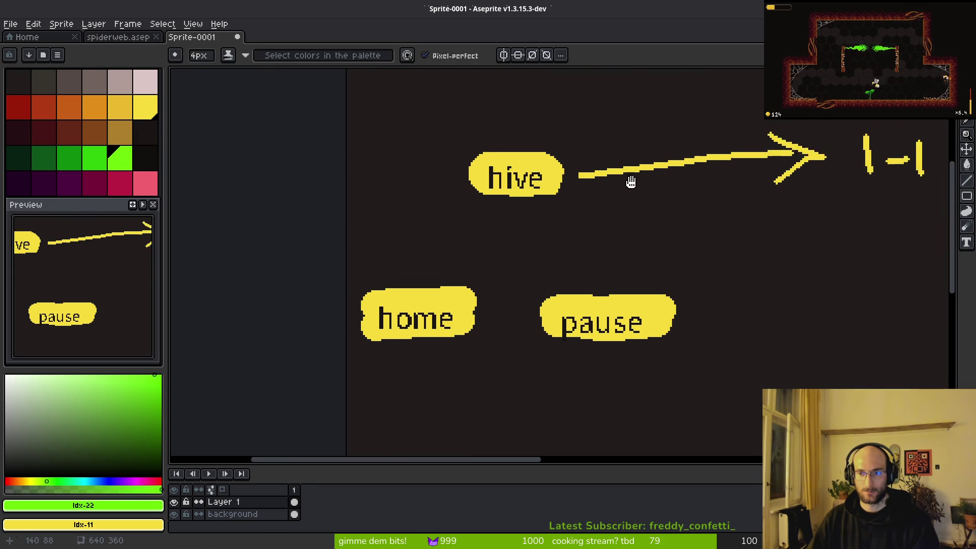
scroll(717, 161, "up", 3)
scroll(626, 200, "down", 1)
key("g")
left_click(687, 160)
left_click(811, 162)
scroll(692, 226, "down", 4)
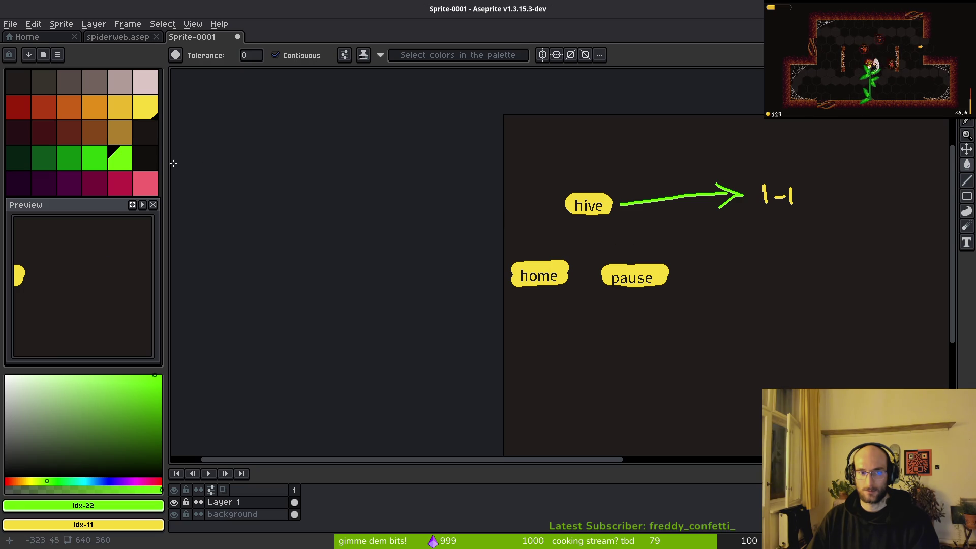
- Refill the hive-to-1-1 arrow's shaft and head with orange
left_click(94, 107)
scroll(712, 204, "up", 4)
left_click(745, 218)
left_click(865, 193)
- Pencil thin arrows from the home and pause pills up to hive
key("b")
mouse_move(366, 419)
left_mouse_down()
mouse_move(419, 328)
mouse_move(504, 272)
left_mouse_up()
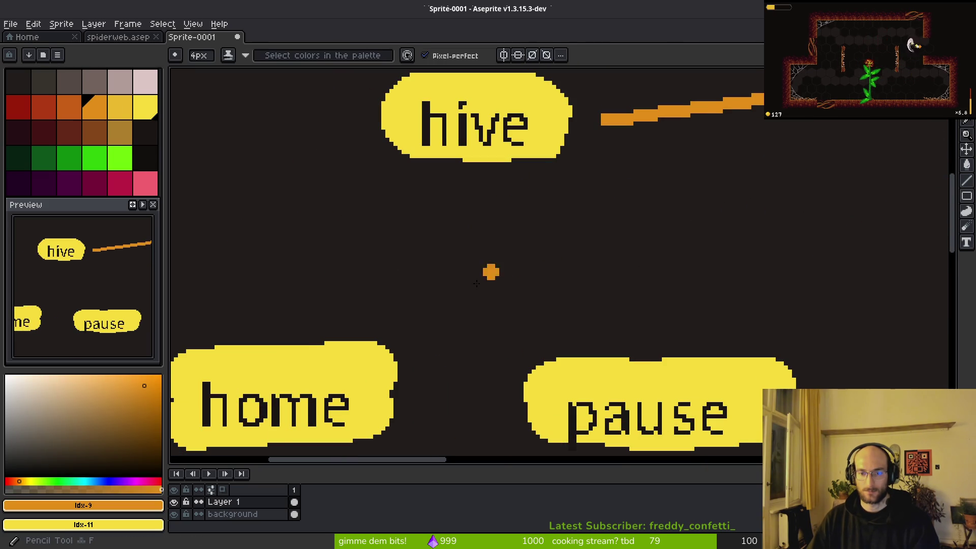
left_click_drag(312, 313, 394, 216)
left_click_drag(364, 209, 423, 232)
key("ctrl+z")
key("ctrl+z")
key("ctrl+z")
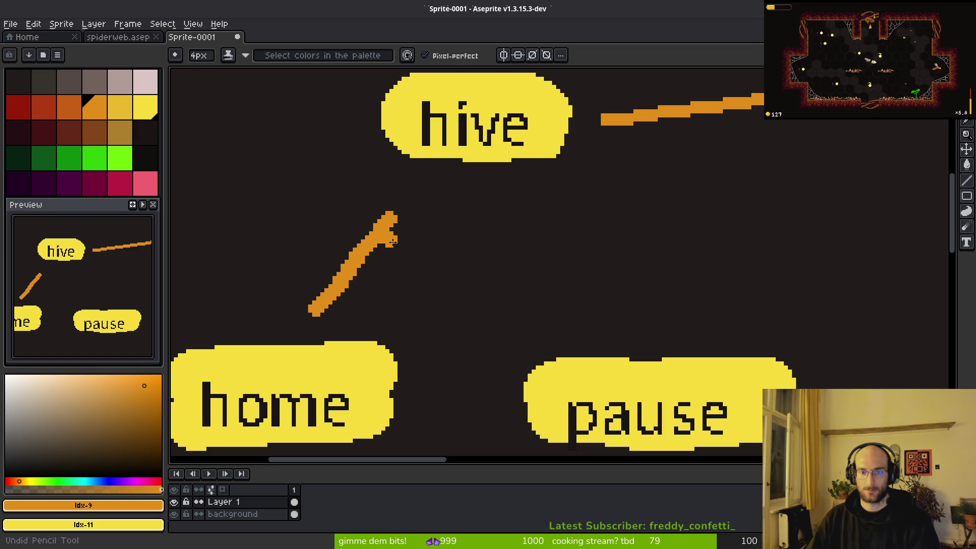
key("minus")
left_click_drag(315, 319, 372, 223)
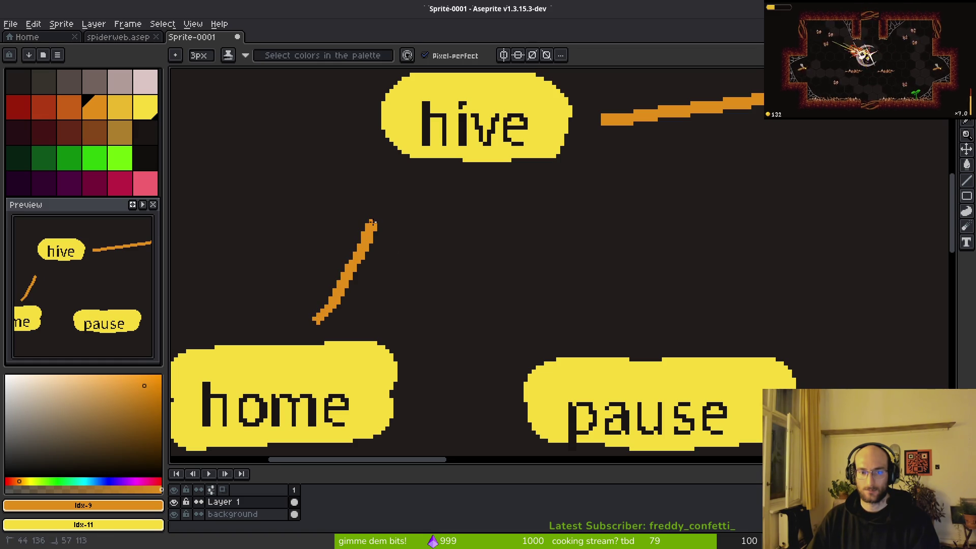
left_click_drag(602, 327, 554, 225)
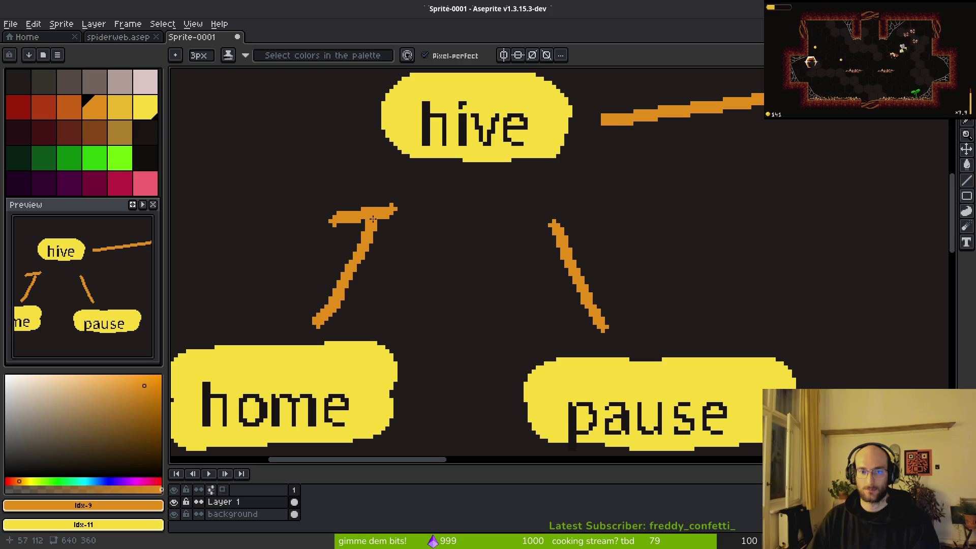
key("ctrl+z")
left_click_drag(322, 213, 376, 212)
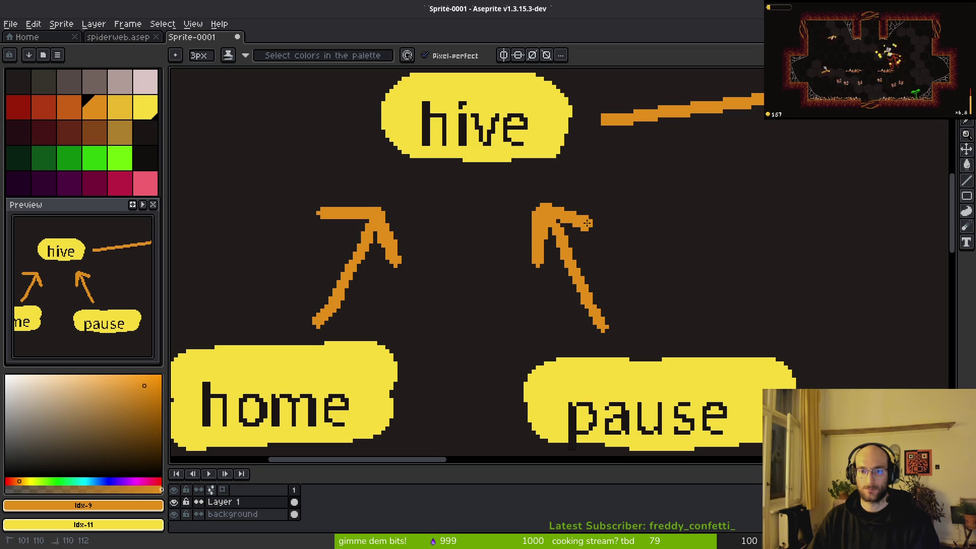
- Thicken the upper and lower strokes of the 1-1 arrowhead
scroll(593, 247, "down", 5)
scroll(700, 216, "up", 4)
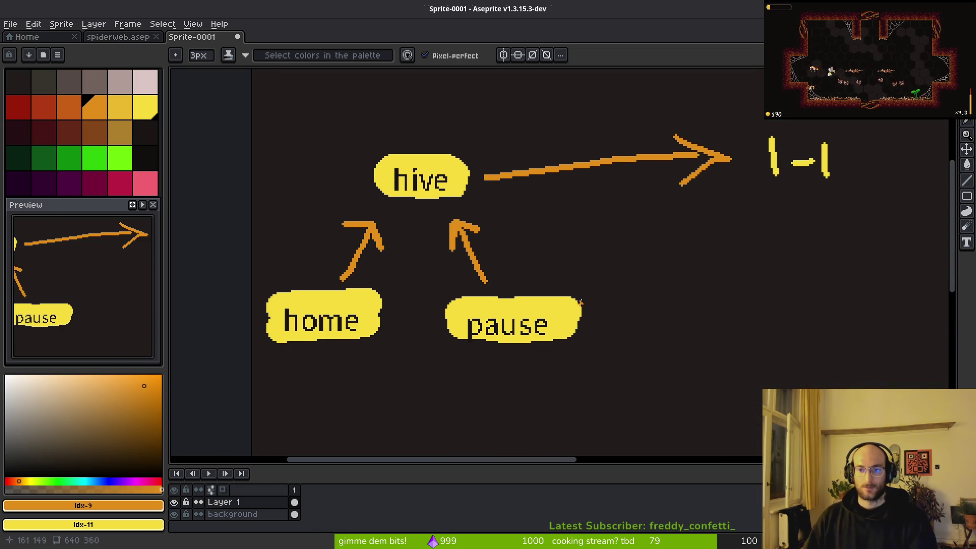
scroll(700, 216, "up", 3)
left_click_drag(619, 249, 591, 267)
mouse_move(493, 181)
left_mouse_down()
mouse_move(513, 178)
mouse_move(646, 233)
mouse_move(634, 258)
left_mouse_up()
scroll(634, 258, "down", 4)
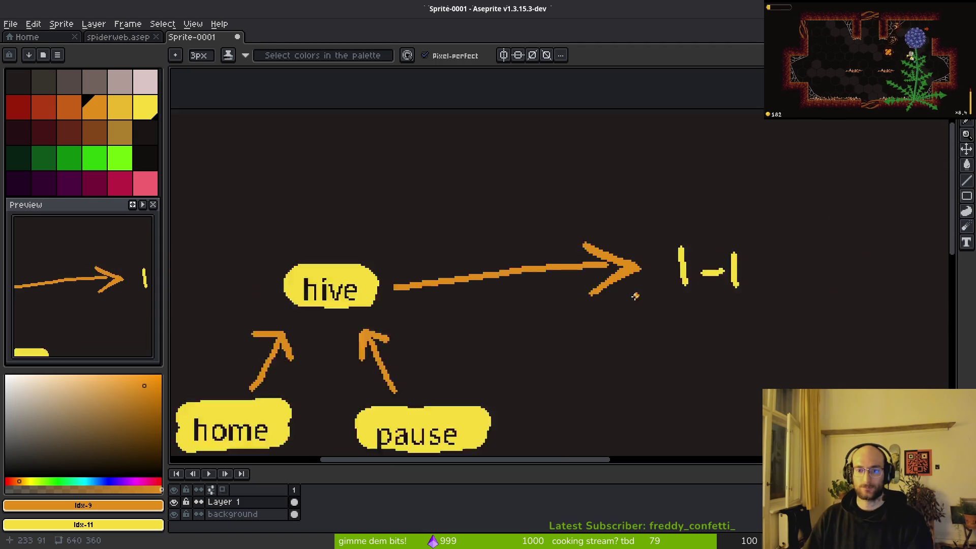
key("ctrl+s")
key("Escape")
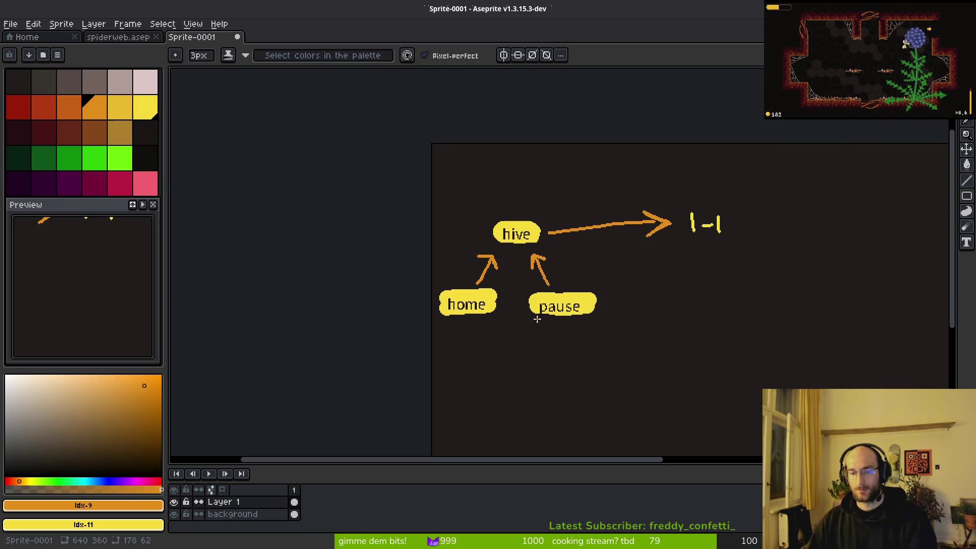
scroll(613, 281, "right", 3)
scroll(613, 282, "down", 1)
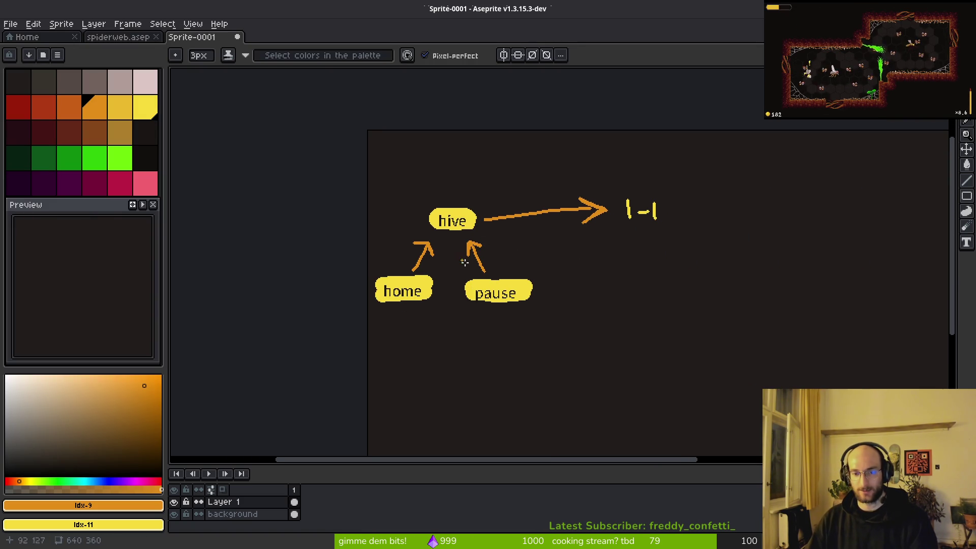
left_click_drag(538, 200, 541, 220)
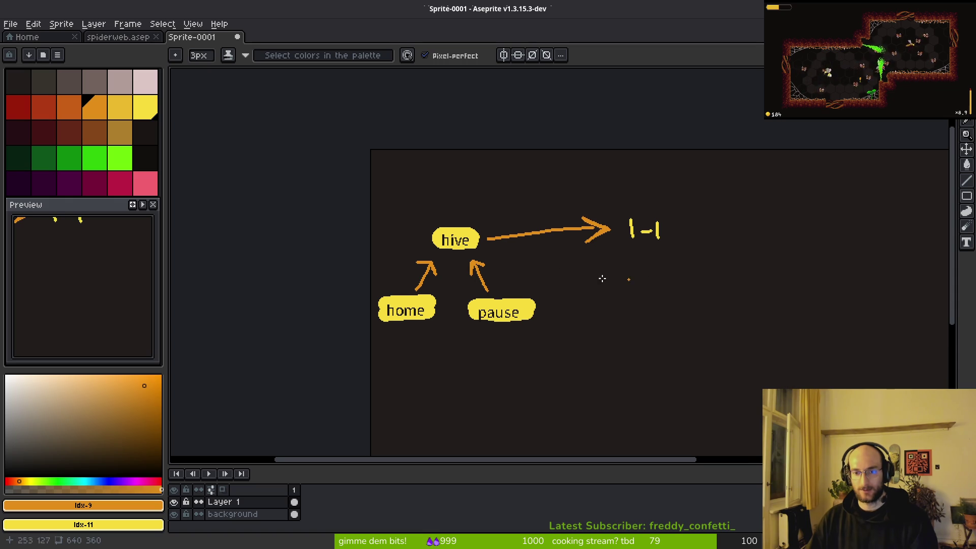
scroll(462, 233, "up", 4)
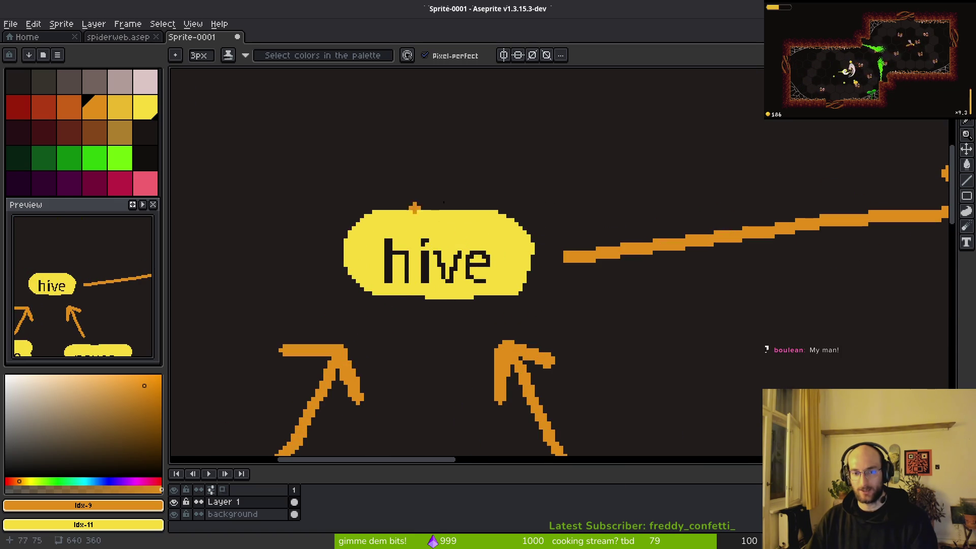
scroll(390, 220, "down", 4)
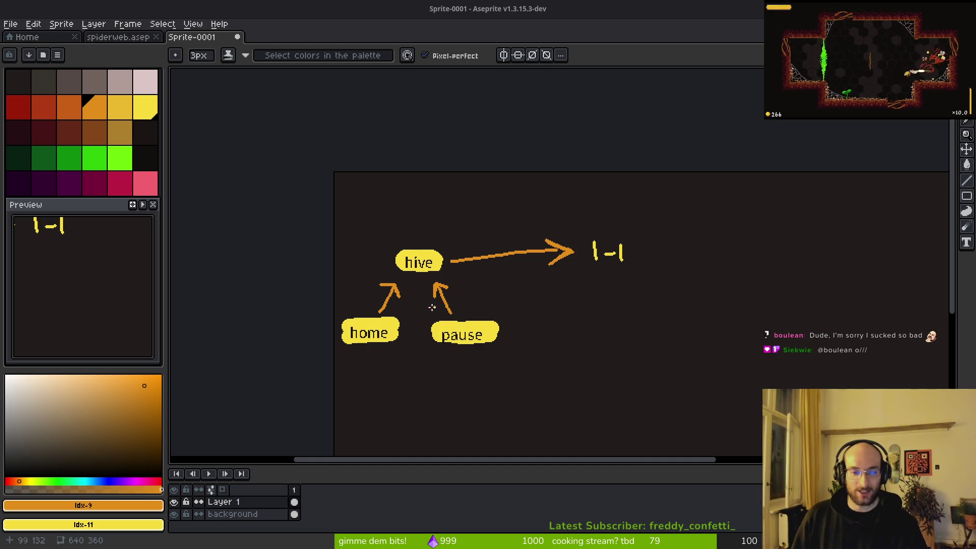
scroll(435, 307, "down", 2)
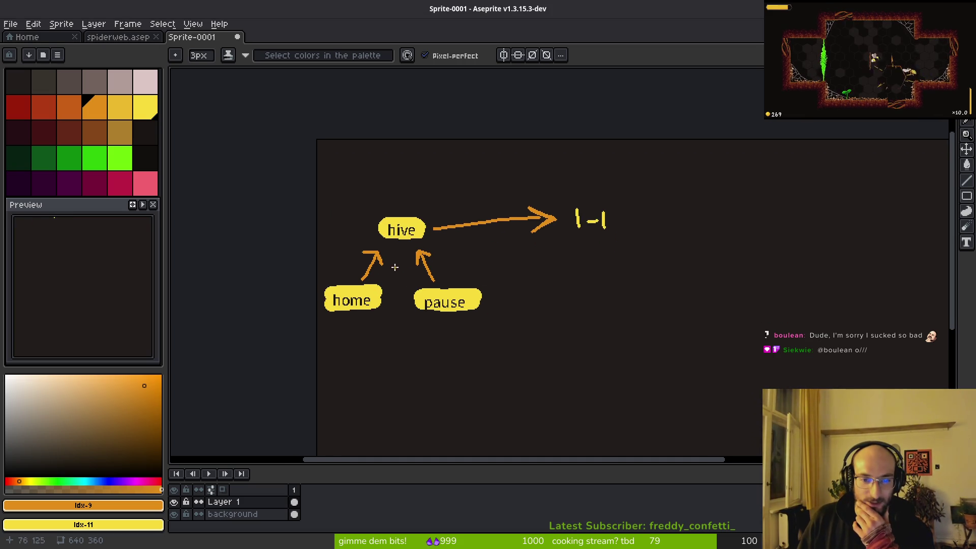
scroll(401, 264, "up", 3)
scroll(386, 249, "down", 3)
scroll(365, 243, "right", 2)
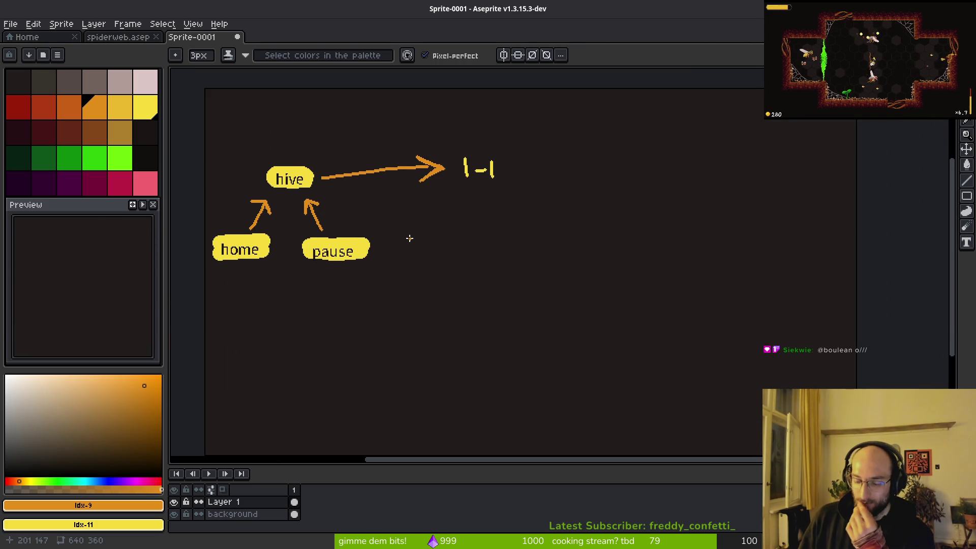
scroll(405, 243, "down", 2)
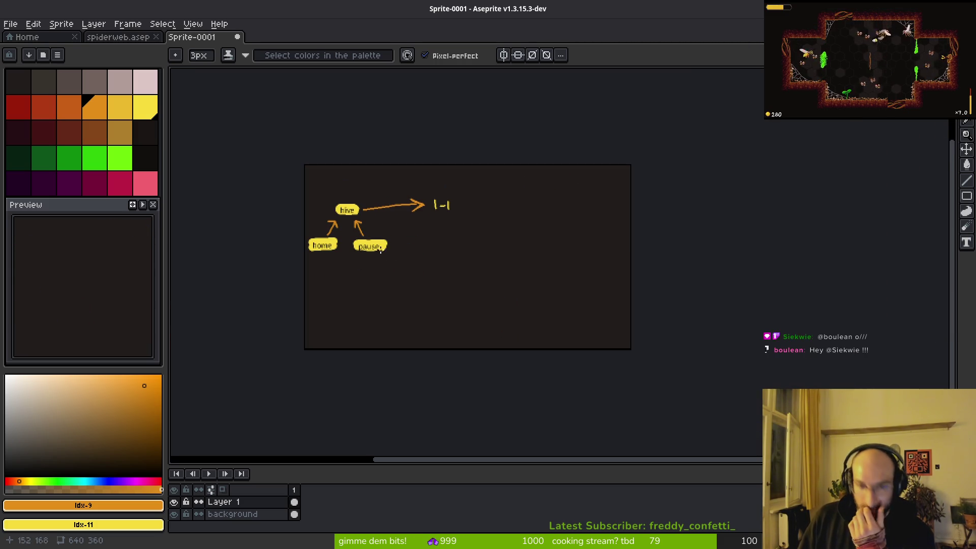
scroll(398, 244, "up", 2)
scroll(446, 283, "down", 1)
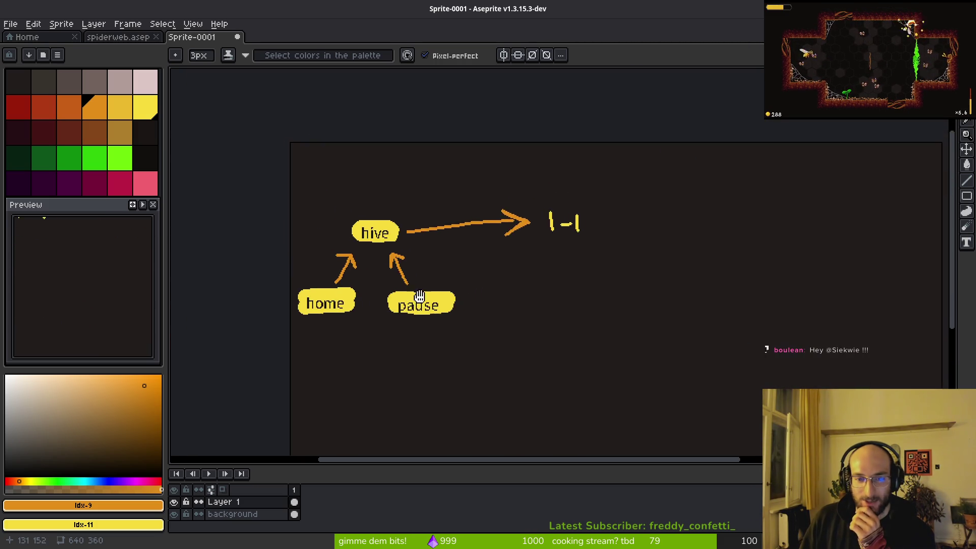
mouse_move(382, 270)
left_mouse_down()
mouse_move(362, 262)
mouse_move(359, 230)
left_mouse_up()
mouse_move(455, 244)
left_mouse_down()
mouse_move(526, 242)
mouse_move(510, 237)
left_mouse_up()
mouse_move(493, 271)
left_mouse_down()
mouse_move(497, 299)
mouse_move(486, 278)
left_mouse_up()
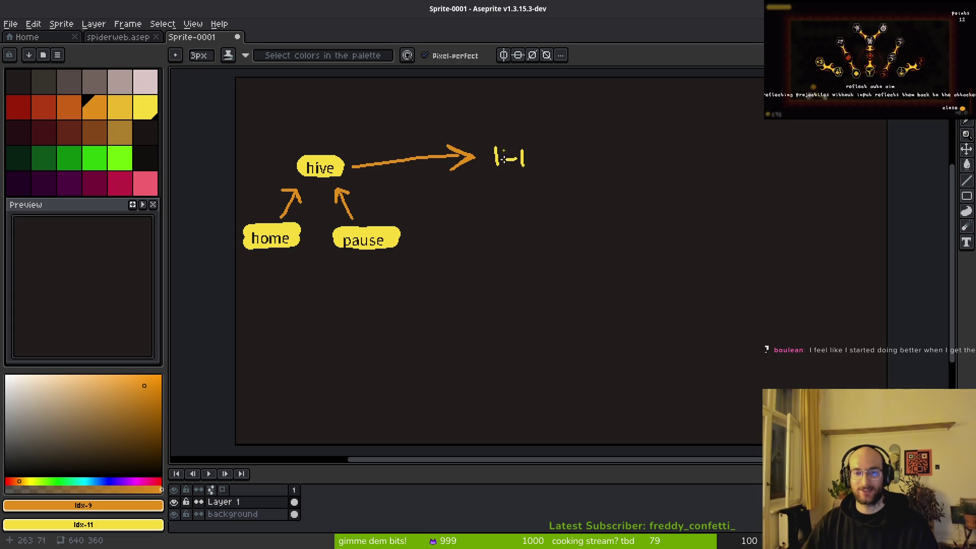
- Move the 1-1 label closer to its arrow with a rectangular selection
scroll(509, 150, "up", 5)
key("m")
mouse_move(410, 131)
left_mouse_down()
mouse_move(510, 206)
mouse_move(608, 300)
left_mouse_up()
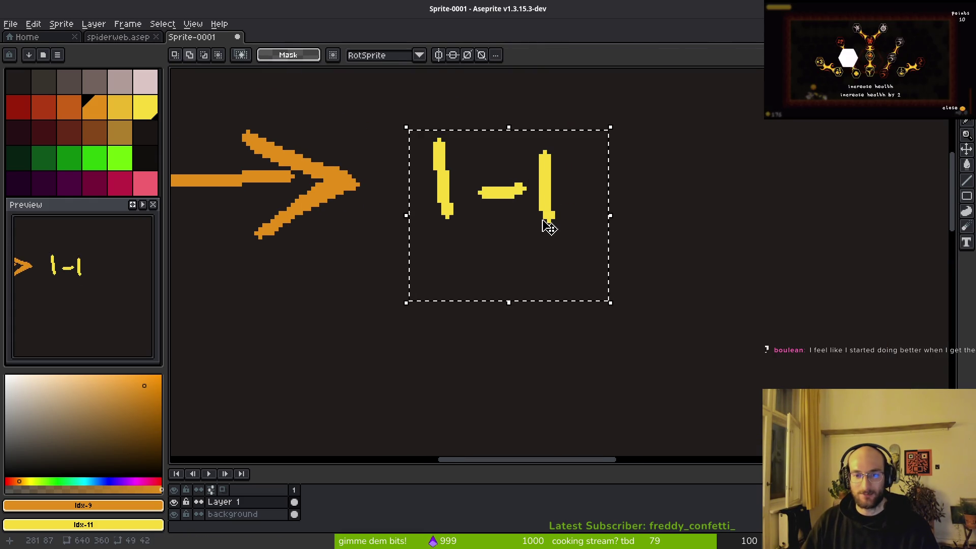
left_click_drag(547, 222, 524, 218)
key("ctrl+d")
- Shift the right-hand 1 slightly right and up to realign it
left_click_drag(506, 125, 560, 254)
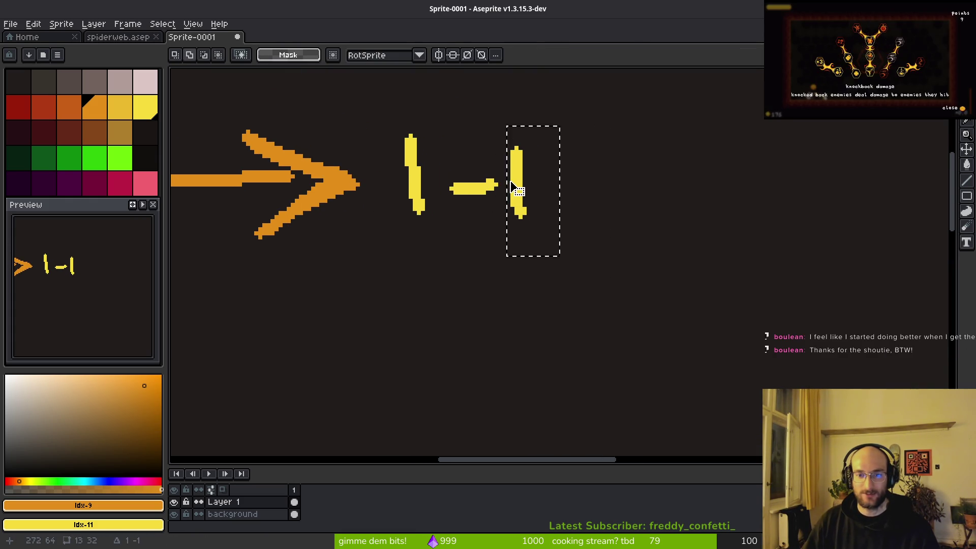
left_click(505, 154)
left_click_drag(500, 136, 549, 250)
left_click_drag(524, 205, 532, 201)
left_click(501, 201)
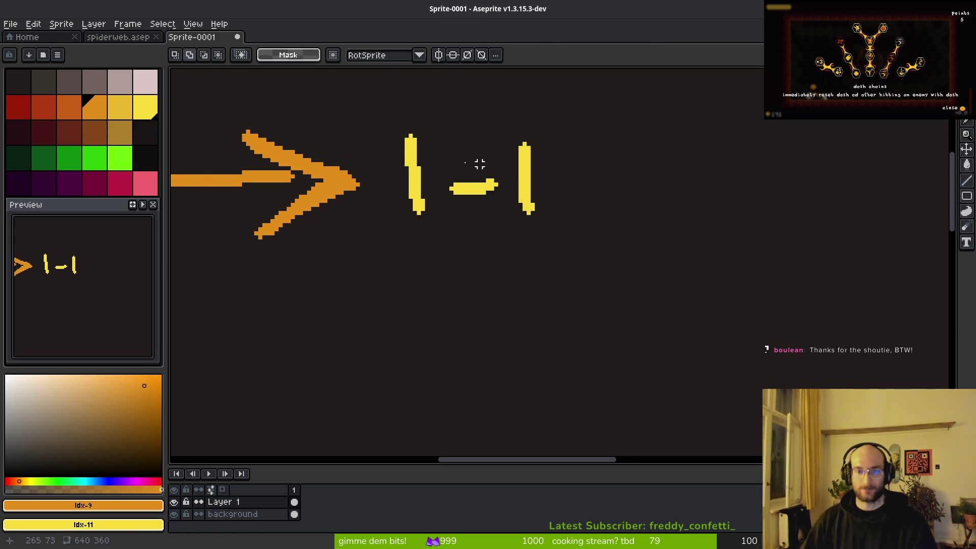
- Nudge the loose right end of the dash down onto the dash
scroll(484, 163, "down", 1)
scroll(459, 174, "down", 1)
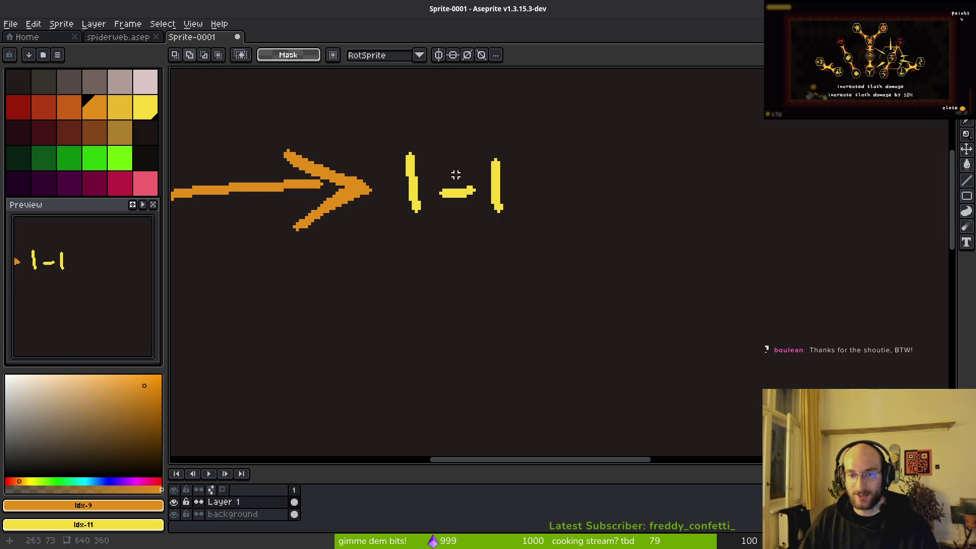
scroll(459, 174, "up", 1)
scroll(488, 193, "up", 1)
mouse_move(464, 186)
left_mouse_down()
mouse_move(491, 200)
mouse_move(481, 211)
left_mouse_up()
key("ctrl+d")
- Eyedrop the label's yellow and pencil in the dash's gaps, then open Save File
key("b")
key("alt")
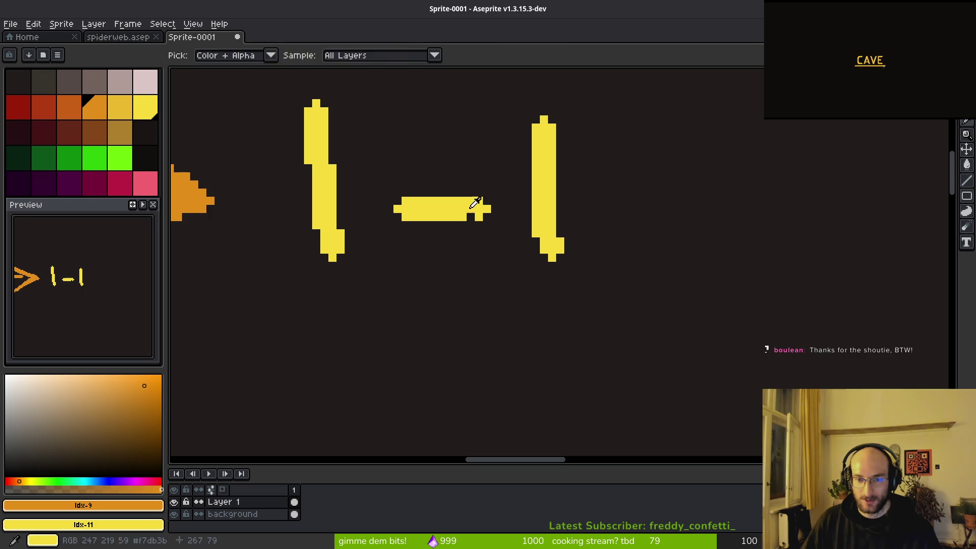
left_click(474, 203)
left_click_drag(487, 218, 471, 218)
left_click(397, 203)
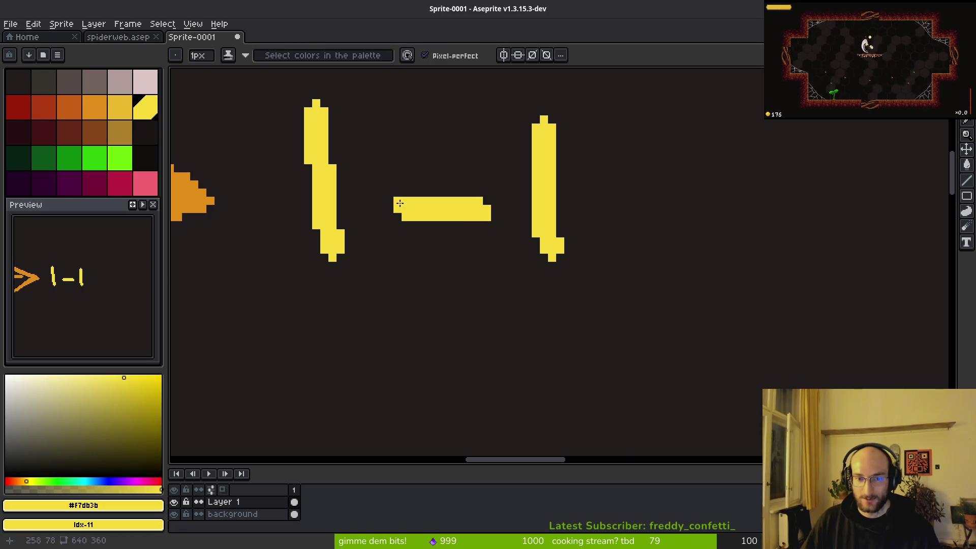
scroll(421, 246, "down", 2)
key("ctrl+s")
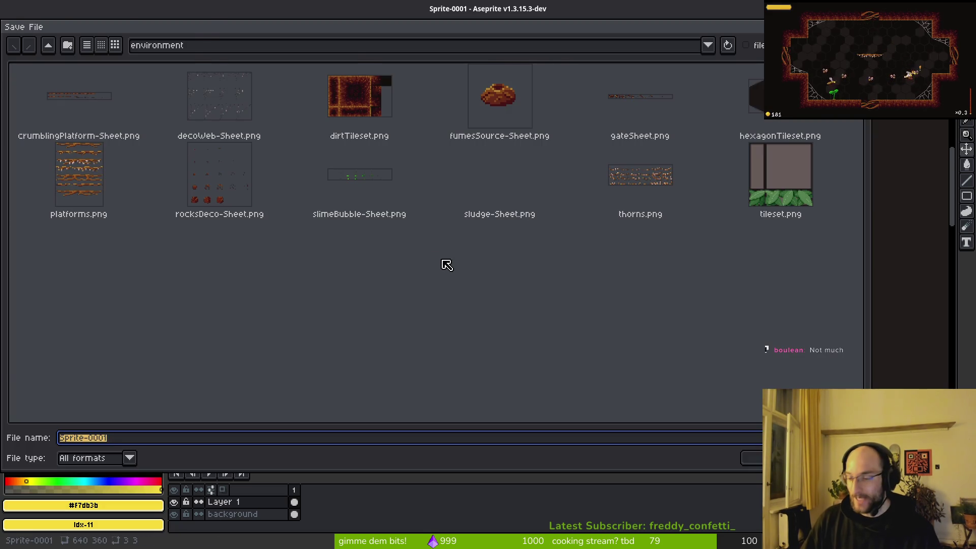
- Cancel the Save File dialog and zoom out to see the whole flow chart
key("Escape")
scroll(440, 259, "up", 2)
scroll(462, 227, "up", 1)
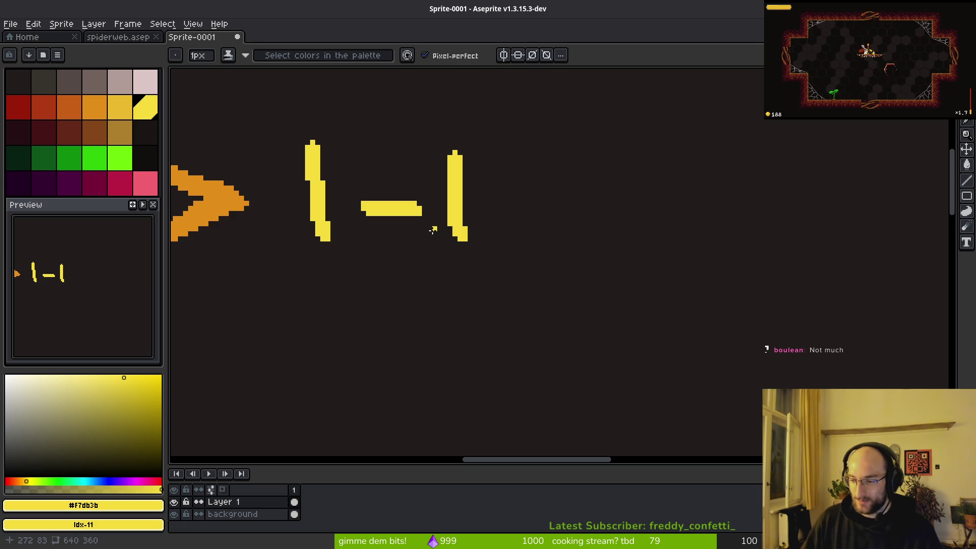
scroll(415, 240, "down", 2)
scroll(442, 180, "up", 1)
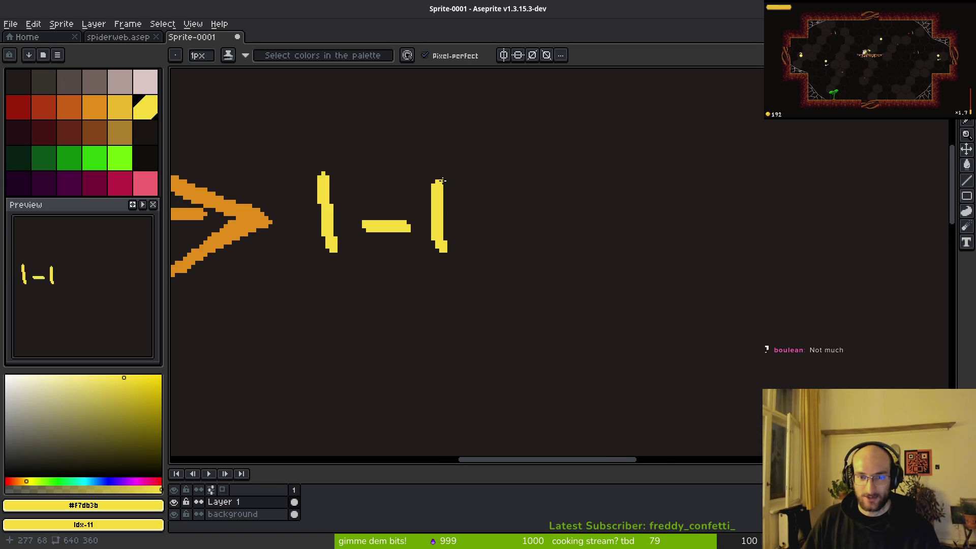
scroll(442, 180, "up", 1)
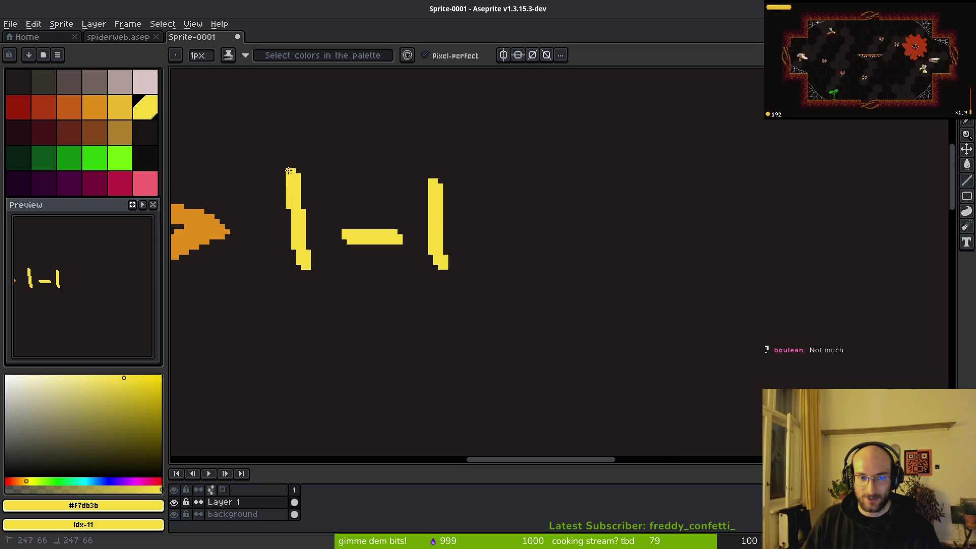
scroll(288, 172, "down", 2)
key("ctrl+s")
key("Escape")
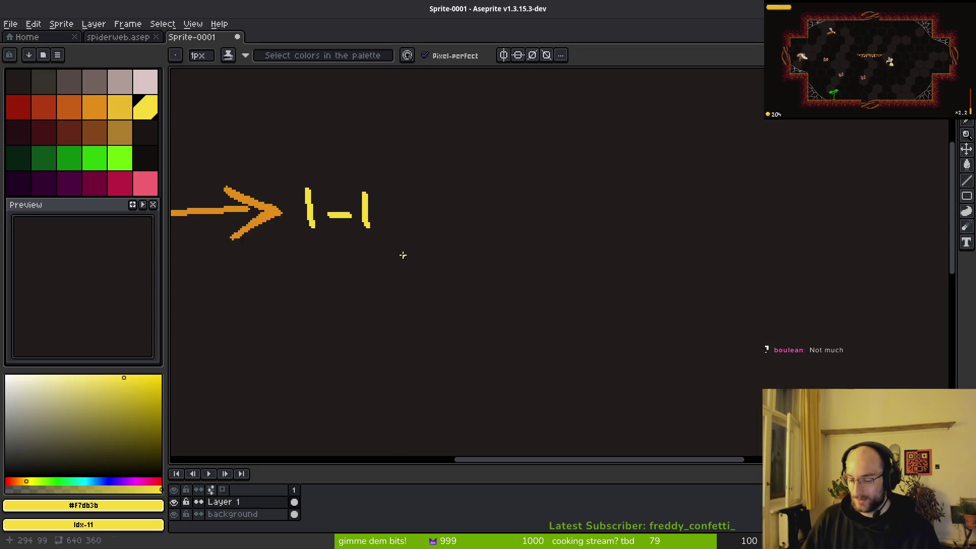
scroll(402, 257, "down", 3)
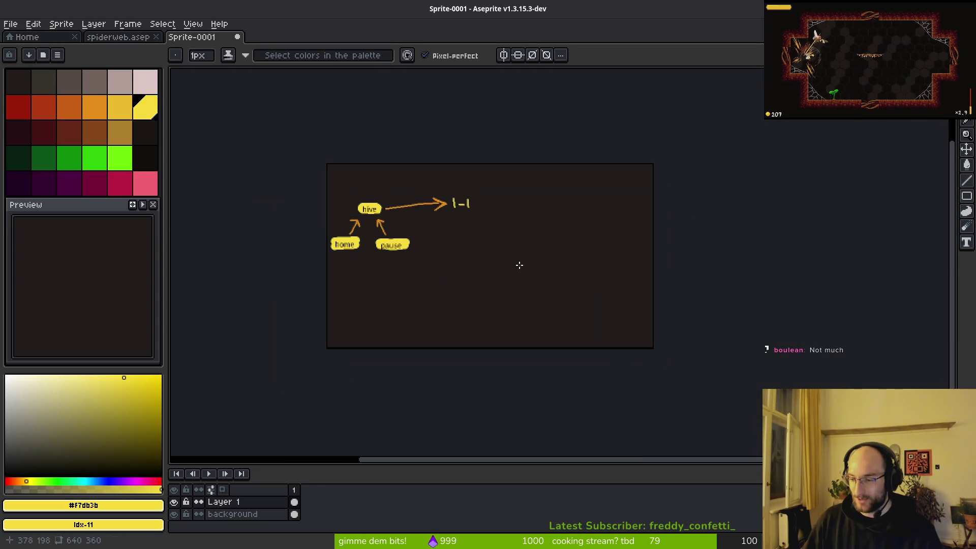
- Pan and zoom around the Aseprite canvas, then switch to the Godot editor
scroll(526, 268, "left", 3)
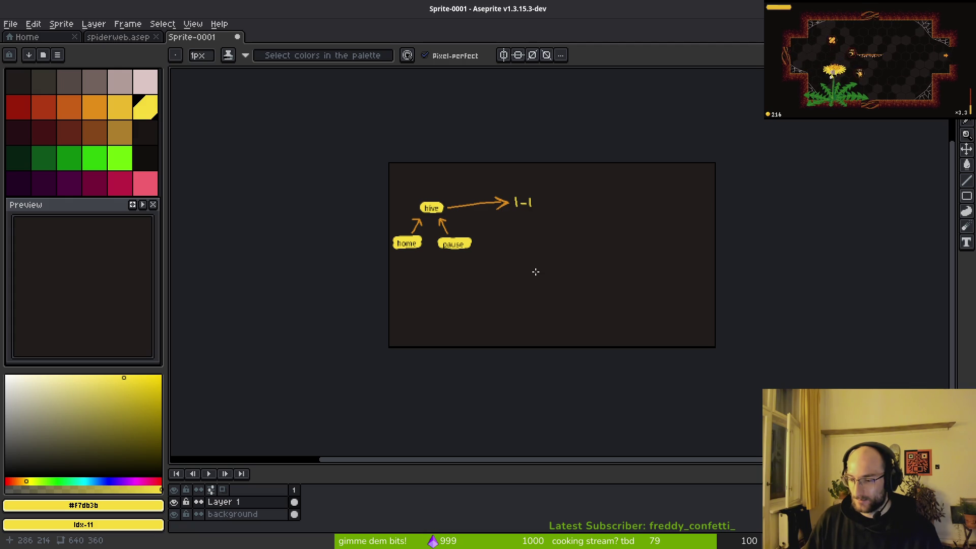
scroll(535, 272, "up", 2)
scroll(558, 259, "down", 1)
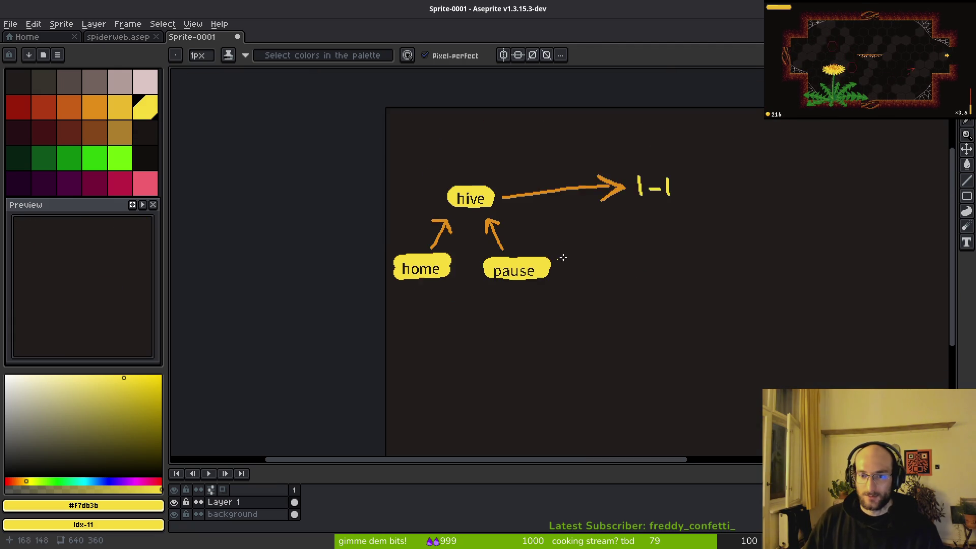
scroll(539, 268, "right", 2)
scroll(548, 229, "right", 2)
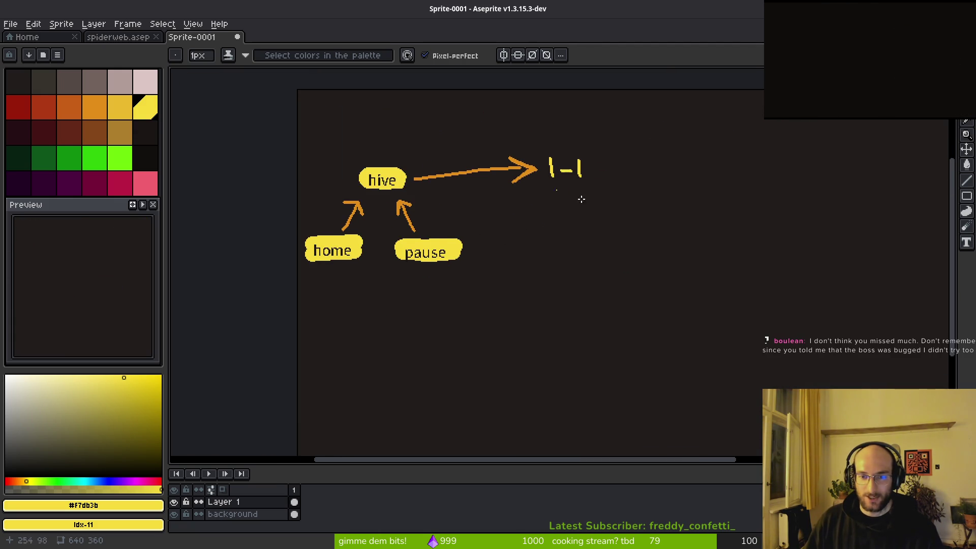
scroll(601, 231, "right", 2)
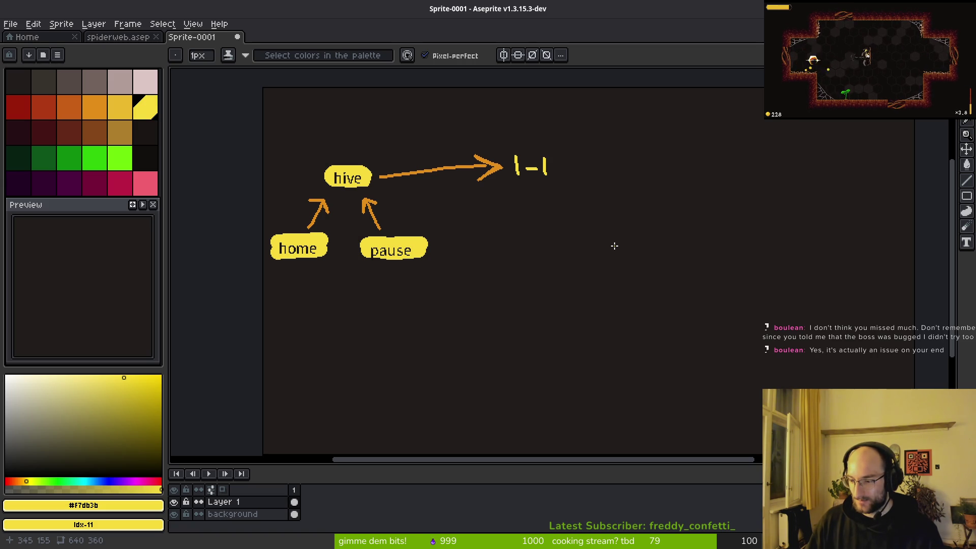
key("alt+Tab")
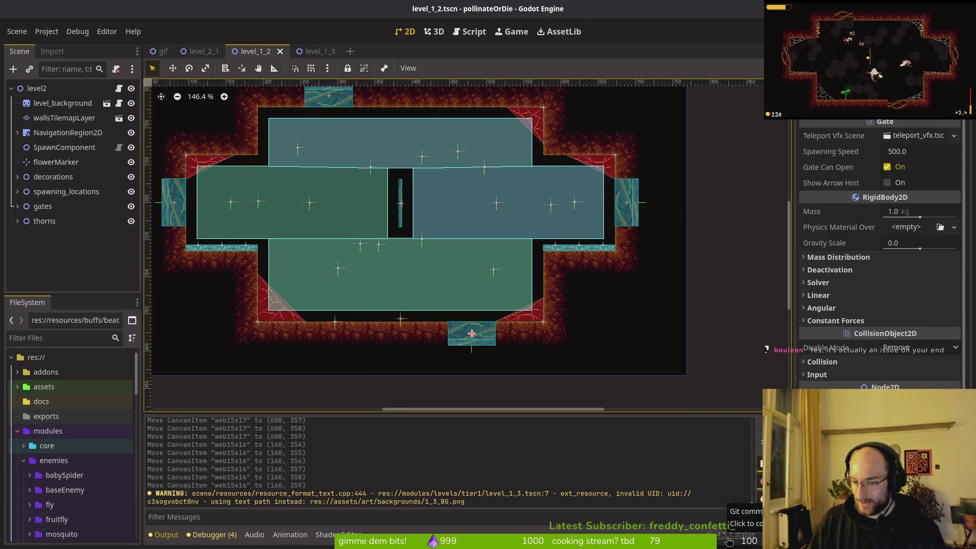
- Review the Config entries in Godot's Project Settings, close it, and return to Aseprite
left_click(46, 31)
left_click(53, 47)
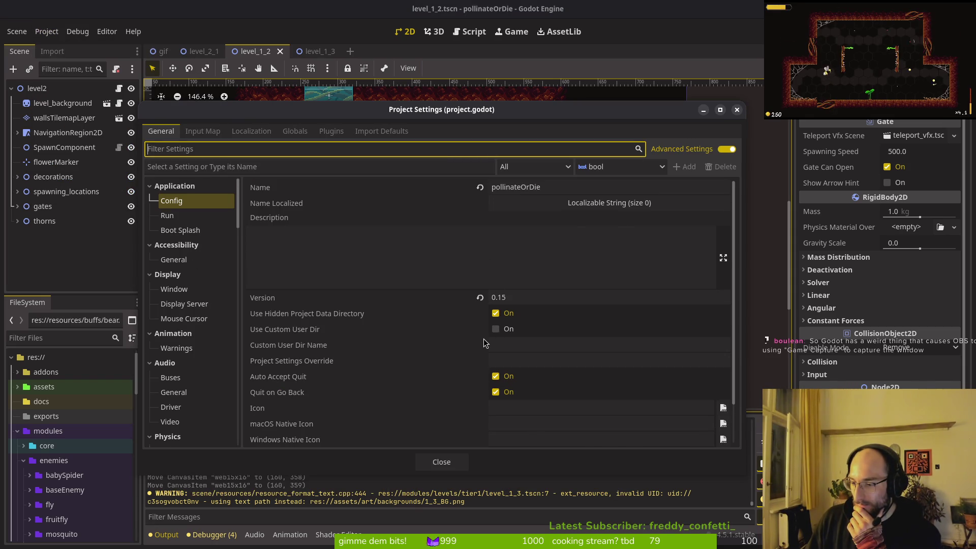
mouse_move(484, 343)
mouse_move(427, 336)
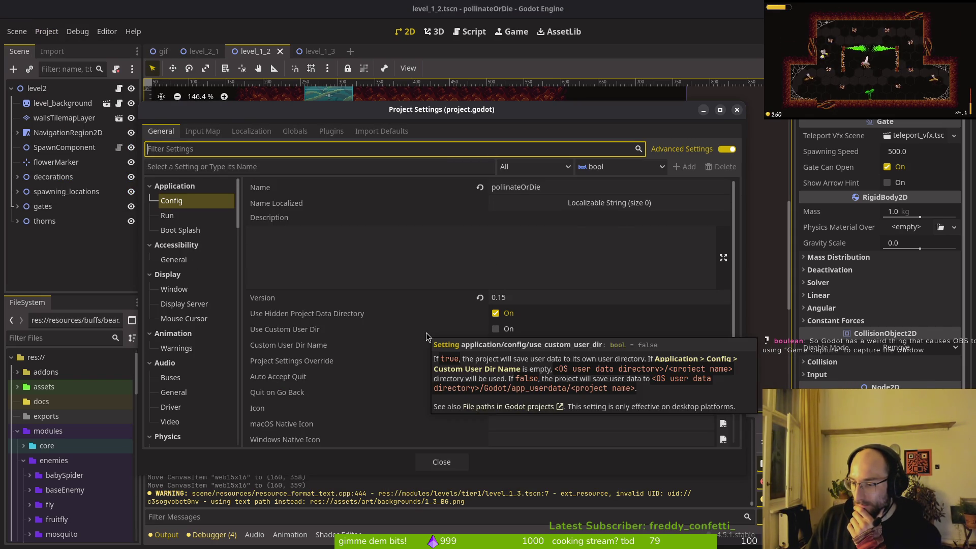
left_click(736, 109)
key("super")
key("super")
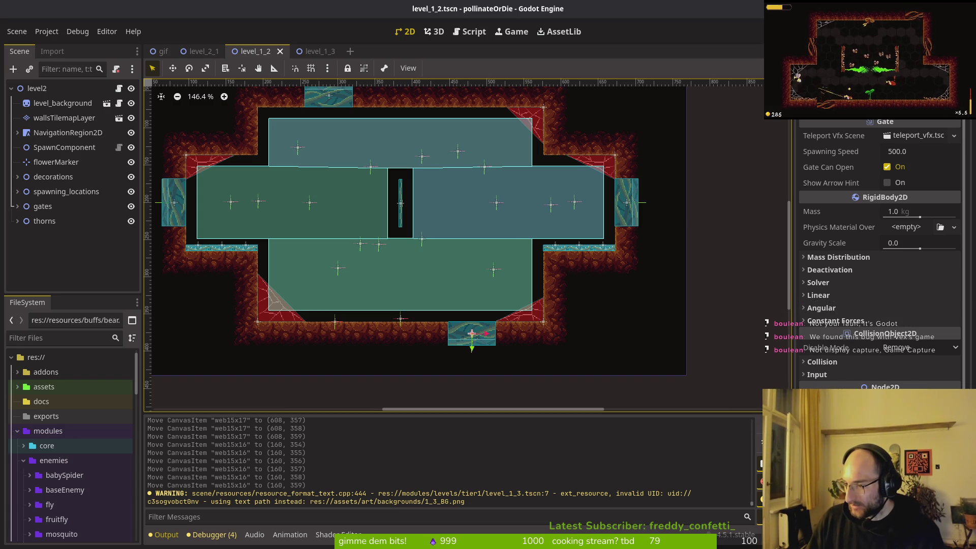
key("alt+Tab")
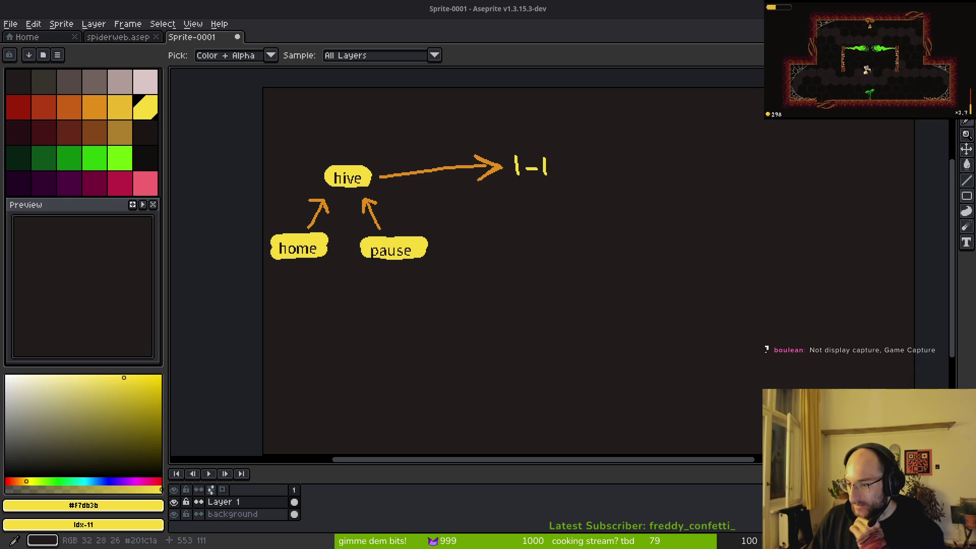
- Switch from the Eyedropper to the 1px pixel-perfect Pencil (B)
key("b")
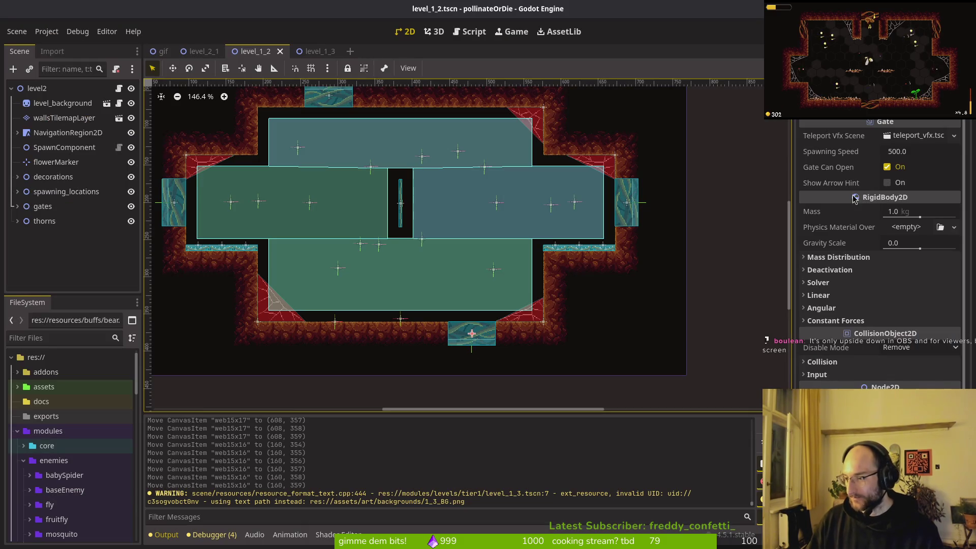
- Look over the Rendering > Renderer and 2D pages in Godot's Project Settings, then close it
left_click(47, 31)
left_click(56, 49)
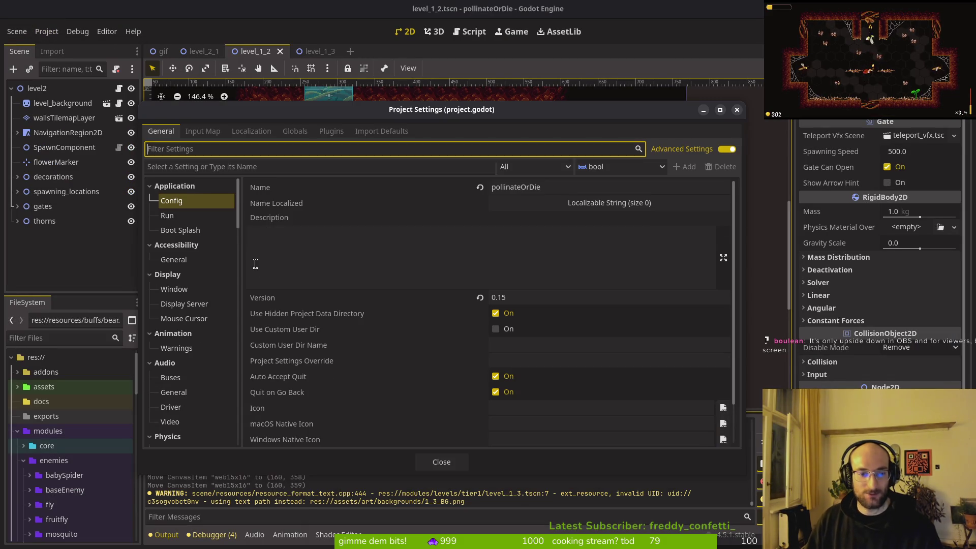
scroll(187, 305, "down", 10)
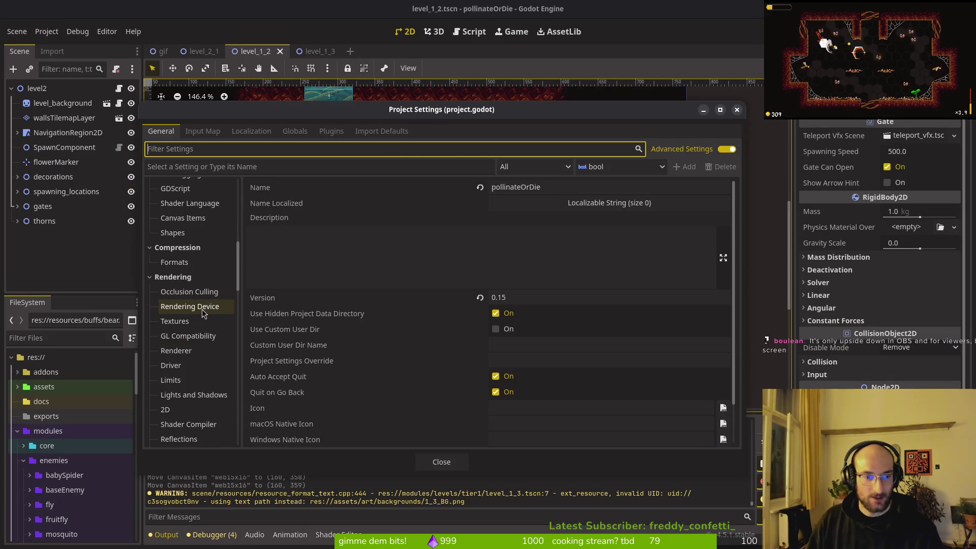
left_click(191, 353)
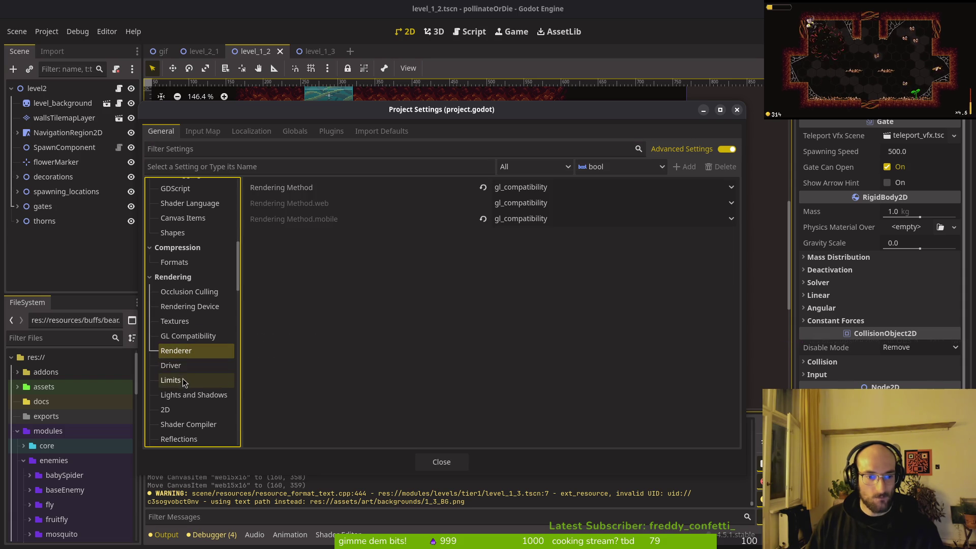
left_click(189, 412)
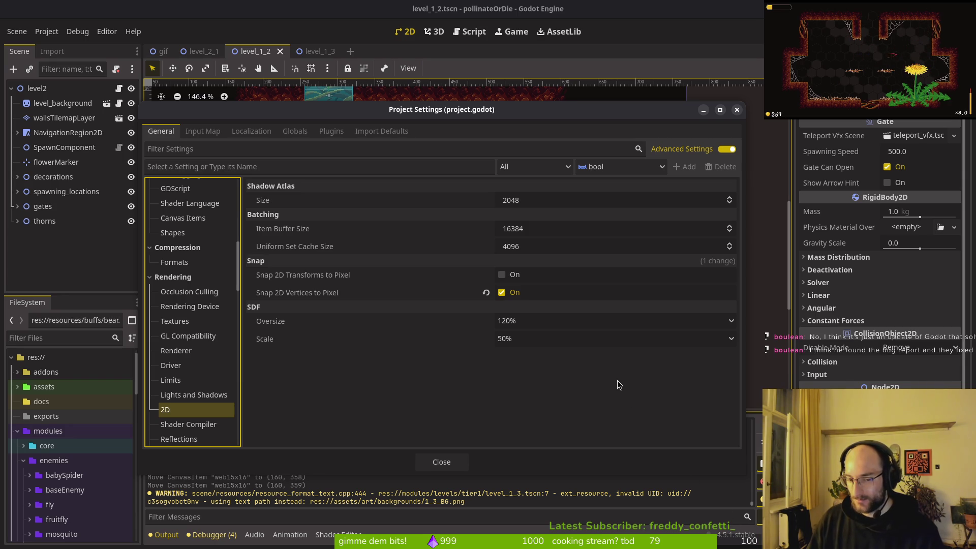
left_click(447, 464)
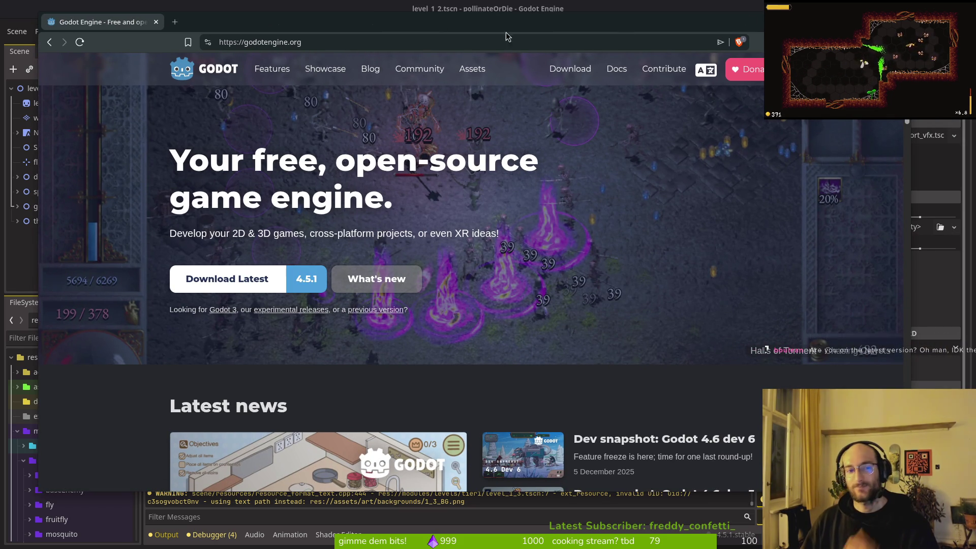
- Leave the browser and click through the Godot scene tree and 2D view
key("alt+Tab")
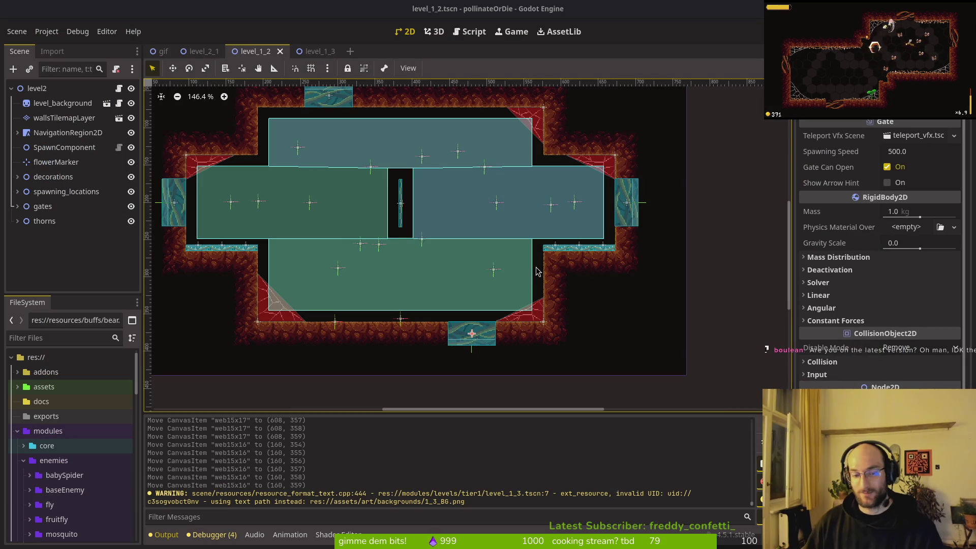
left_click(65, 249)
left_click(354, 350)
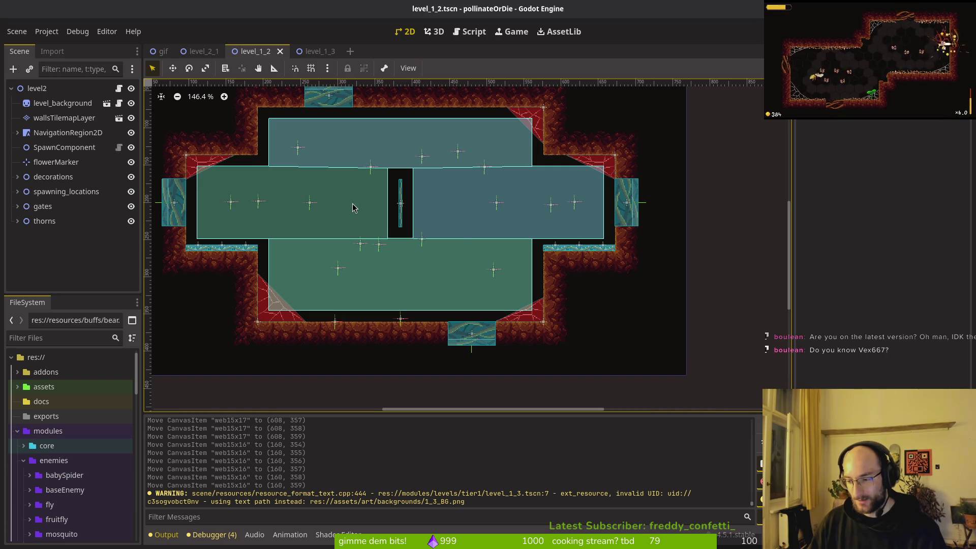
left_click(134, 265)
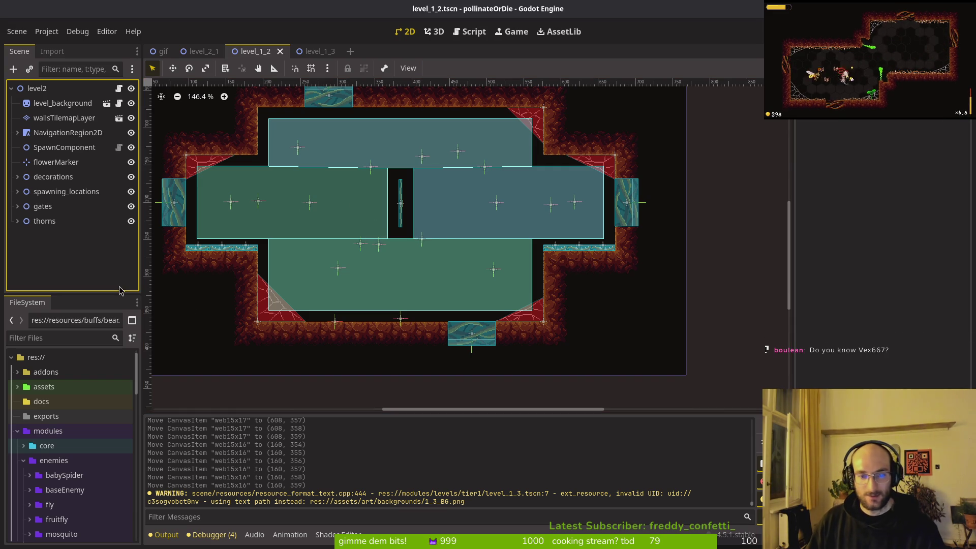
- Scroll through Project Settings again, close it, and show the window overview
left_click(47, 32)
left_click(59, 46)
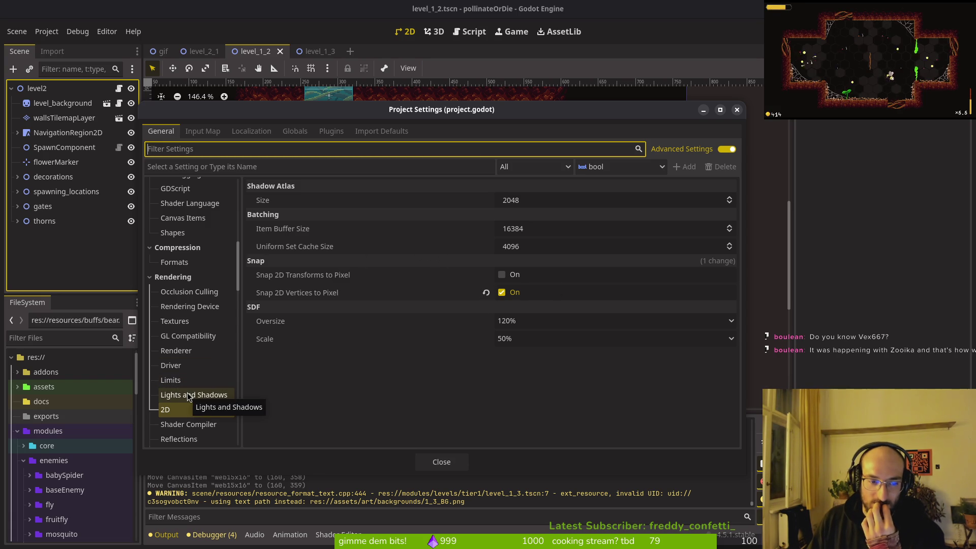
scroll(188, 389, "down", 2)
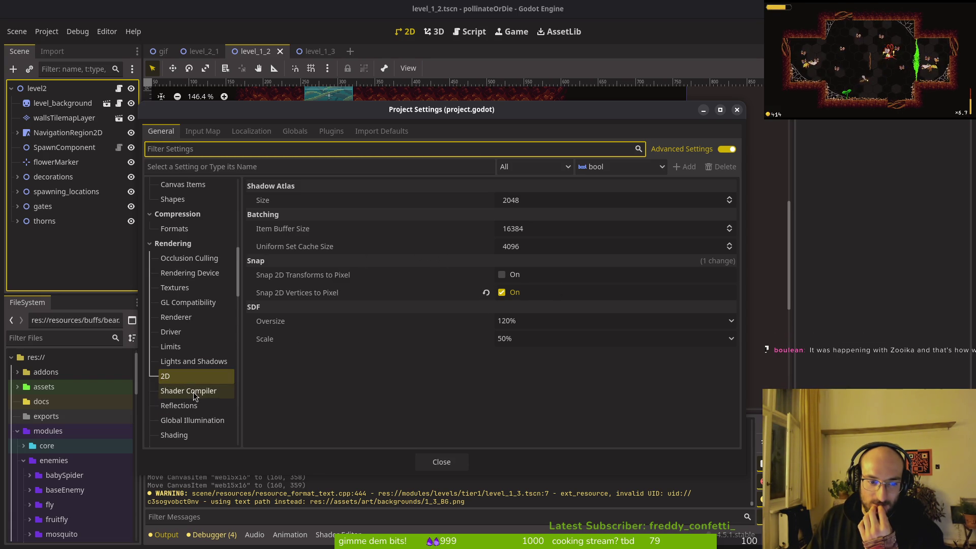
scroll(191, 404, "down", 2)
left_click(454, 462)
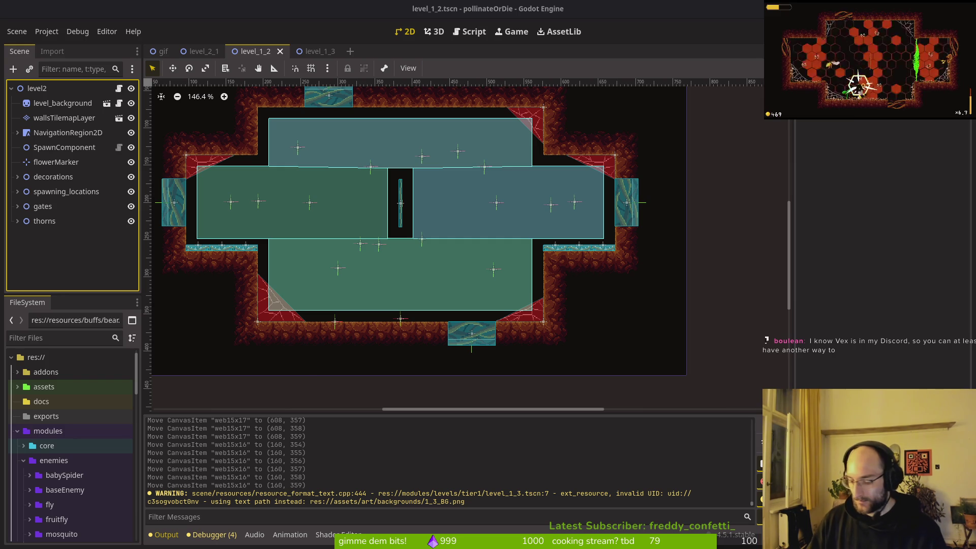
key("super")
key("super")
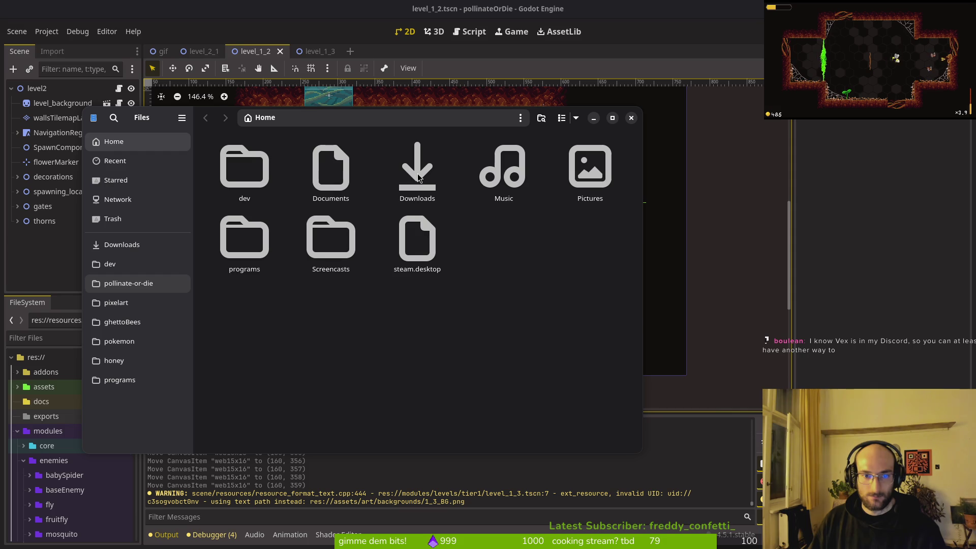
- Force-quit the frozen Files, then run Downloads/pollinateBuilds/linux/pollinate.x86_64
left_click(631, 118)
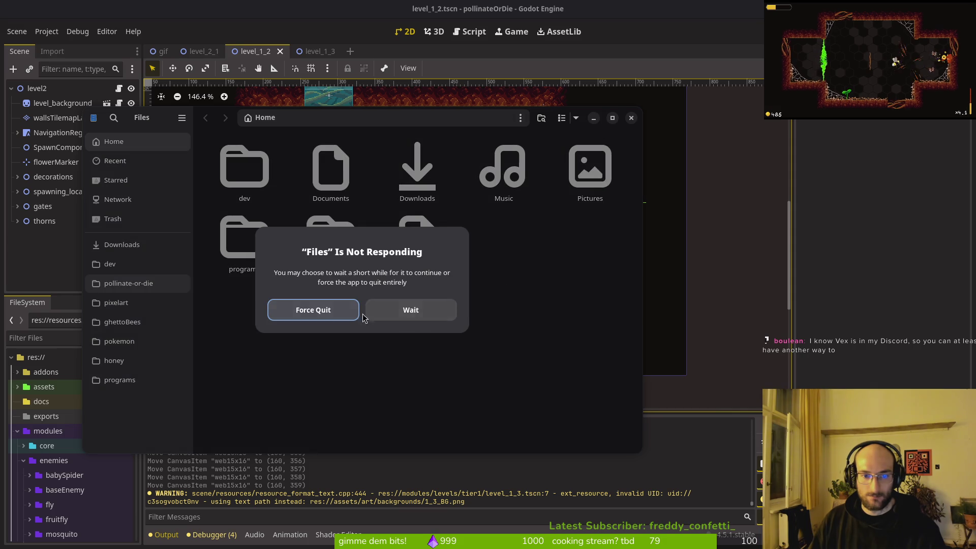
left_click(334, 311)
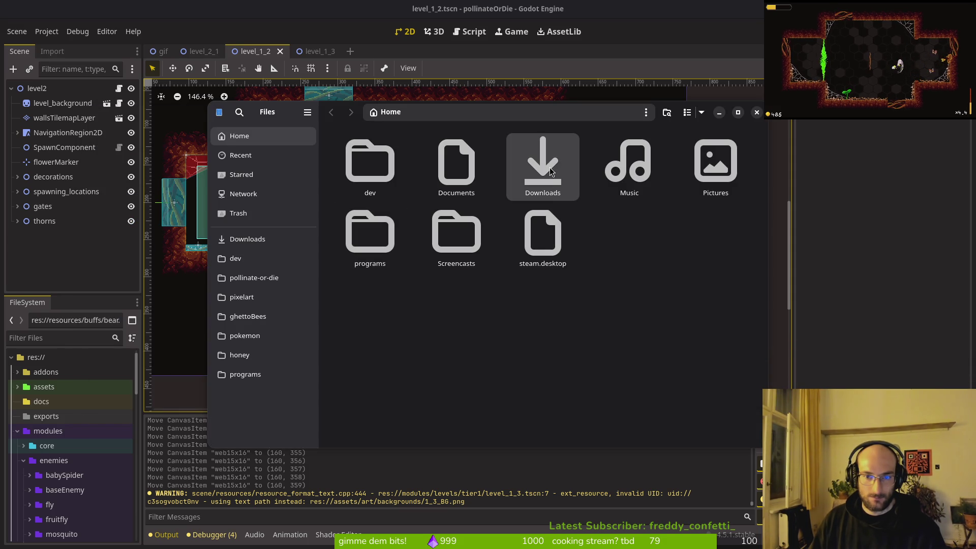
left_click(529, 155)
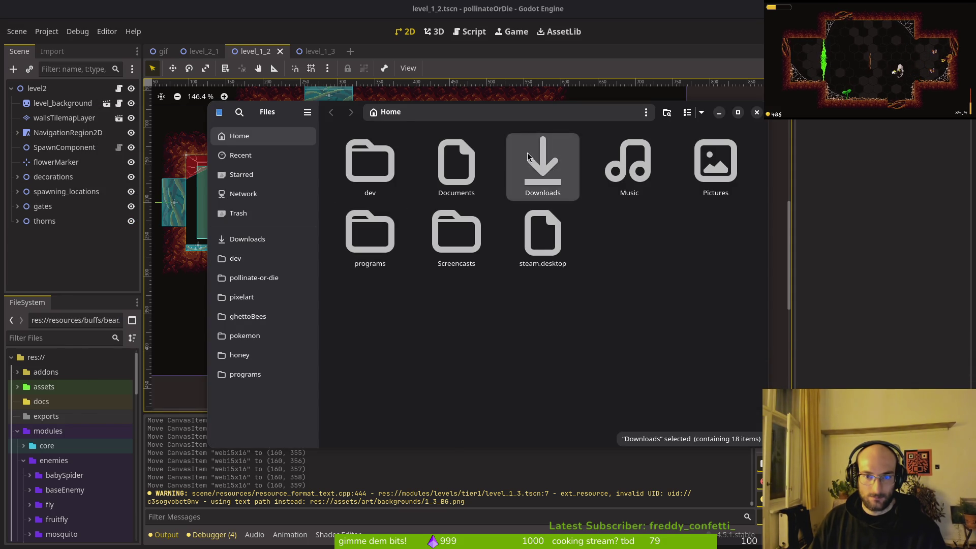
double_click(527, 152)
double_click(633, 244)
double_click(381, 185)
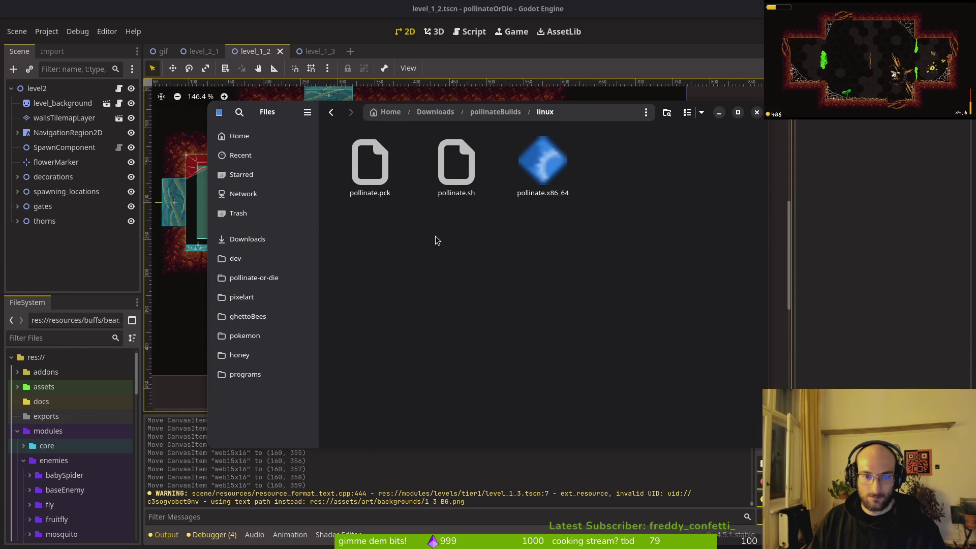
double_click(540, 170)
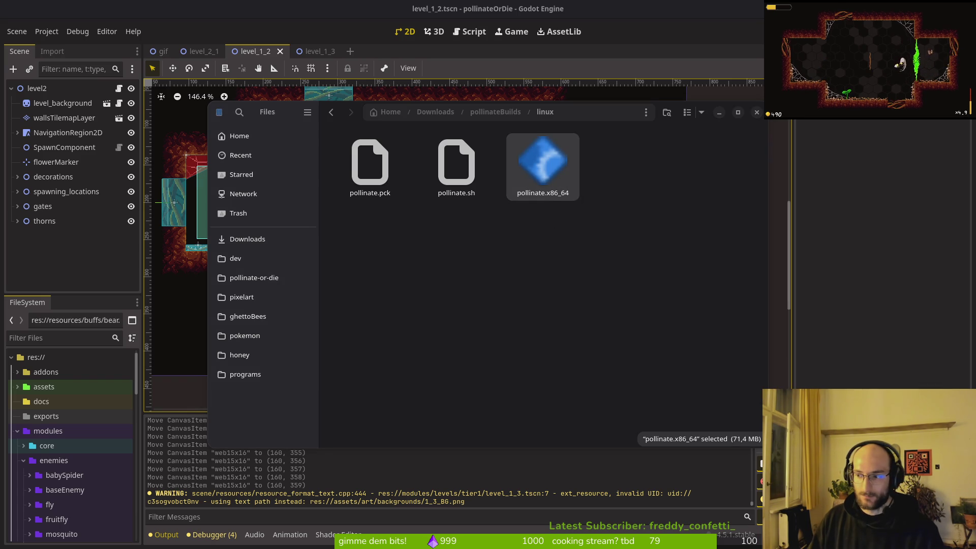
left_click_drag(292, 94, 281, 109)
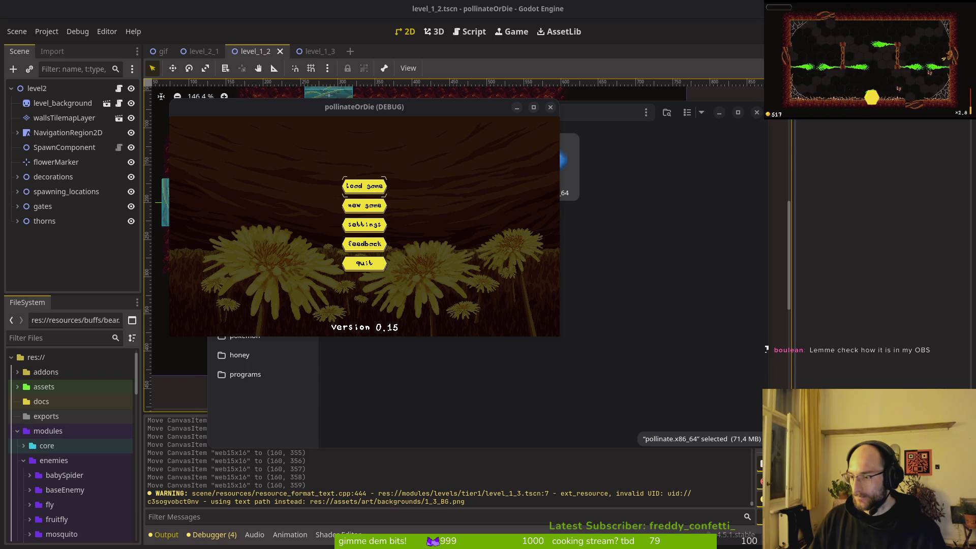
- Launch another pollinate game window with F5, arrange the windows, then bring OBS forward
key("F5")
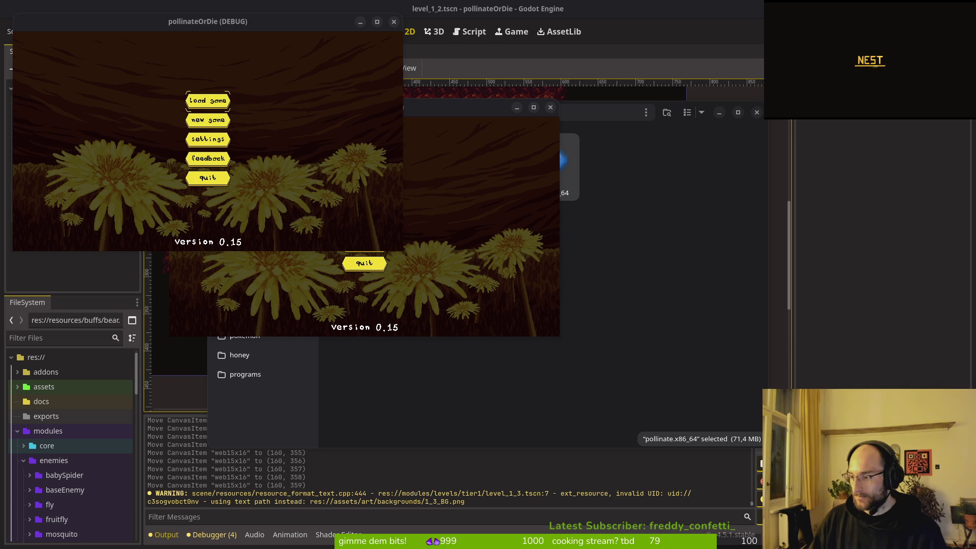
key("F5")
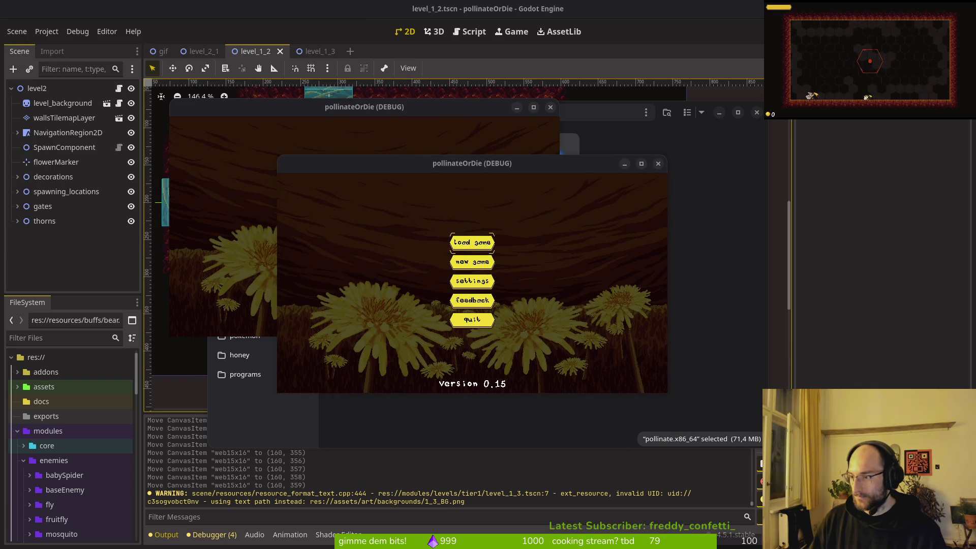
mouse_move(472, 164)
left_mouse_down()
mouse_move(275, 141)
mouse_move(310, 144)
mouse_move(361, 106)
left_mouse_up()
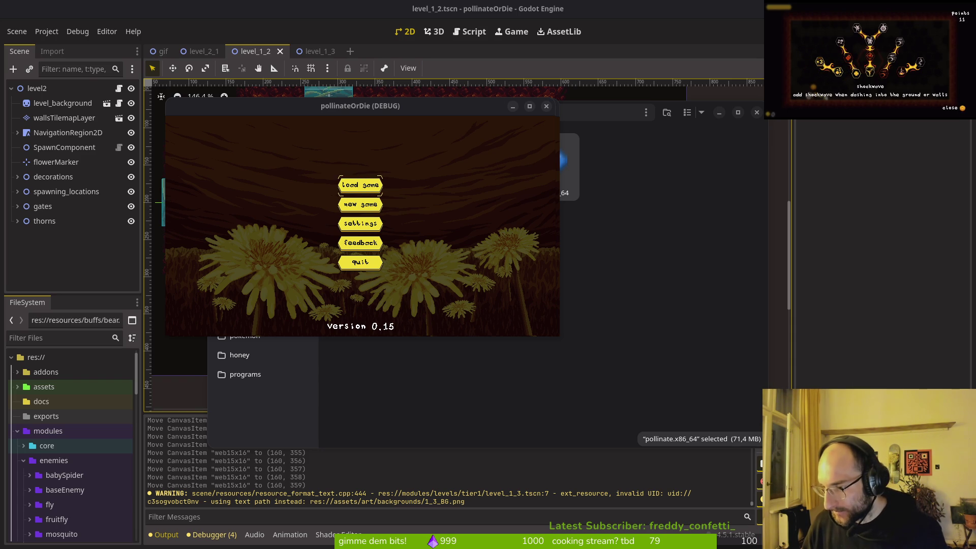
mouse_move(390, 214)
left_mouse_down()
mouse_move(518, 200)
mouse_move(418, 200)
left_mouse_up()
left_click(728, 210)
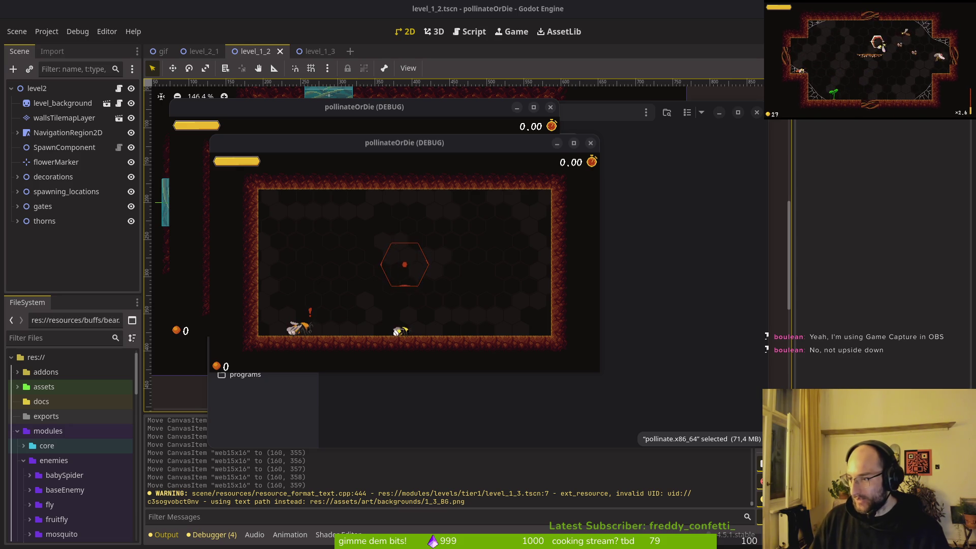
key("alt+Tab")
left_click_drag(603, 63, 571, 61)
- Inspect the pollinate source's properties, viewing the window list before dismissing the picker
right_click(582, 401)
left_click(609, 397)
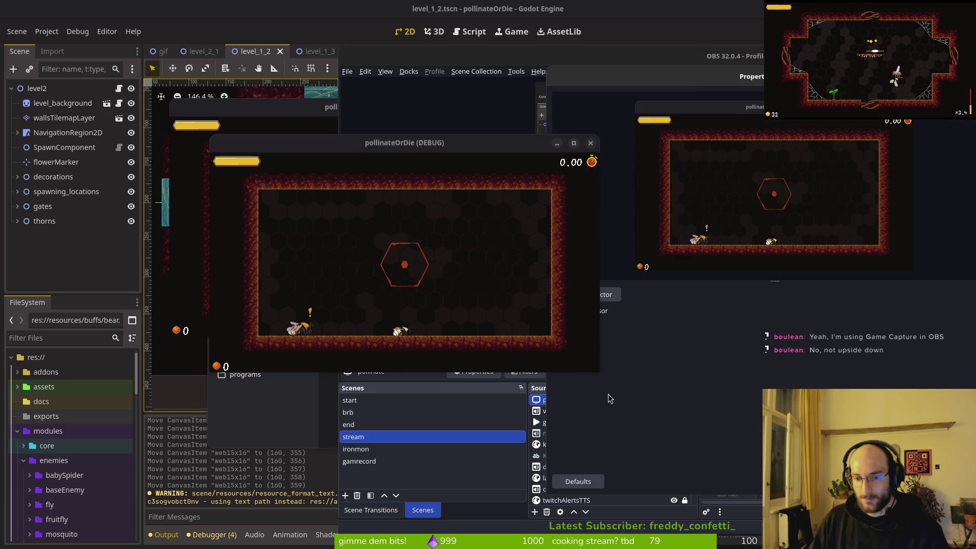
left_click(463, 246)
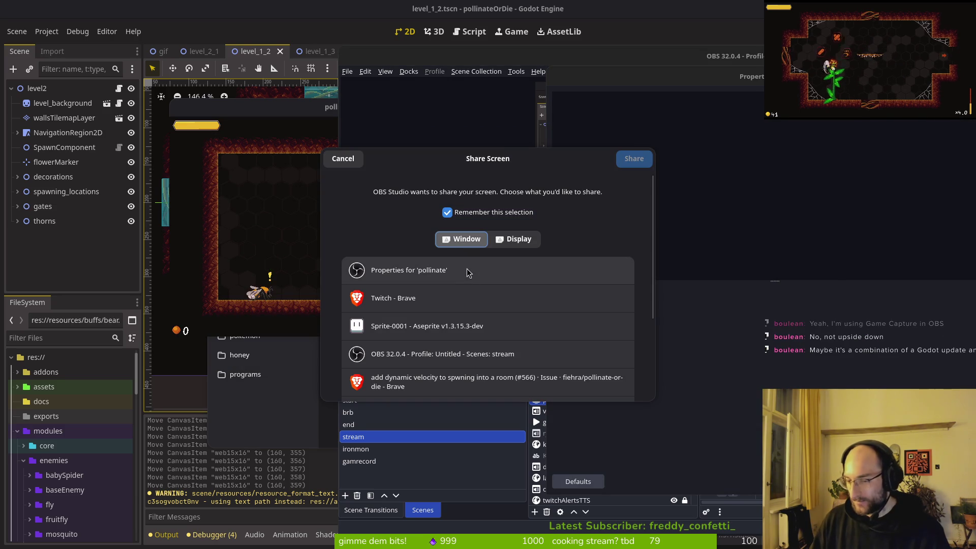
left_click(356, 159)
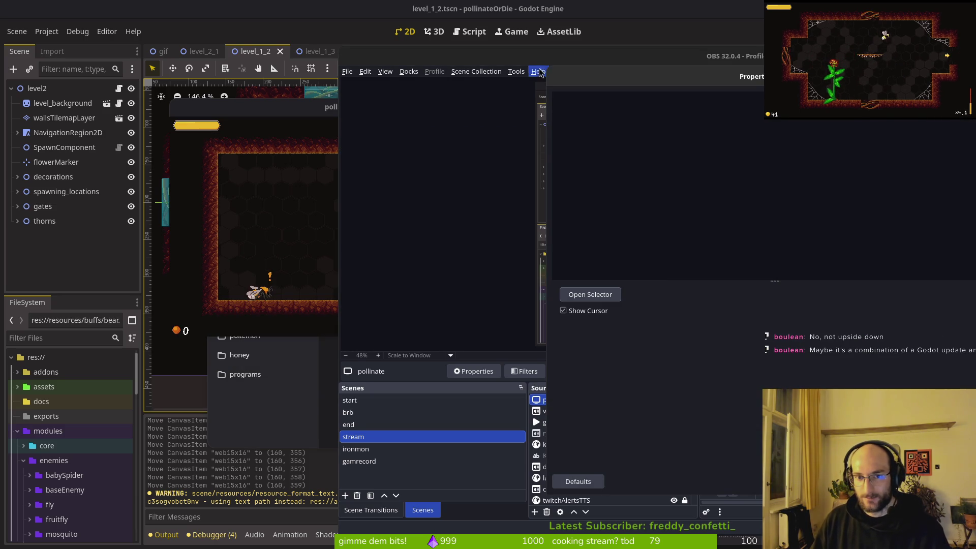
- Add a Screen Capture (PipeWire) source capturing the pollinateOrDie (DEBUG) window
left_click_drag(398, 65, 438, 53)
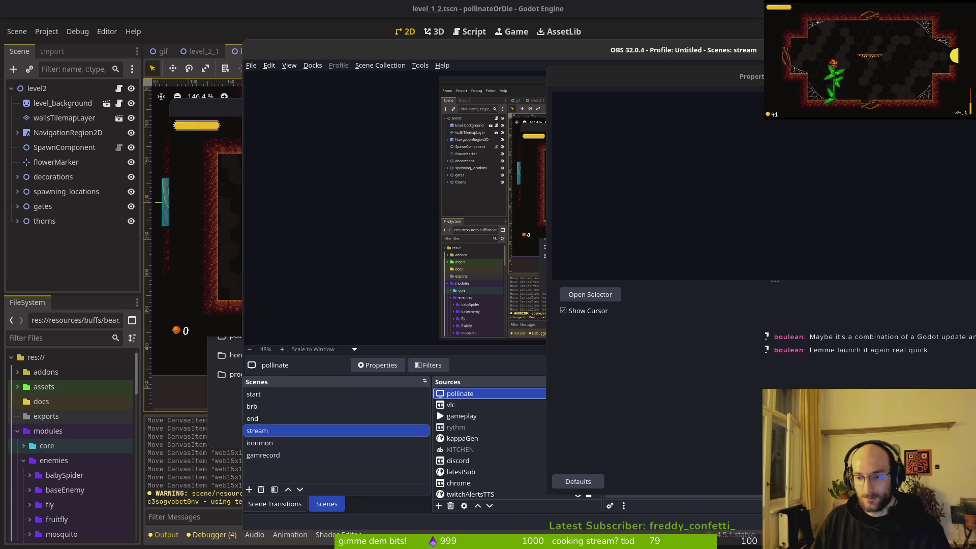
left_click_drag(508, 50, 489, 37)
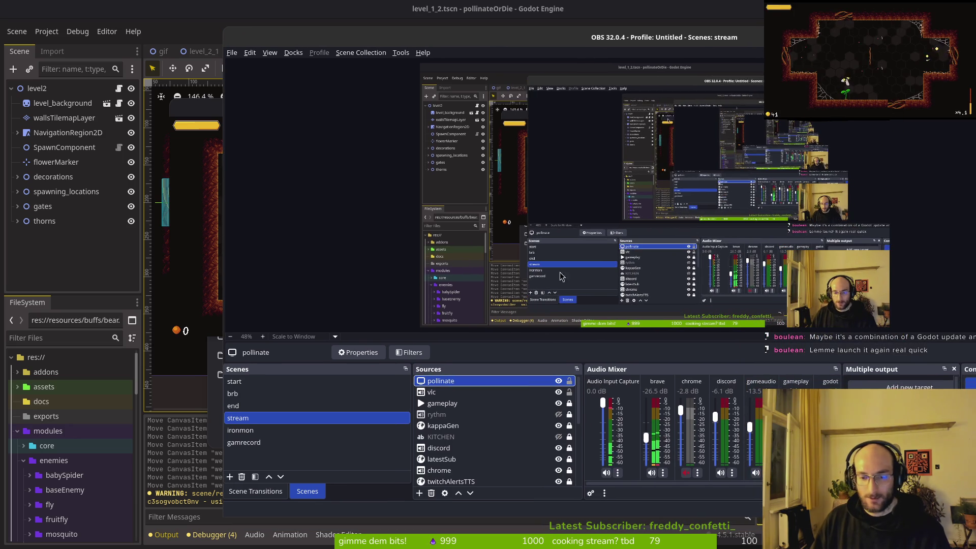
left_click(420, 494)
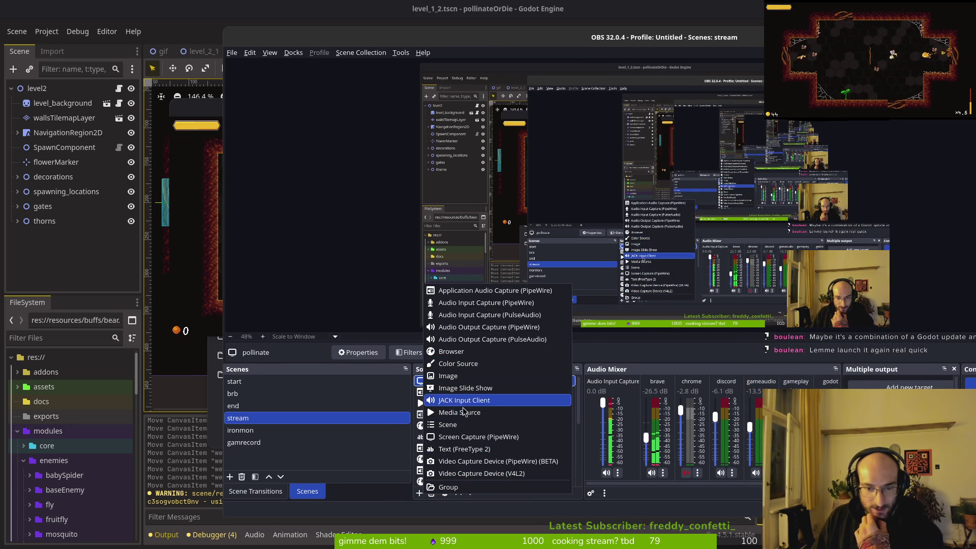
left_click(476, 440)
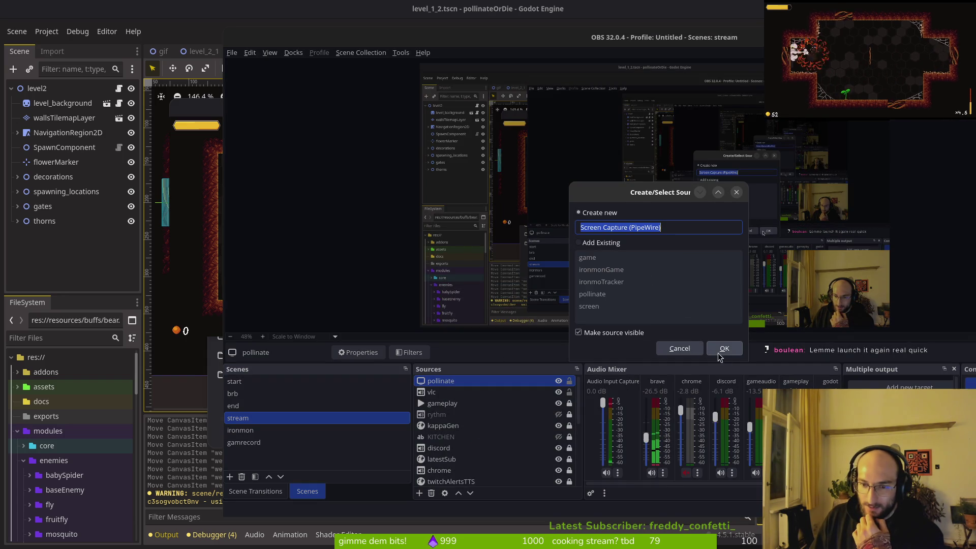
left_click(721, 350)
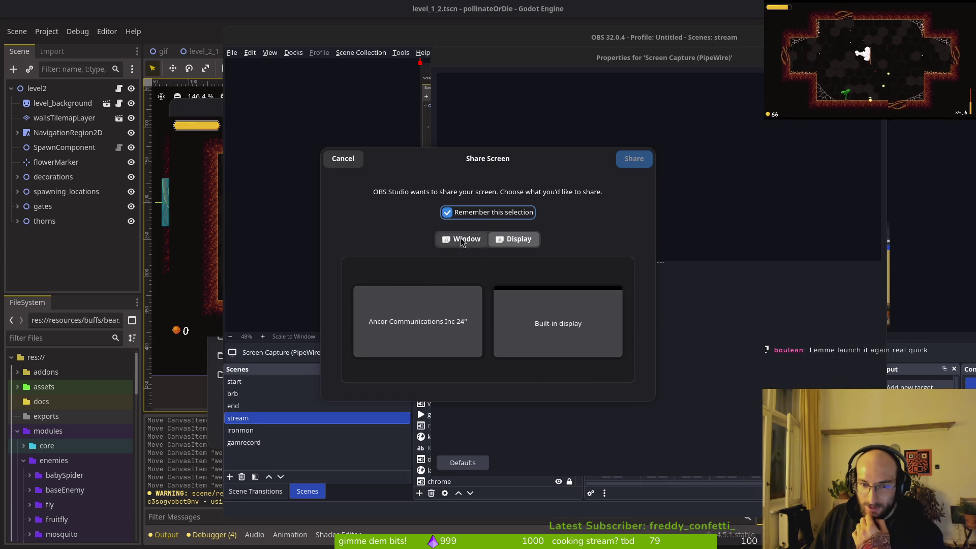
left_click(462, 243)
scroll(402, 303, "down", 4)
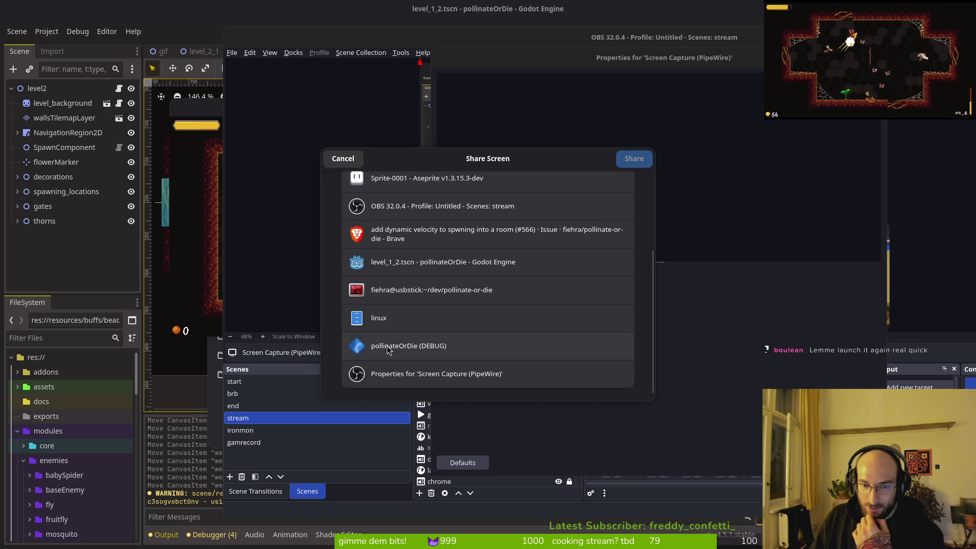
left_click(387, 351)
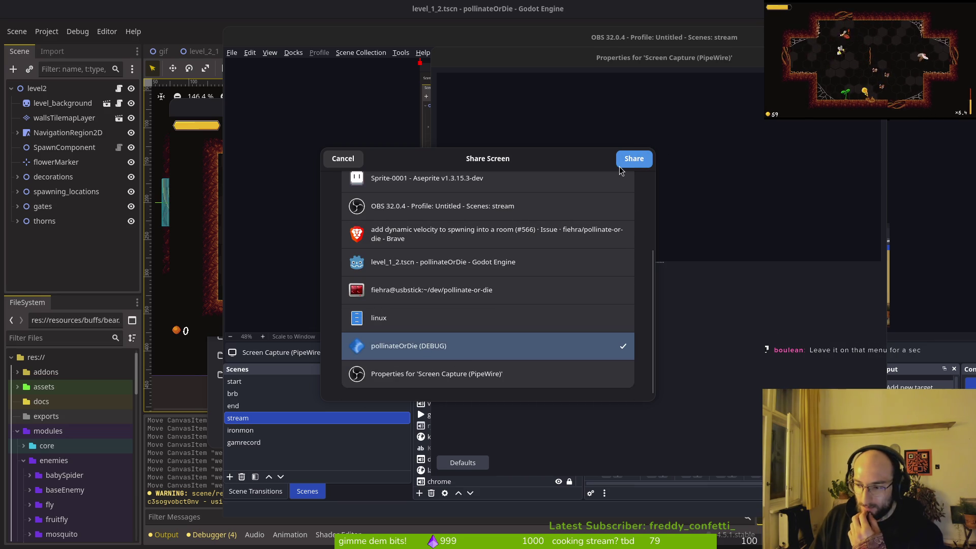
left_click(343, 160)
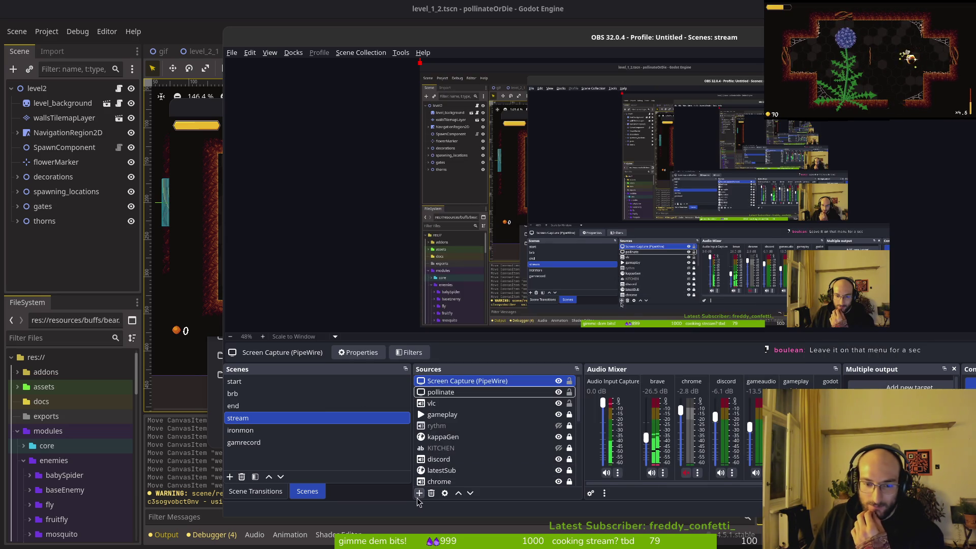
- Start adding a Media Source, then cancel it
left_click(419, 494)
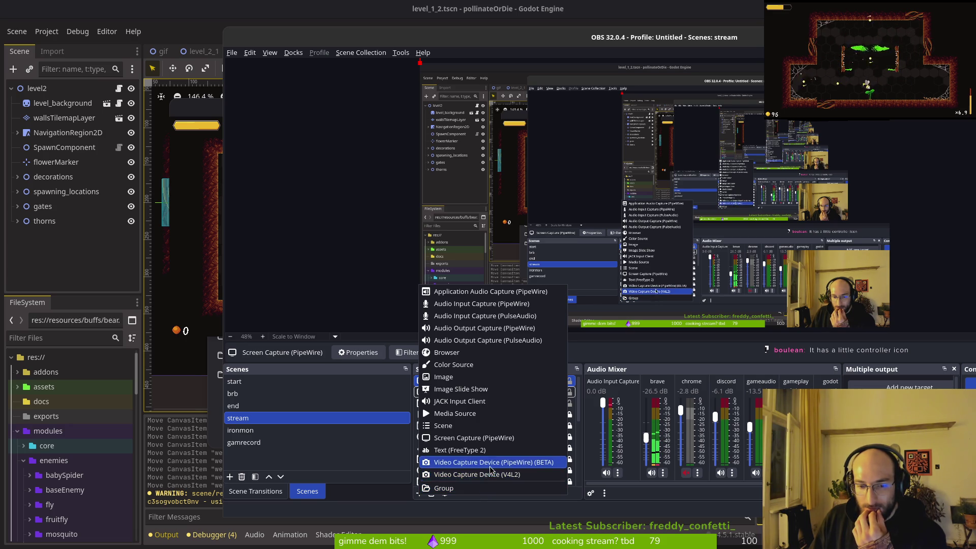
left_click(494, 416)
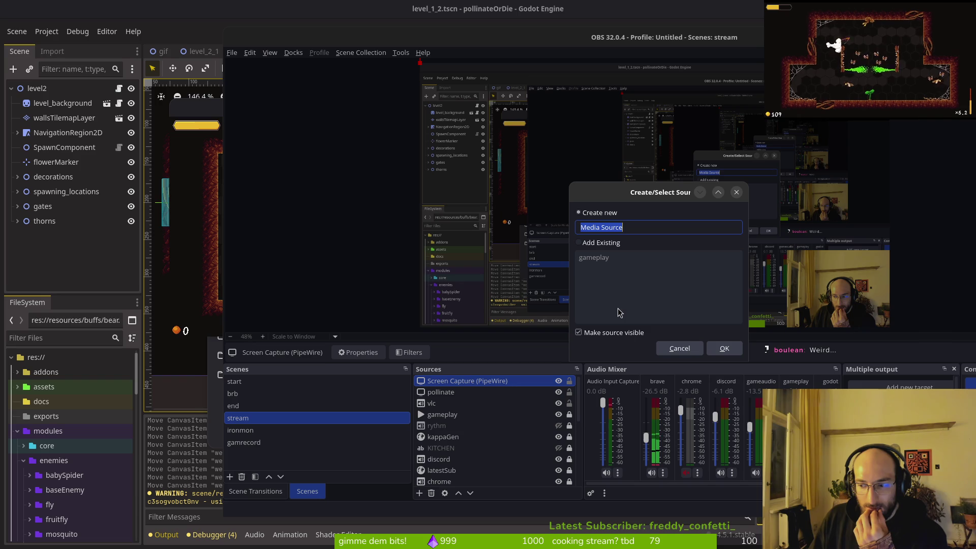
left_click(680, 348)
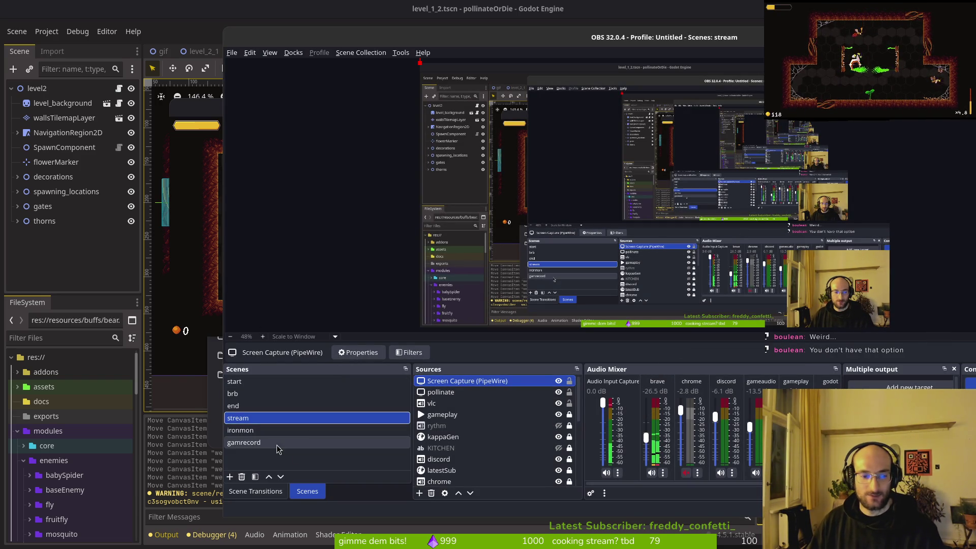
left_click_drag(441, 42, 382, 27)
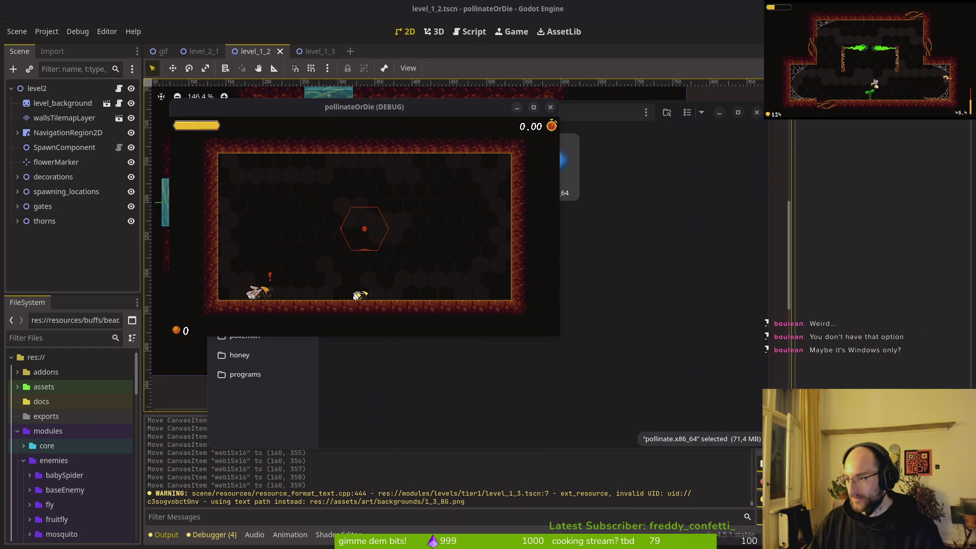
- Focus the game debug window, then switch to the Reddit OBS Game Capture thread
left_click(355, 296)
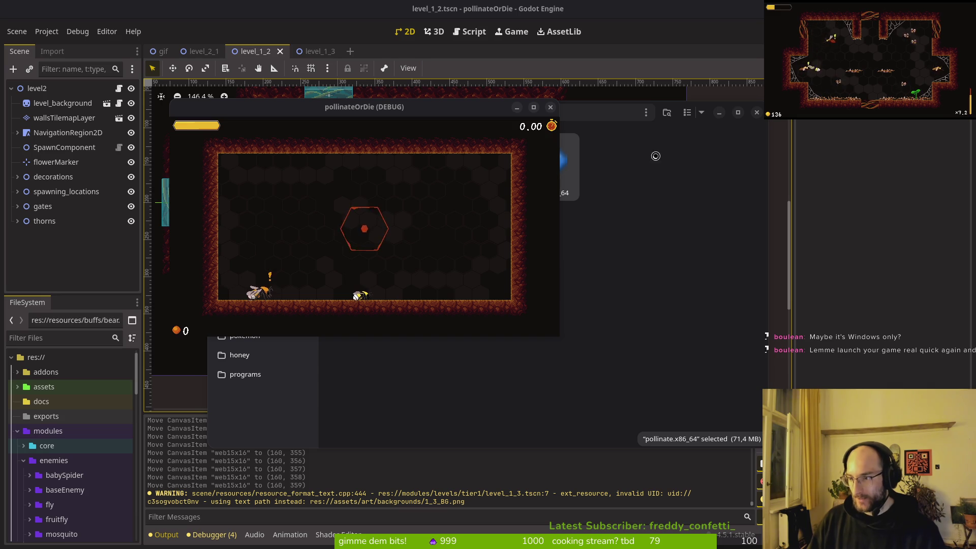
left_click(826, 189)
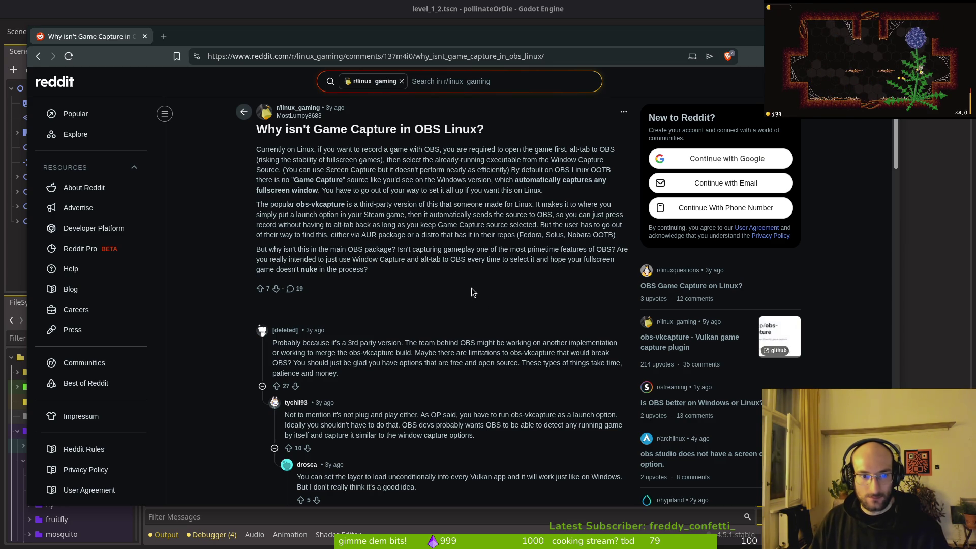
- Read further down the Reddit comments on obs-vkcapture, then switch back to the game window
scroll(471, 287, "down", 3)
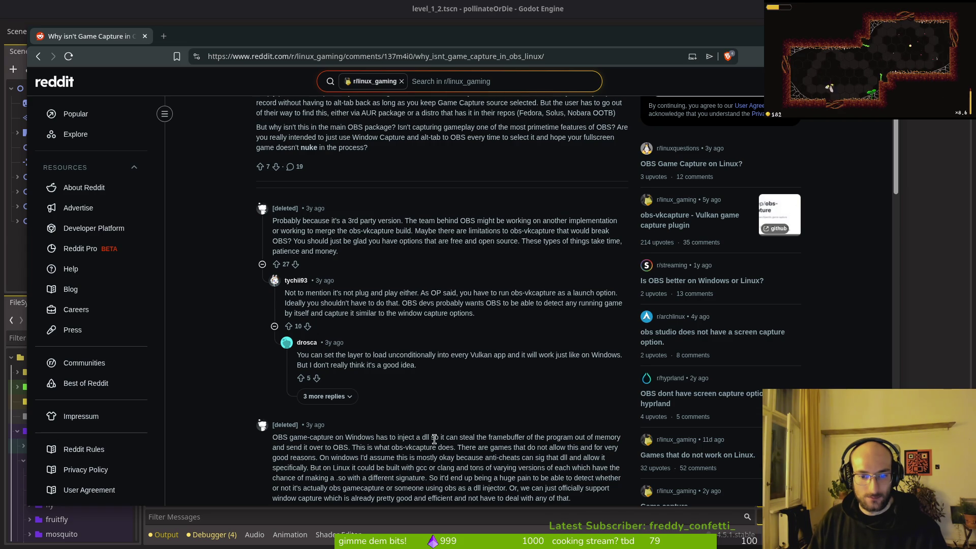
scroll(436, 439, "down", 1)
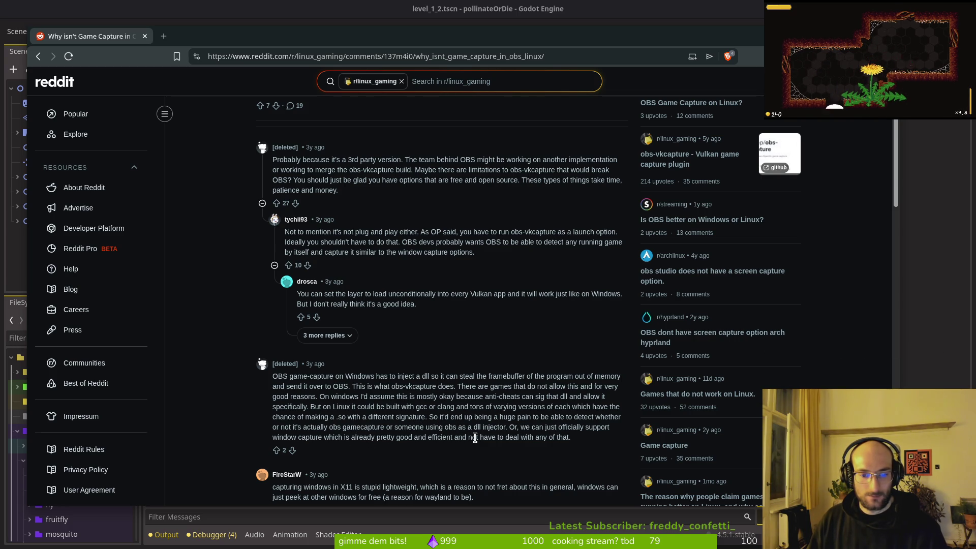
scroll(475, 438, "down", 3)
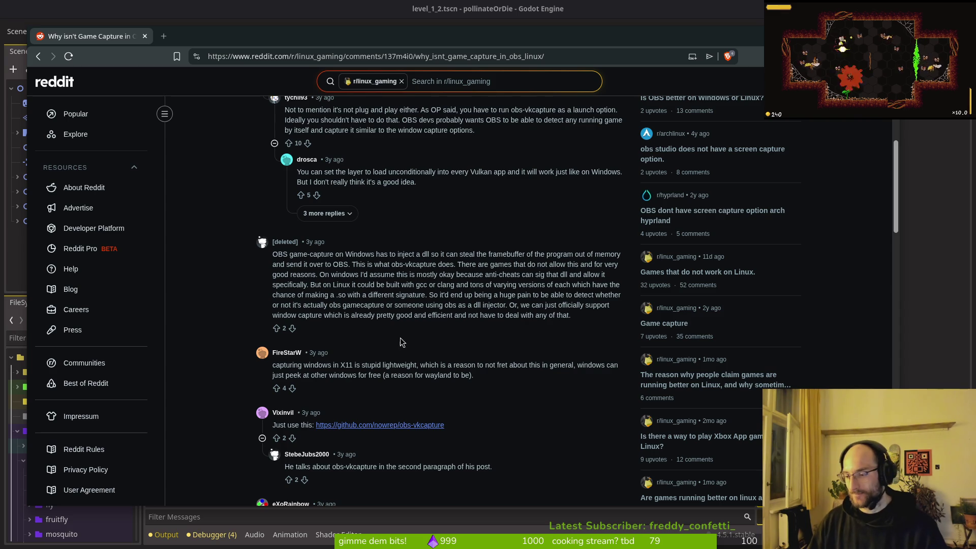
key("alt+Tab")
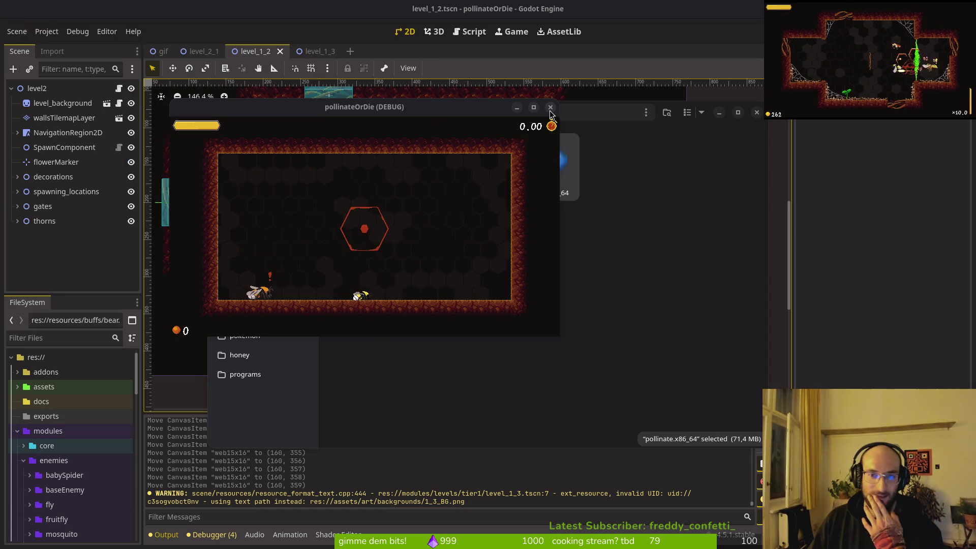
- Close the running game window and the Files window, then glance through the Project menu
left_click_drag(469, 105, 536, 126)
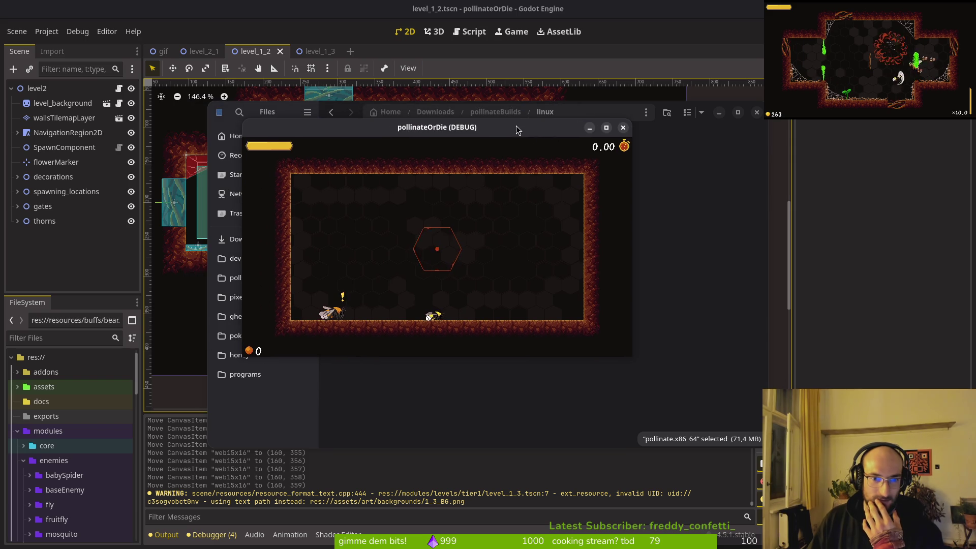
left_click(617, 127)
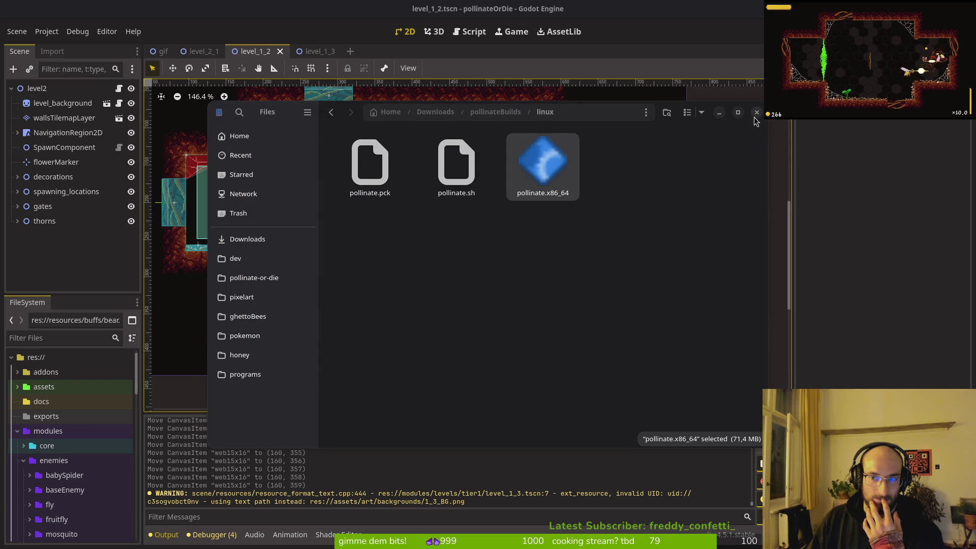
left_click(756, 113)
left_click(47, 32)
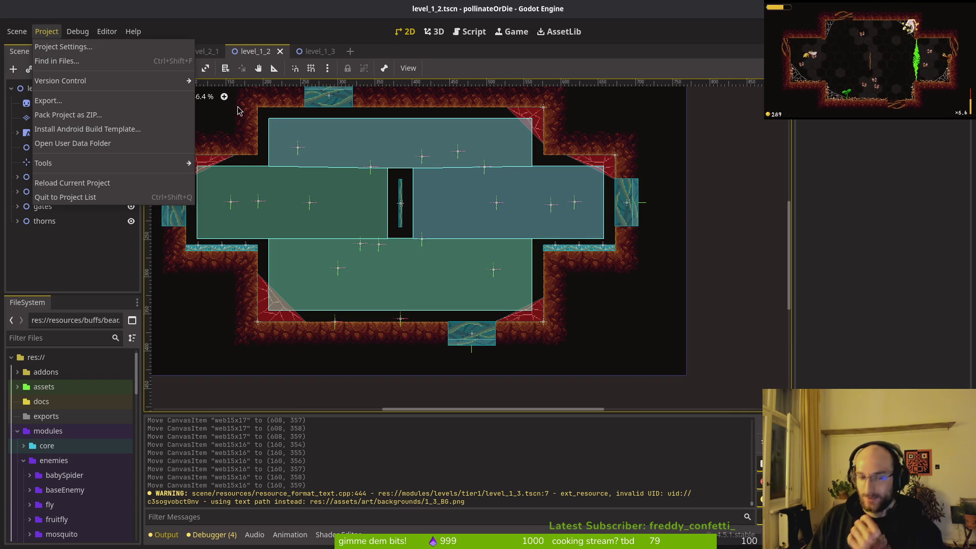
left_click(42, 23)
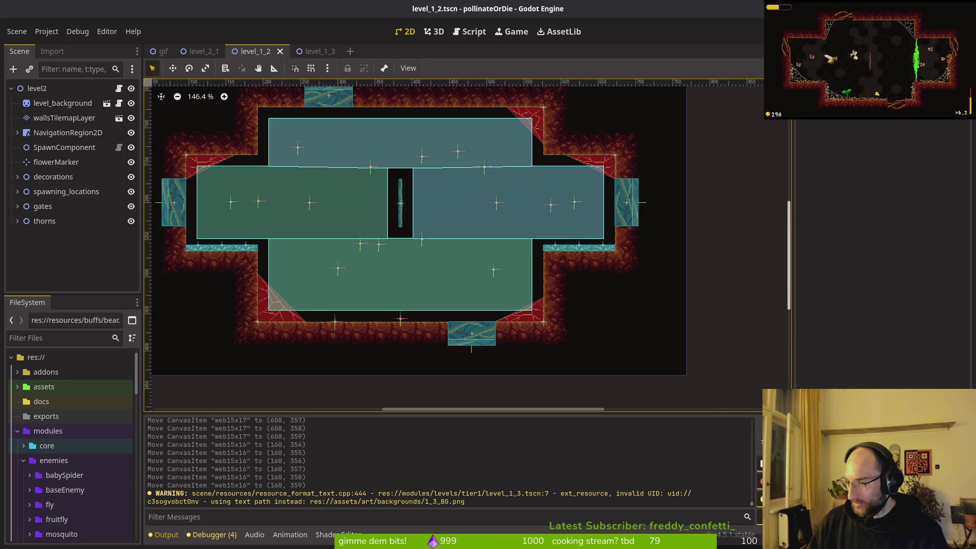
- Return to GitLab issue #566 and go to the pollinate or die issue list
key("alt+Tab")
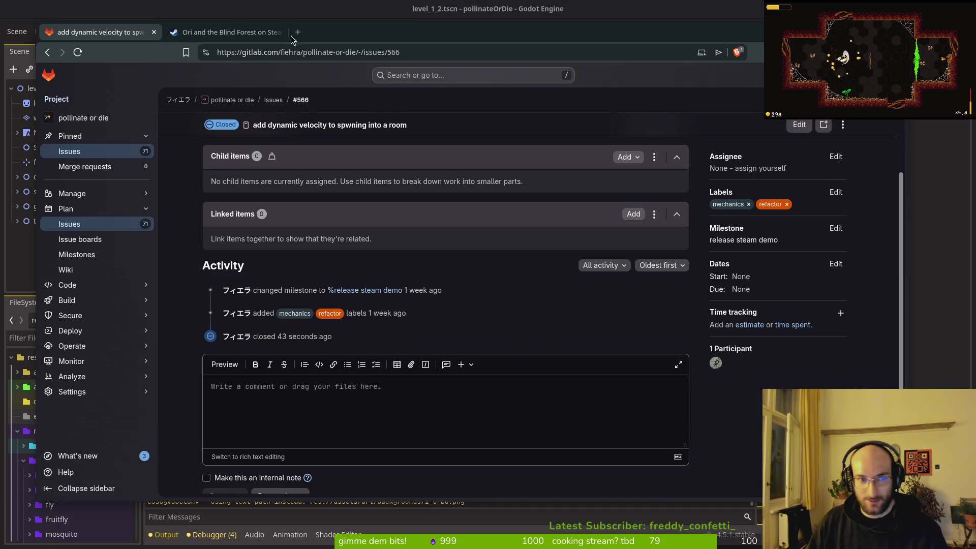
left_click(298, 32)
key("alt+Tab")
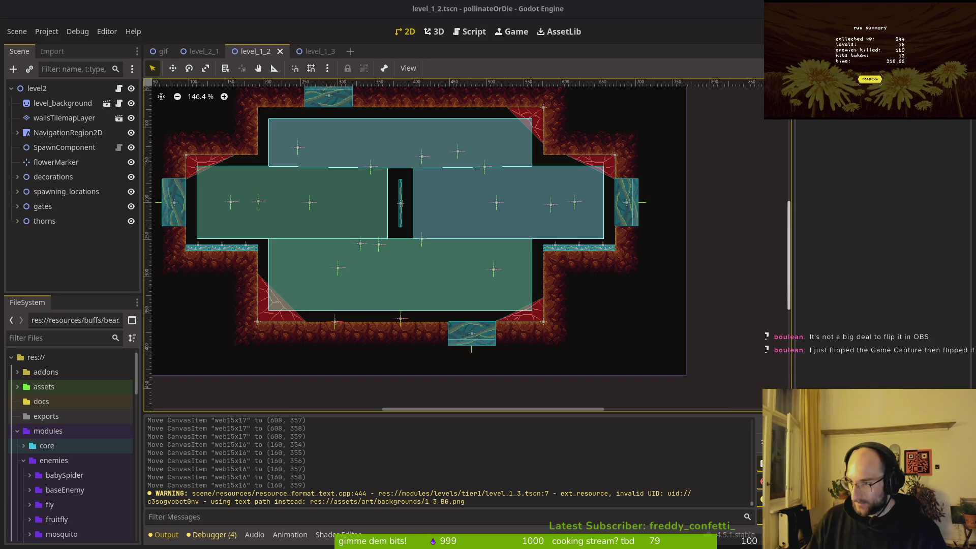
key("alt+Tab")
scroll(371, 443, "down", 3)
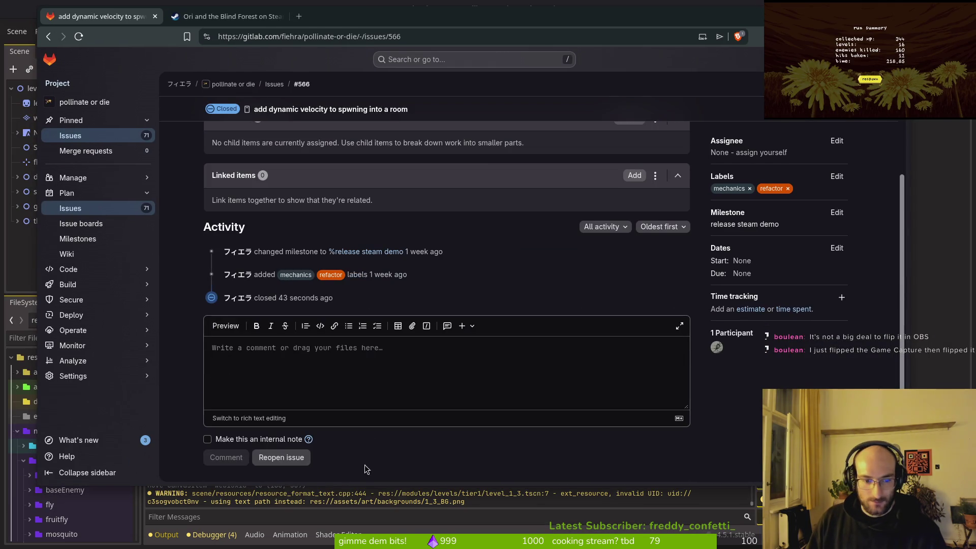
left_click(116, 213)
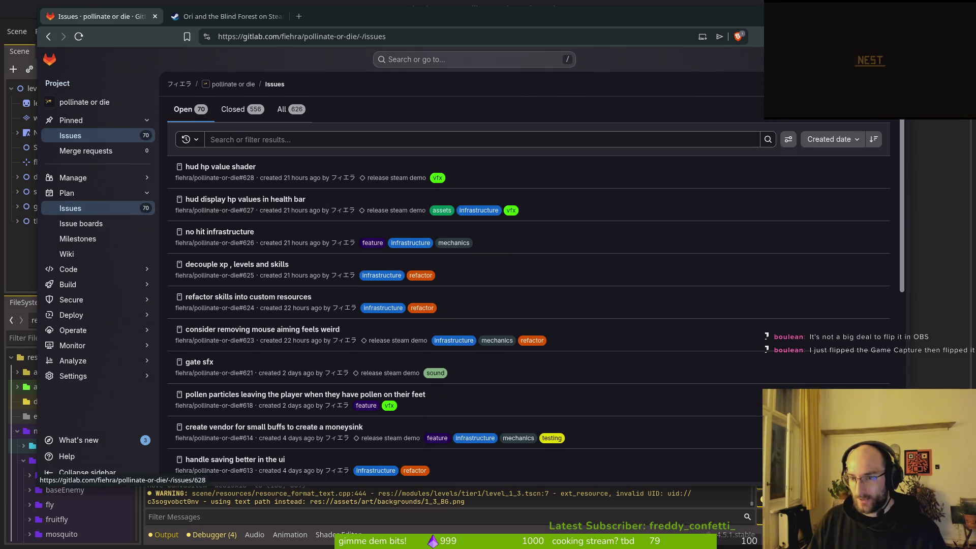
- Create a bug-labelled issue titled 'gamecapture flips game upside down in obs and to viewers'
key("i")
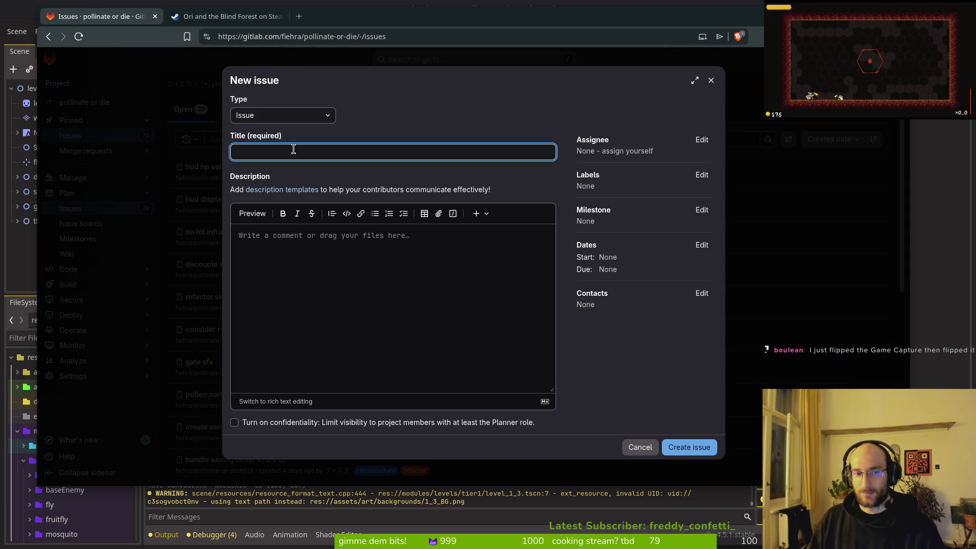
type("gamecapture fl")
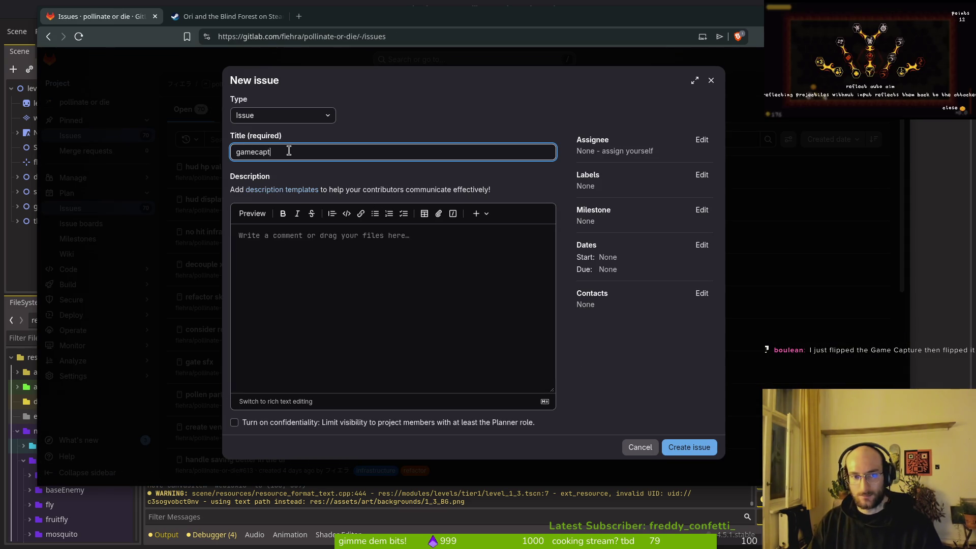
type("ips game upside down in obw")
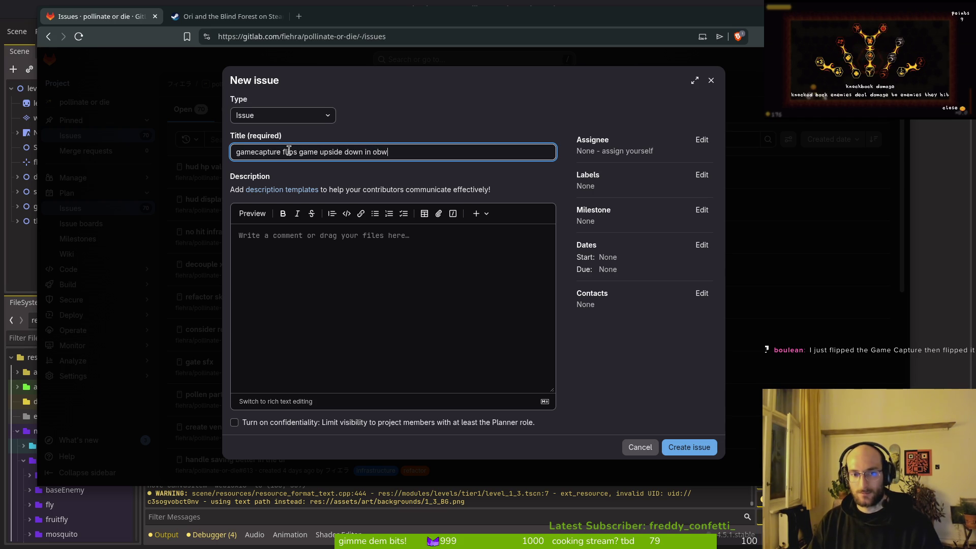
key("BackSpace")
type("s and to viewers")
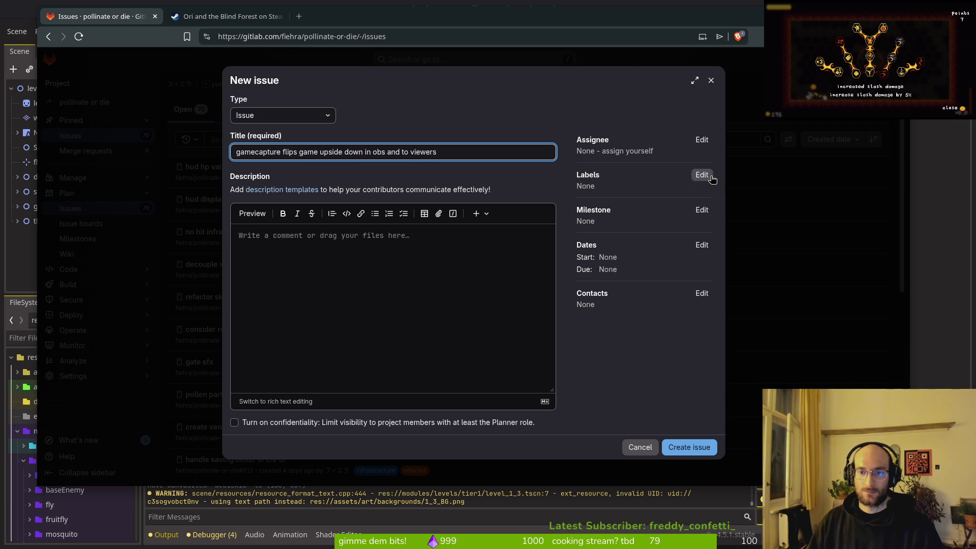
left_click(701, 174)
left_click(634, 268)
left_click(639, 394)
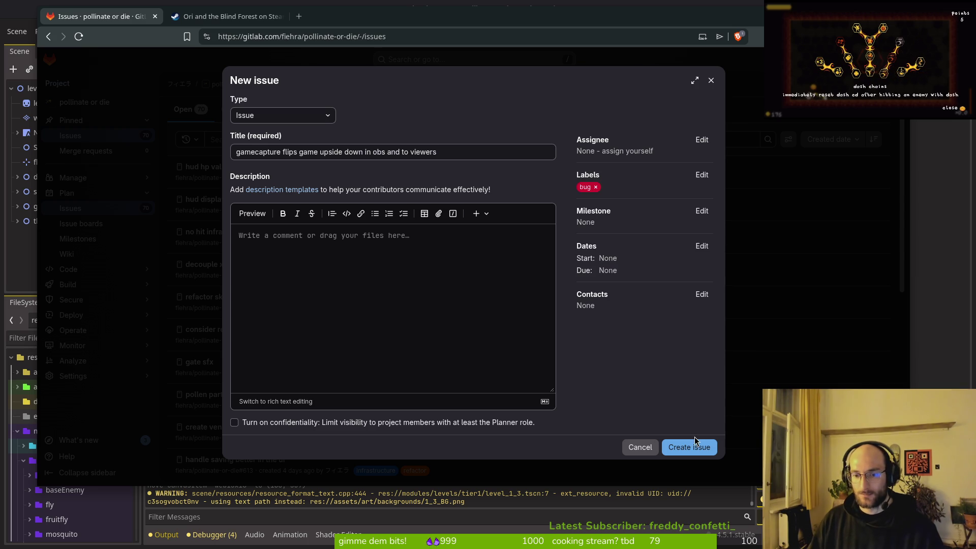
left_click(696, 442)
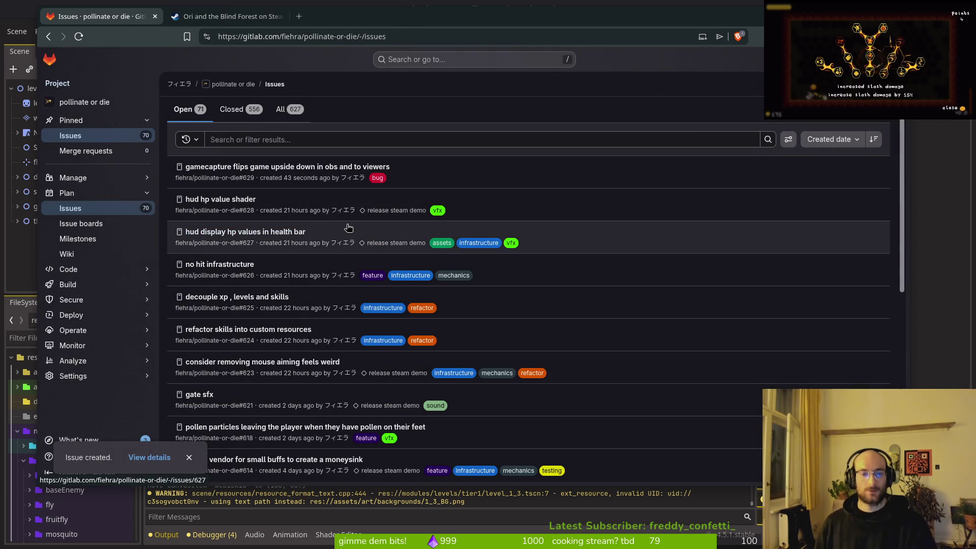
key("alt+Tab")
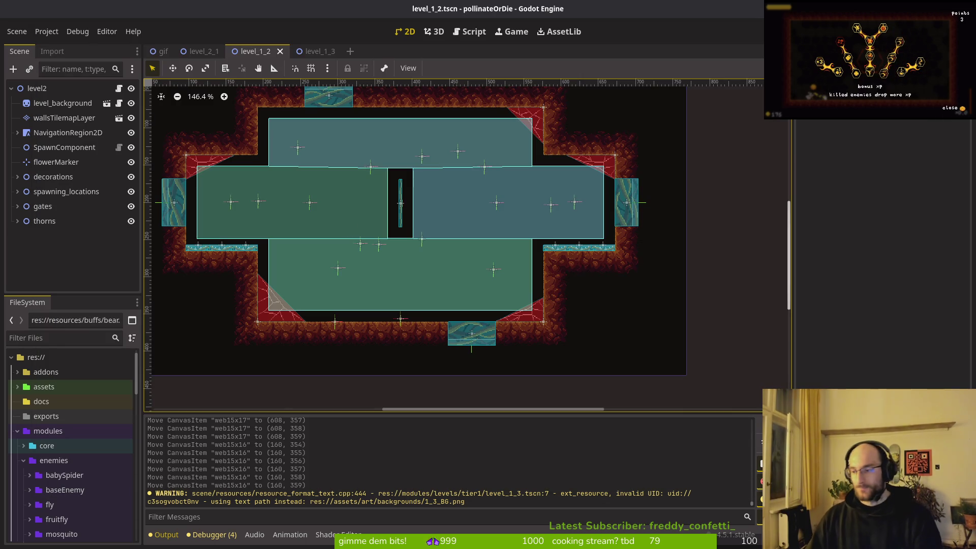
- In Aseprite, draw a 3px orange arrow from 1-1 pointing down-left
key("alt+Tab")
mouse_move(432, 239)
left_mouse_down()
mouse_move(504, 257)
mouse_move(491, 245)
left_mouse_up()
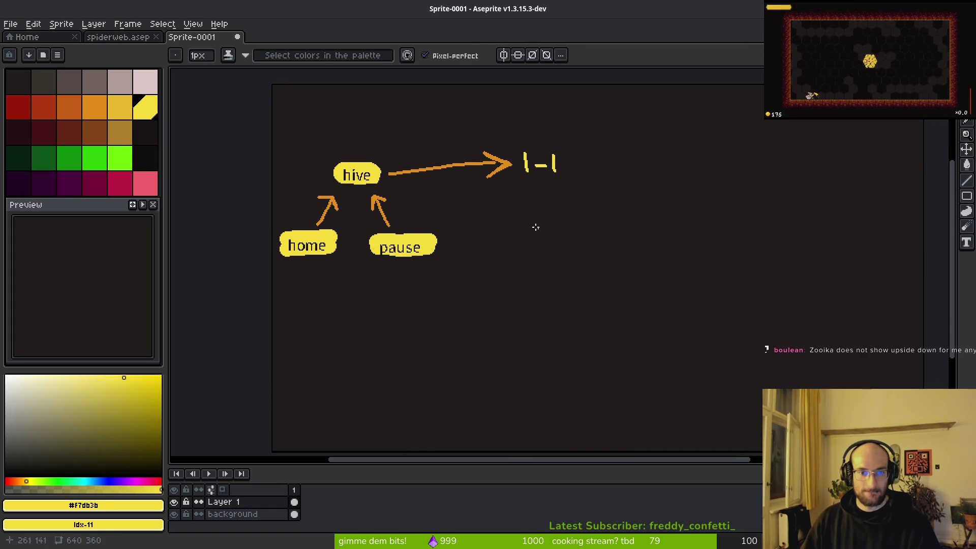
left_click_drag(520, 170, 456, 142)
left_click(446, 131, "alt")
key("plus")
key("plus")
left_click_drag(497, 220, 598, 314)
left_click_drag(558, 250, 499, 287)
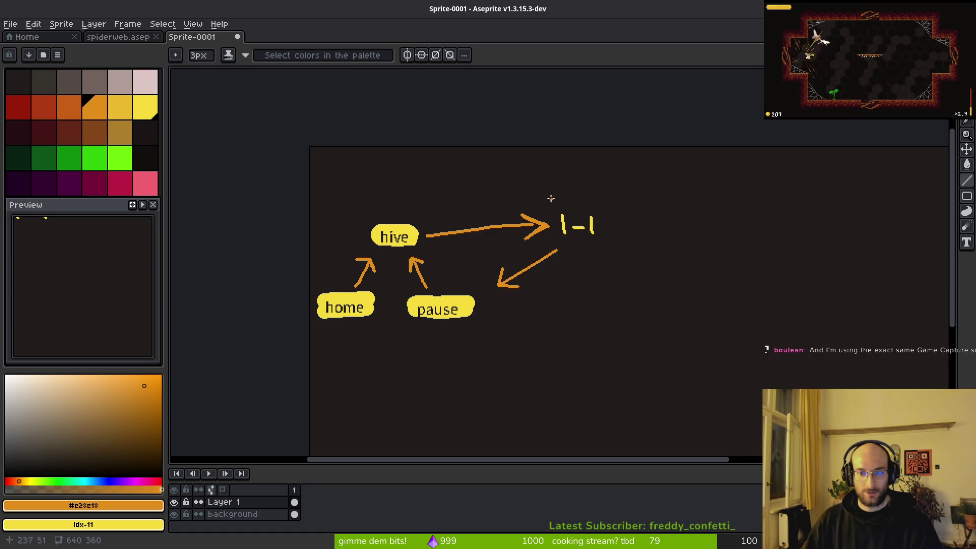
- Draw a second orange arrow from 1-1 pointing up-left
scroll(597, 252, "down", 1)
scroll(598, 253, "right", 1)
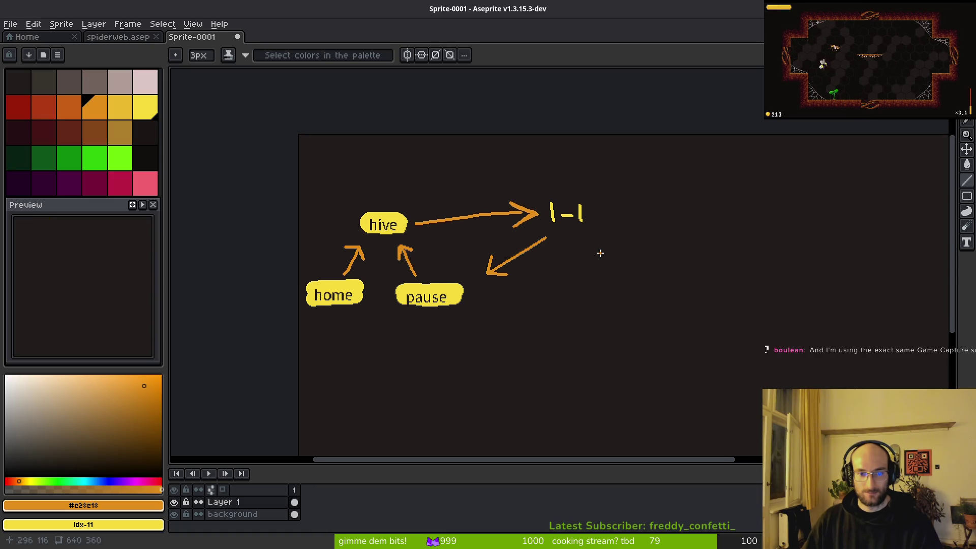
left_click_drag(472, 196, 523, 248)
scroll(565, 224, "up", 3)
left_click_drag(672, 259, 605, 223)
left_click_drag(549, 196, 481, 150)
scroll(534, 192, "up", 5)
scroll(534, 192, "left", 10)
mouse_move(669, 206)
left_mouse_down()
mouse_move(591, 219)
mouse_move(636, 278)
left_mouse_up()
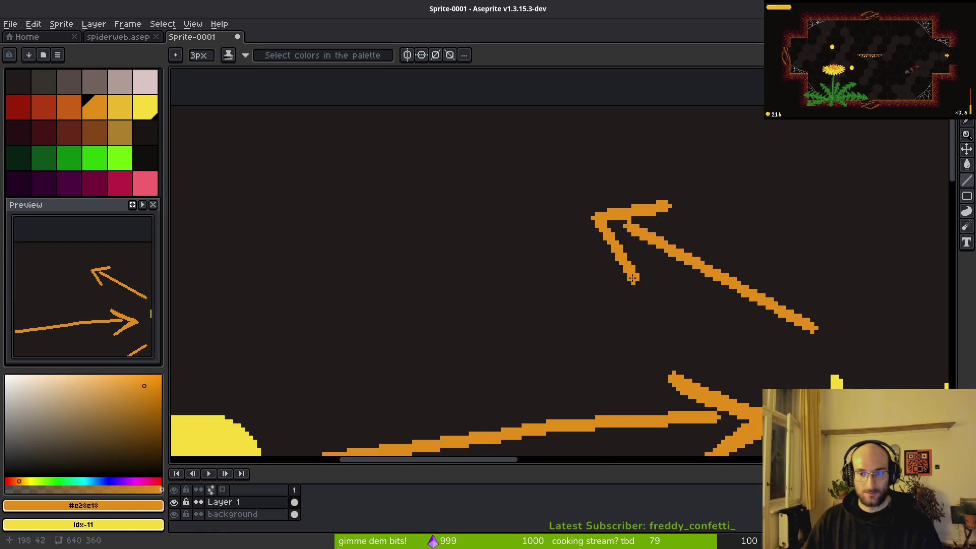
scroll(577, 262, "down", 4)
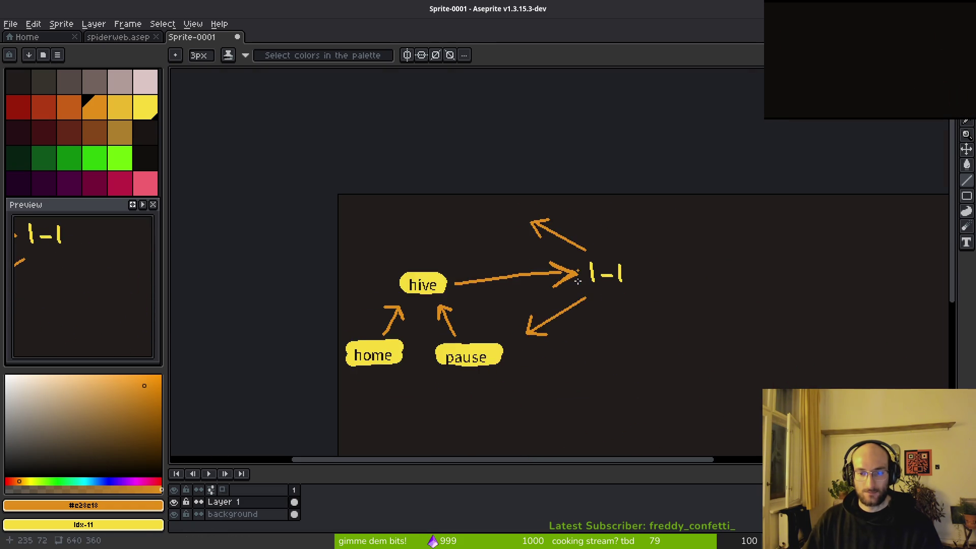
scroll(523, 327, "up", 3)
scroll(494, 296, "up", 1)
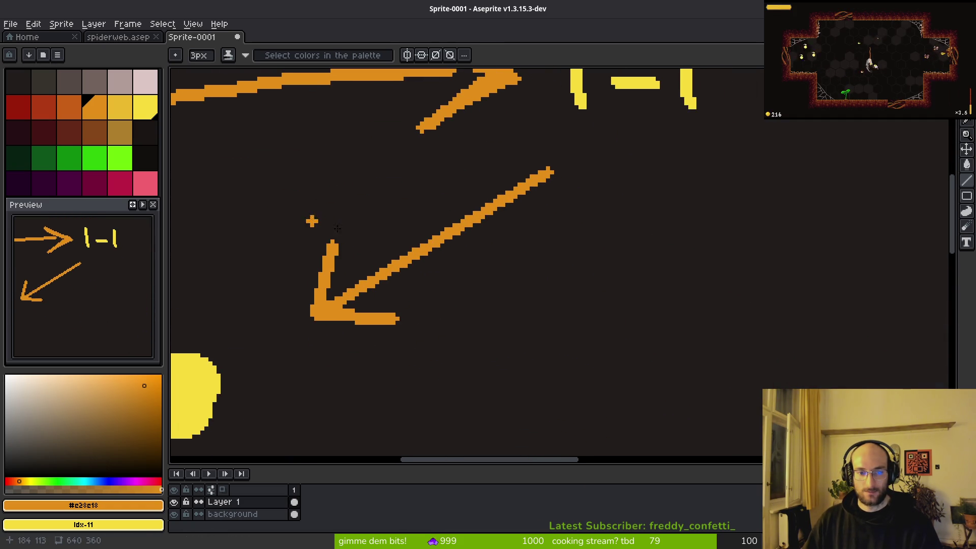
scroll(497, 256, "right", 1)
scroll(532, 244, "down", 2)
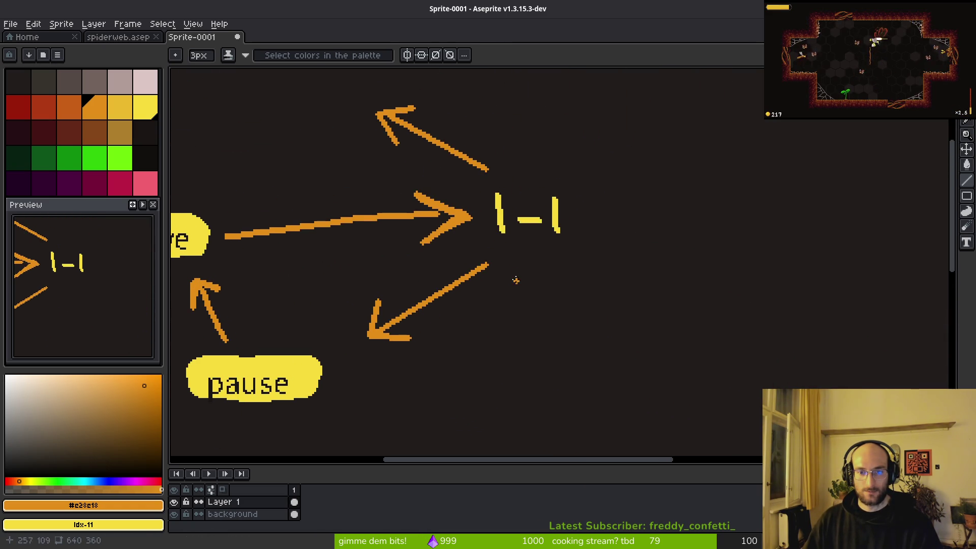
scroll(530, 255, "up", 2)
left_click(504, 229, "alt")
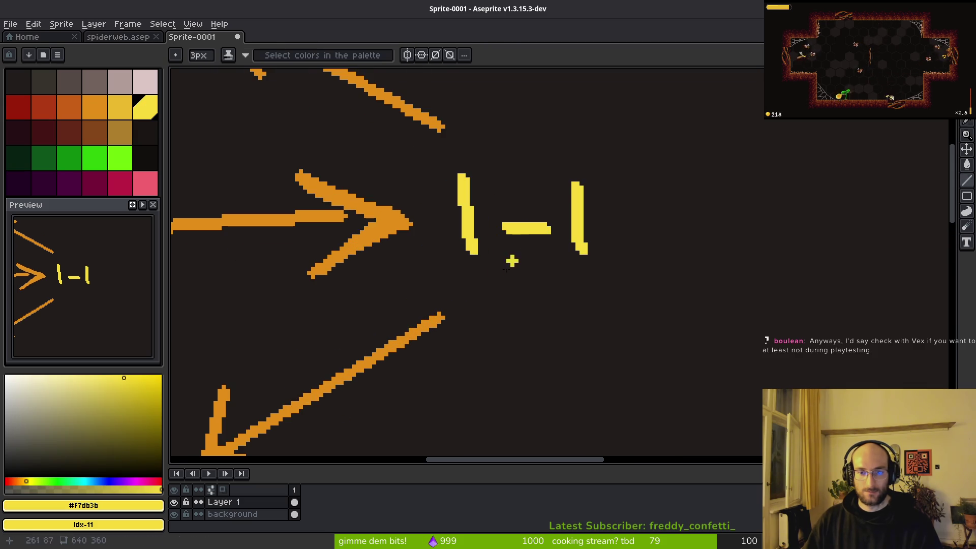
- Letter a yellow 2px 'g' beneath 1-1, redoing stray strokes with undo
key("b")
left_click(473, 283)
scroll(476, 286, "up", 2)
mouse_move(473, 252)
left_mouse_down()
mouse_move(460, 252)
mouse_move(486, 305)
mouse_move(476, 379)
mouse_move(402, 389)
left_mouse_up()
left_click(558, 325)
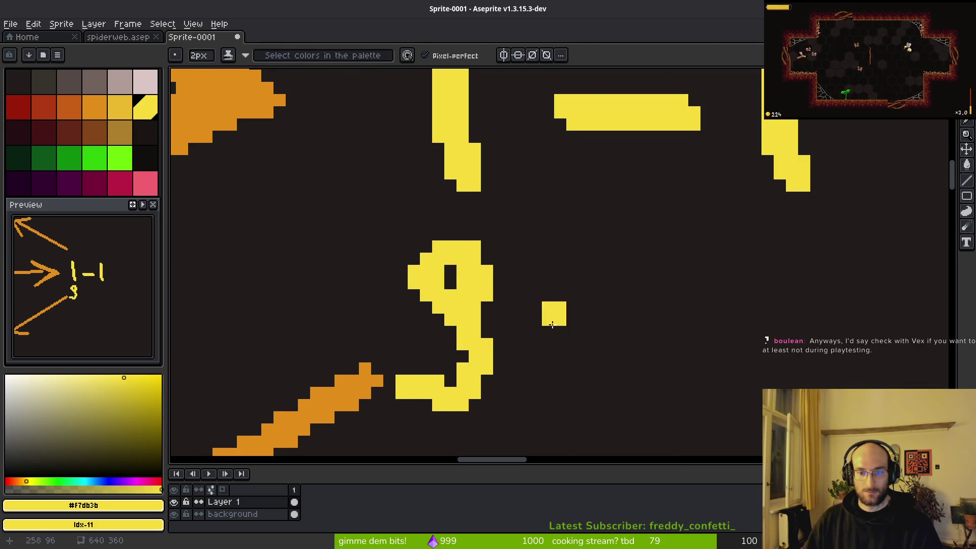
key("ctrl+z")
scroll(558, 325, "right", 1)
left_click_drag(463, 246, 456, 344)
key("ctrl+z")
key("ctrl+z")
key("ctrl+z")
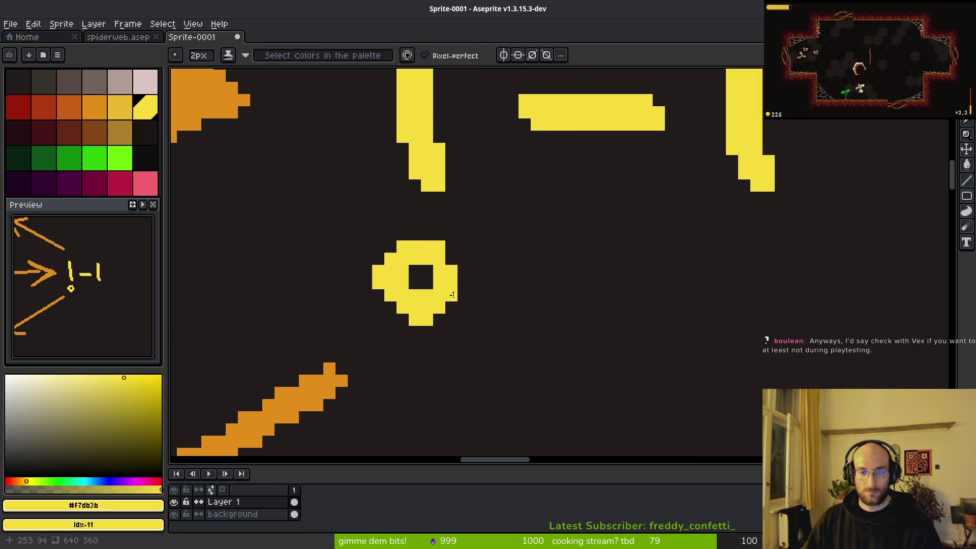
mouse_move(470, 253)
left_mouse_down()
mouse_move(432, 369)
mouse_move(335, 361)
left_mouse_up()
scroll(485, 319, "right", 2)
- Add the letters 'a', 'm' and 'e' to complete the word 'game'
mouse_move(519, 265)
left_mouse_down()
mouse_move(429, 300)
mouse_move(527, 269)
mouse_move(526, 345)
left_mouse_up()
scroll(575, 312, "right", 2)
mouse_move(550, 276)
left_mouse_down()
mouse_move(550, 350)
mouse_move(649, 375)
left_mouse_up()
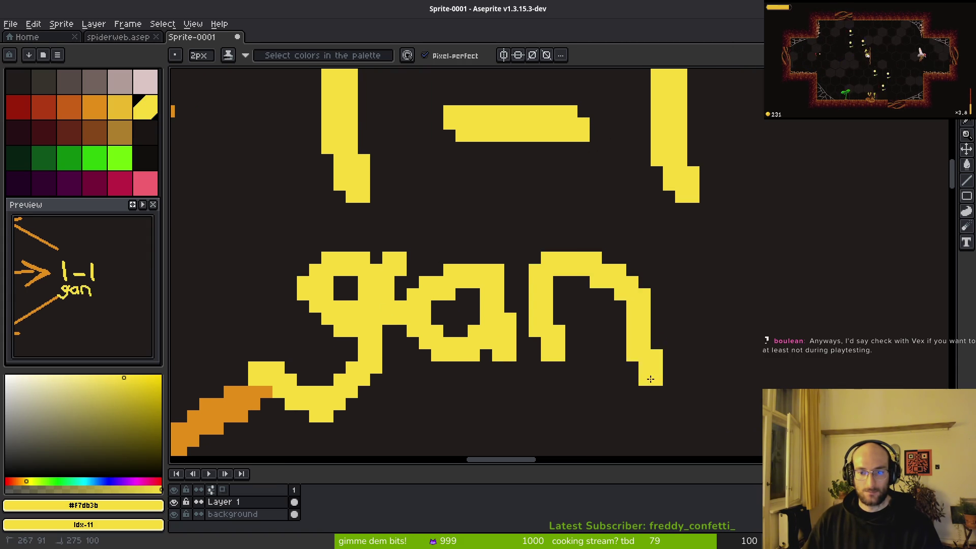
key("ctrl+z")
left_click_drag(647, 334, 468, 255)
left_click_drag(381, 203, 434, 300)
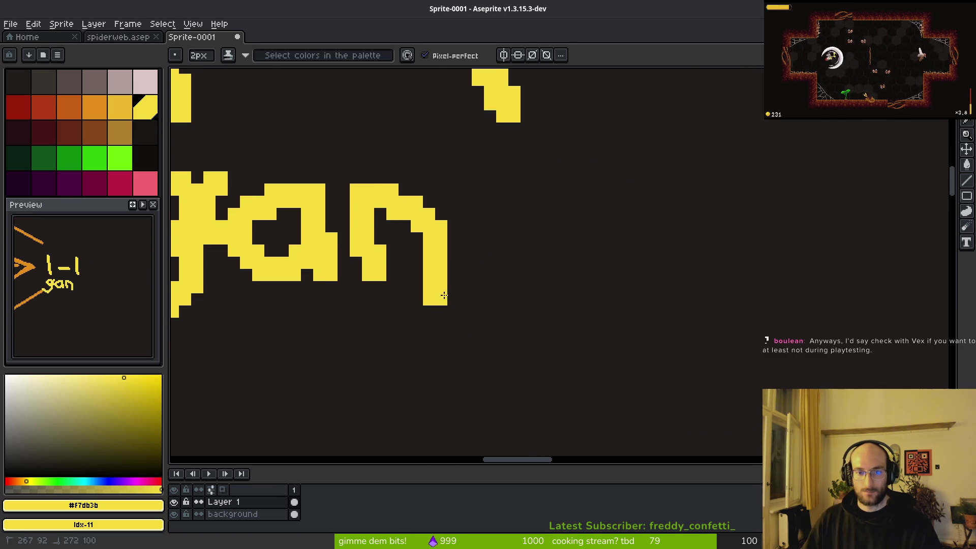
left_click_drag(437, 224, 535, 289)
key("ctrl+z")
mouse_move(437, 219)
left_mouse_down()
mouse_move(508, 239)
mouse_move(508, 290)
left_mouse_up()
left_click_drag(570, 244, 554, 262)
mouse_move(563, 248)
left_mouse_down()
mouse_move(648, 247)
mouse_move(553, 285)
mouse_move(634, 308)
left_mouse_up()
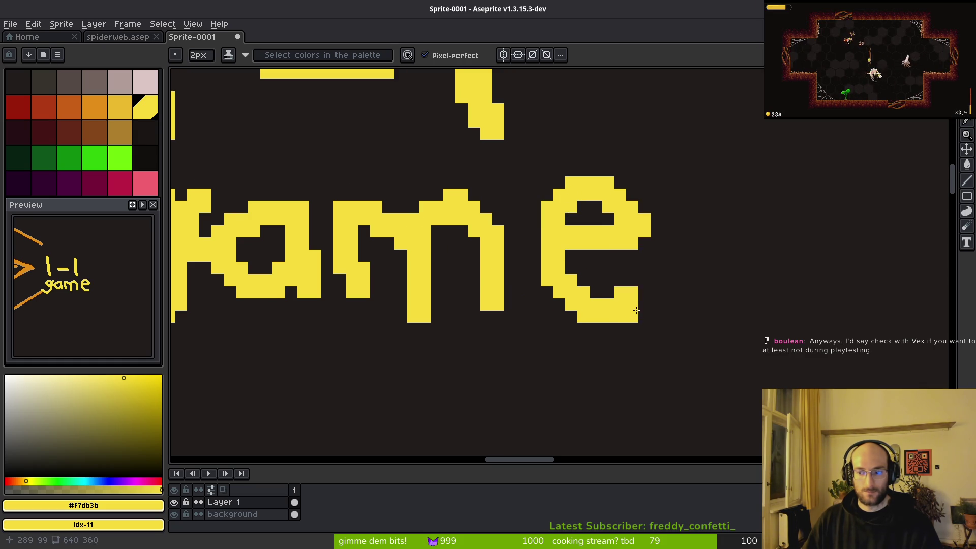
left_click(597, 304)
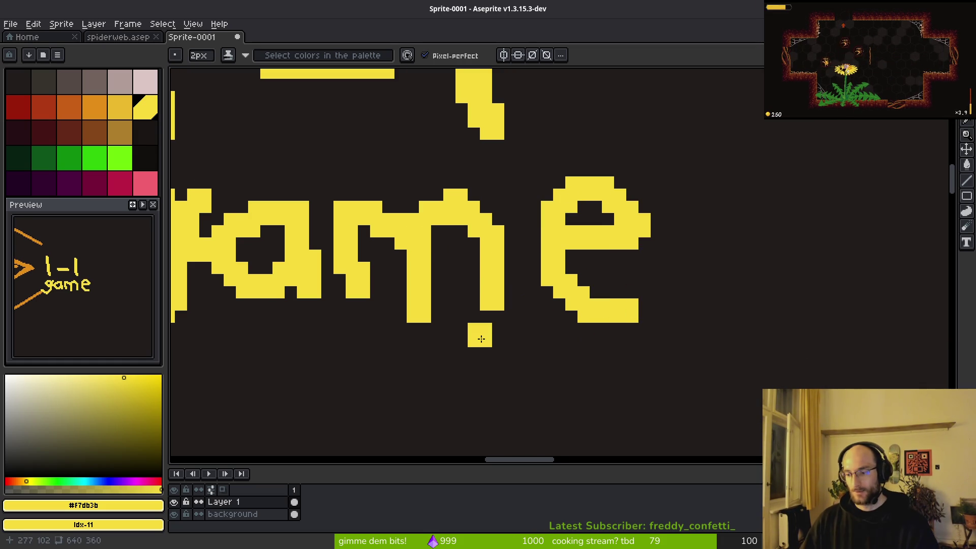
left_click(439, 312)
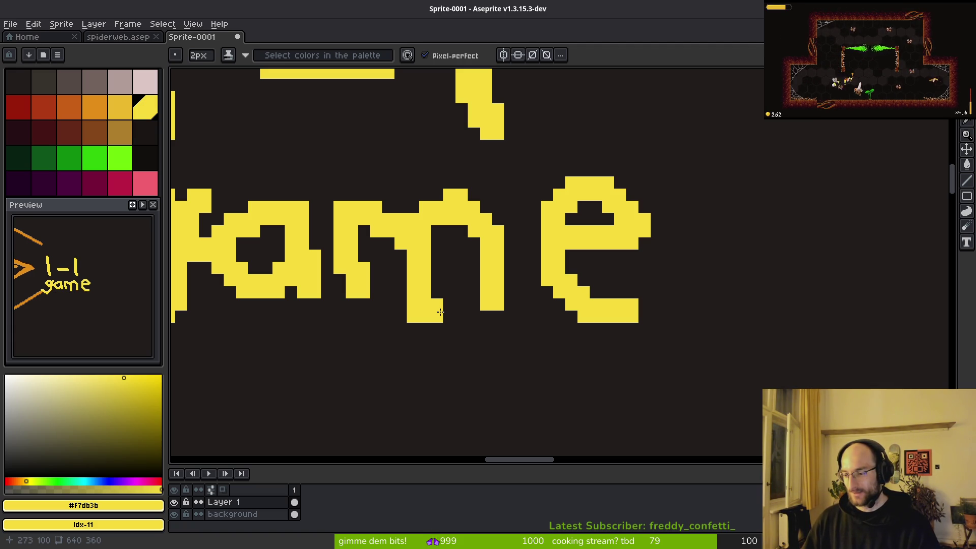
- With a 1px eraser and pencil, separate g from a and clean up the g's tail
scroll(445, 331, "down", 3)
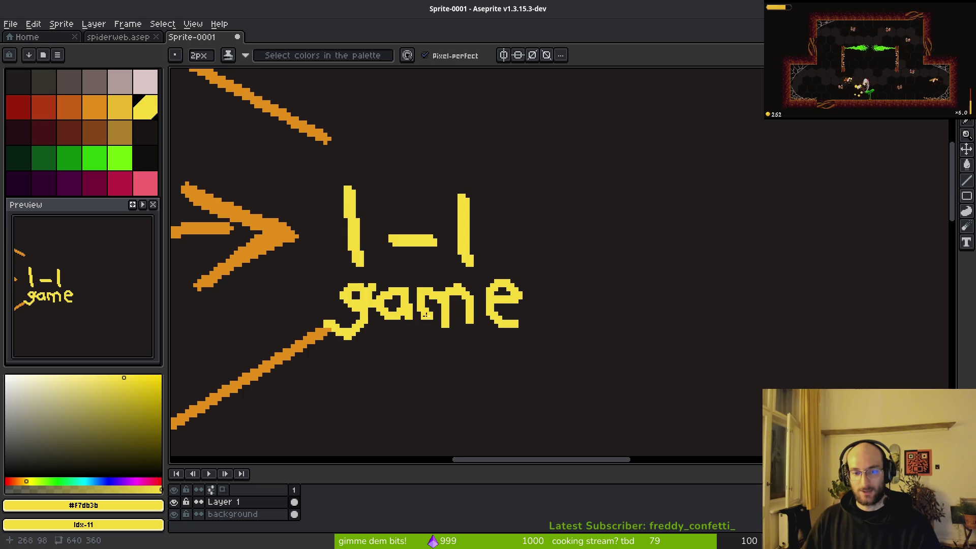
scroll(447, 310, "up", 4)
key("minus")
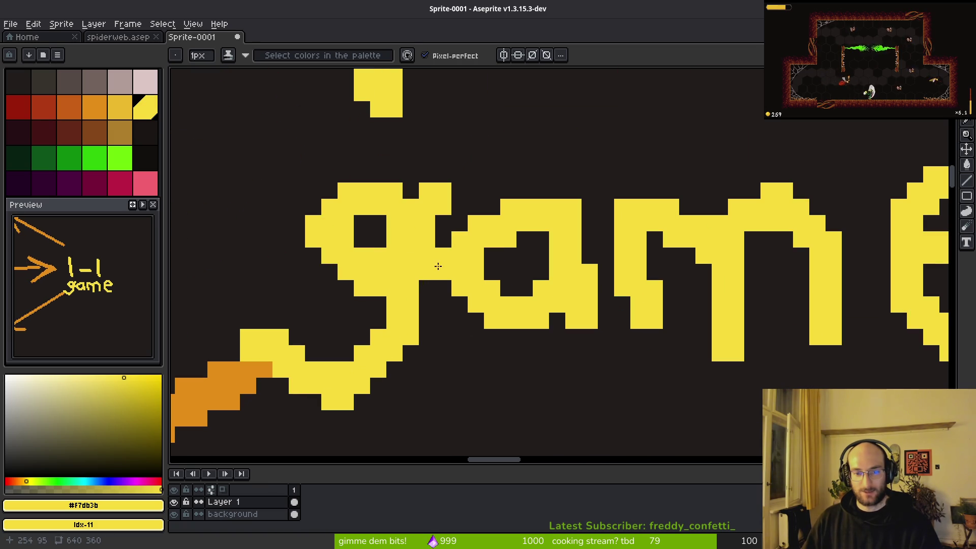
key("e")
key("minus")
key("minus")
key("minus")
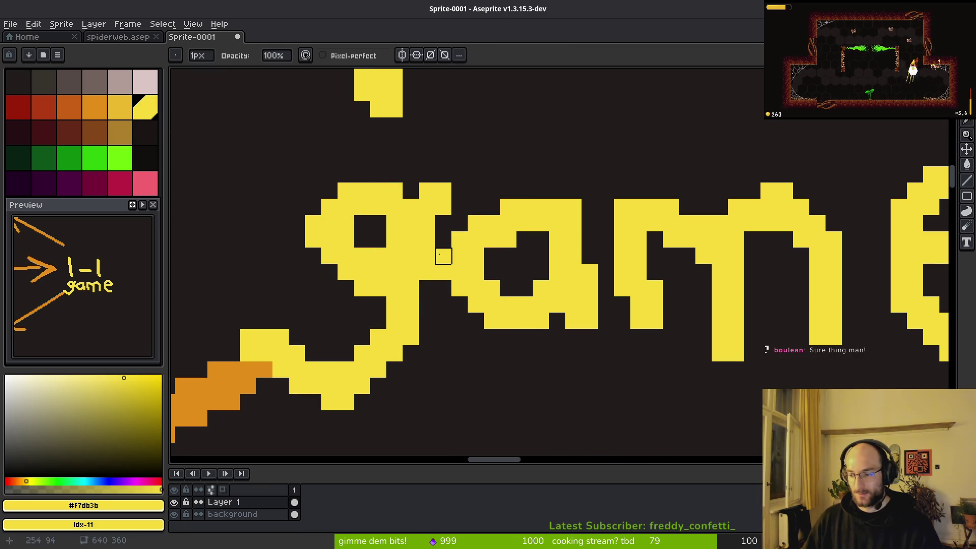
left_click_drag(444, 240, 443, 305)
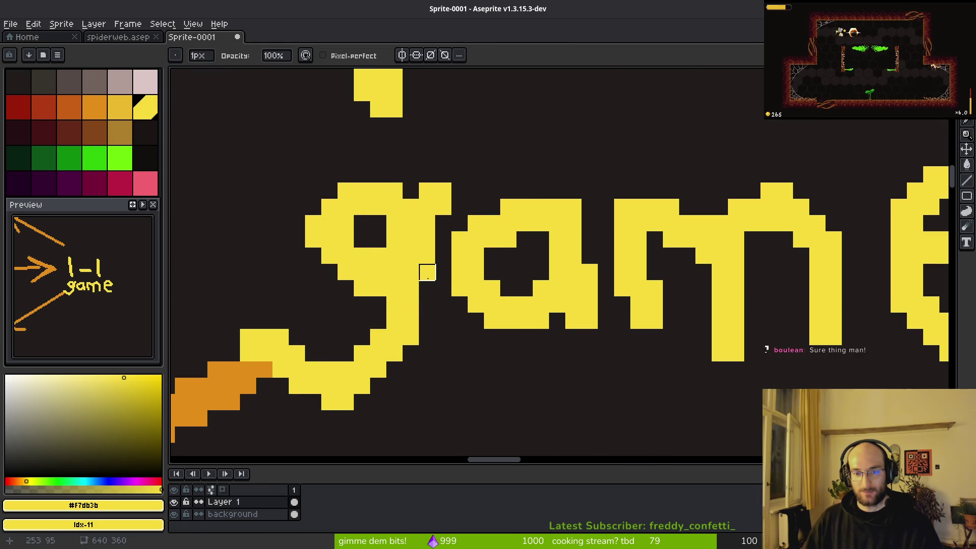
key("b")
left_click_drag(427, 272, 427, 288)
scroll(425, 279, "down", 2)
scroll(423, 277, "up", 2)
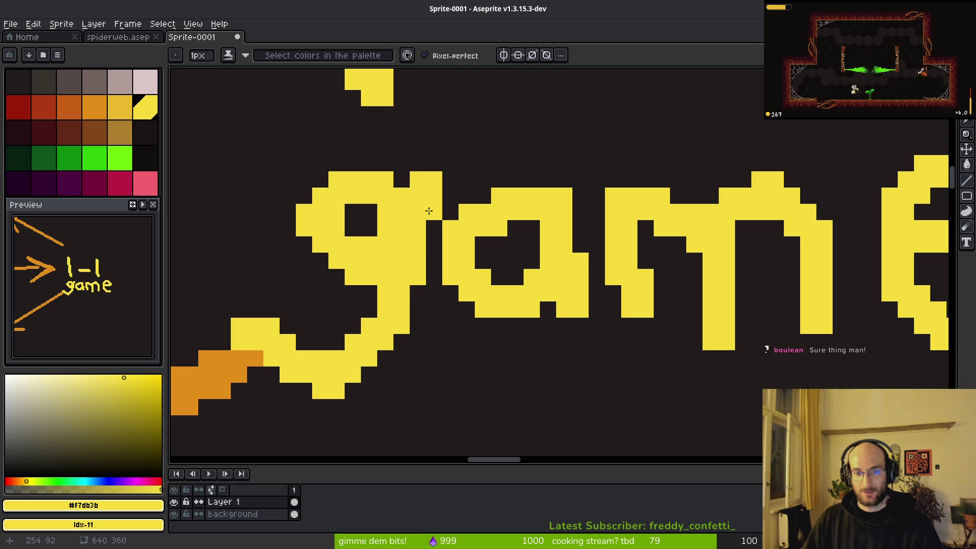
left_click_drag(384, 370, 370, 380)
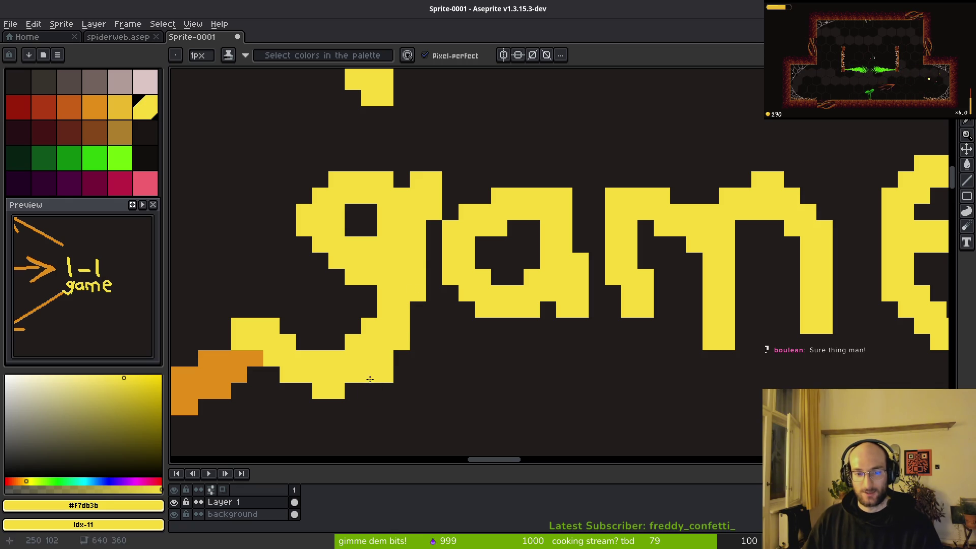
scroll(353, 397, "down", 3)
scroll(294, 381, "up", 4)
left_click(294, 381)
left_click(240, 360)
left_click(219, 331)
scroll(243, 339, "down", 4)
- Attempt to save the flow chart, dismissing the save file prompt
key("ctrl+s")
key("Escape")
scroll(497, 255, "down", 4)
scroll(521, 299, "up", 3)
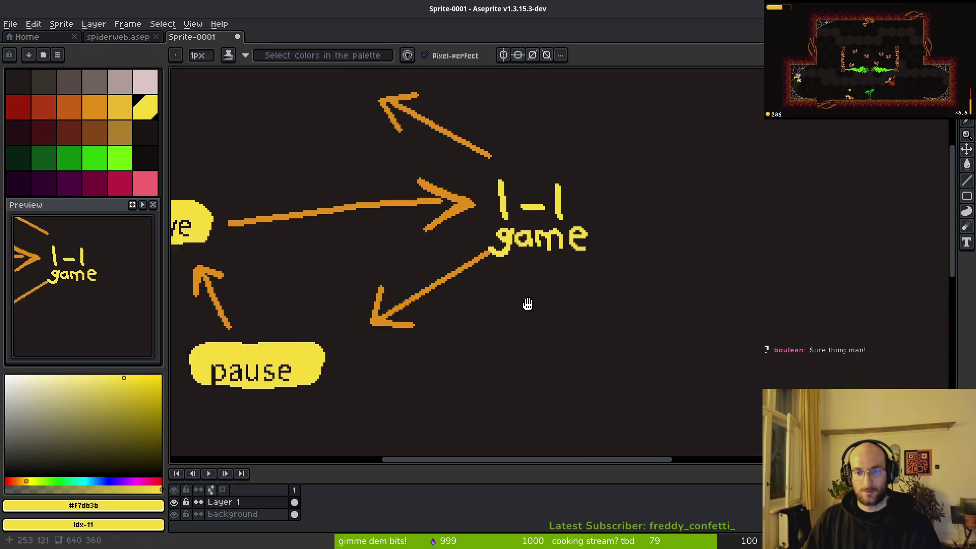
scroll(539, 351, "down", 2)
scroll(508, 255, "down", 2)
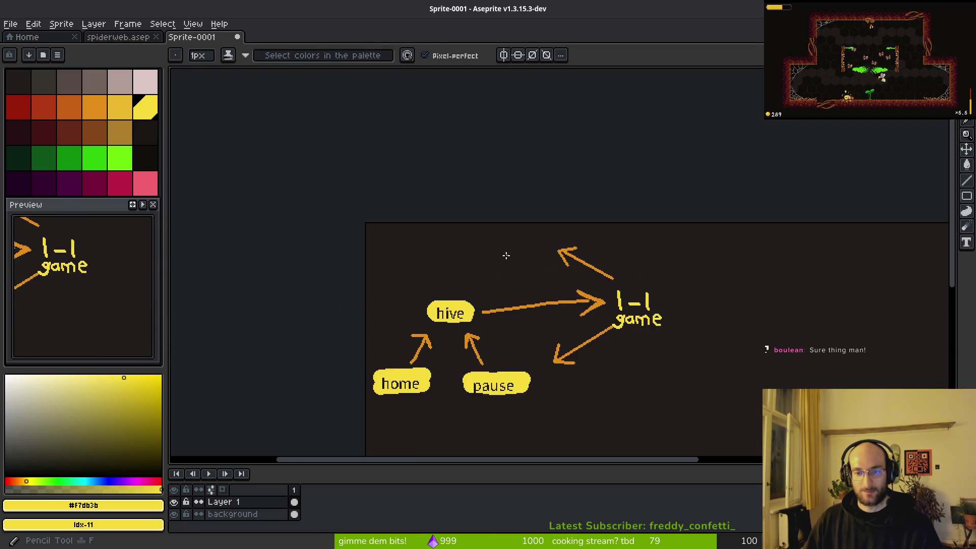
- Paint a yellow pill above the diagram and letter 'gameover' on it in dark text
scroll(498, 271, "up", 5)
scroll(480, 255, "up", 9)
scroll(458, 234, "left", 3)
mouse_move(441, 208)
left_mouse_down()
mouse_move(736, 207)
mouse_move(725, 239)
mouse_move(458, 249)
left_mouse_up()
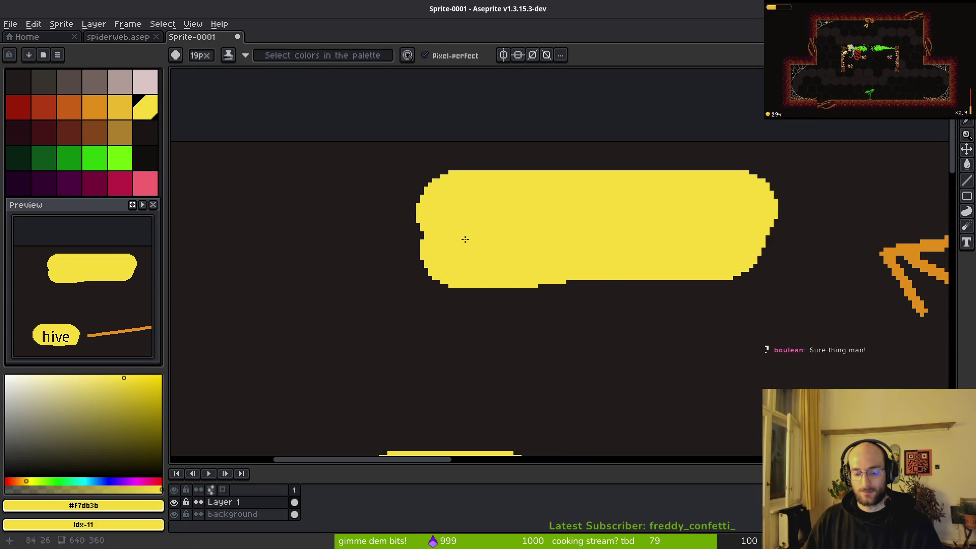
key("t")
left_click(146, 132)
left_click_drag(450, 180, 683, 266)
type("gam")
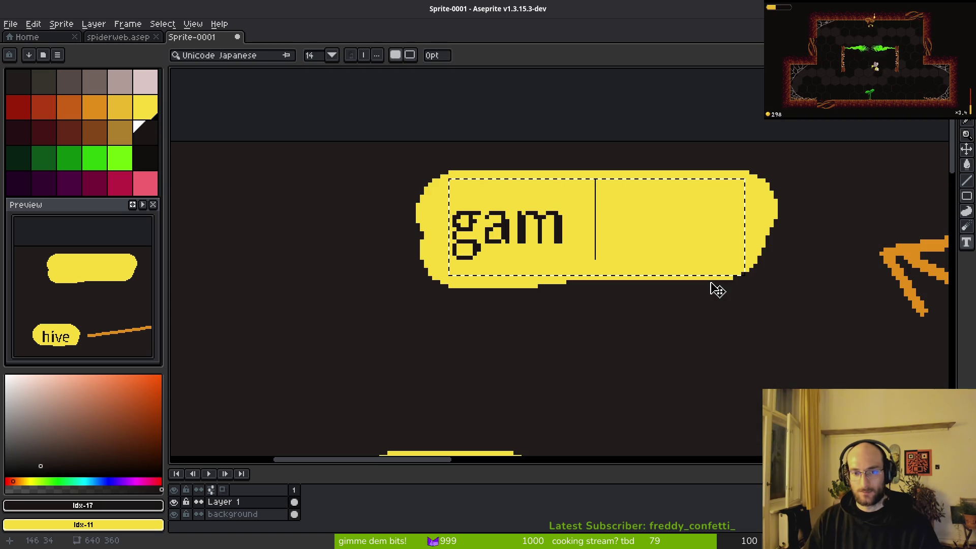
type("eover")
key("Return")
- Select the gameover lettering and nudge it to the right
scroll(711, 283, "down", 3)
scroll(564, 295, "up", 2)
key("m")
mouse_move(448, 173)
left_mouse_down()
mouse_move(698, 270)
mouse_move(702, 239)
mouse_move(686, 218)
left_mouse_up()
key("Return")
- Erase the gameover pill's edges to clean up its curved ends
key("e")
scroll(713, 186, "up", 2)
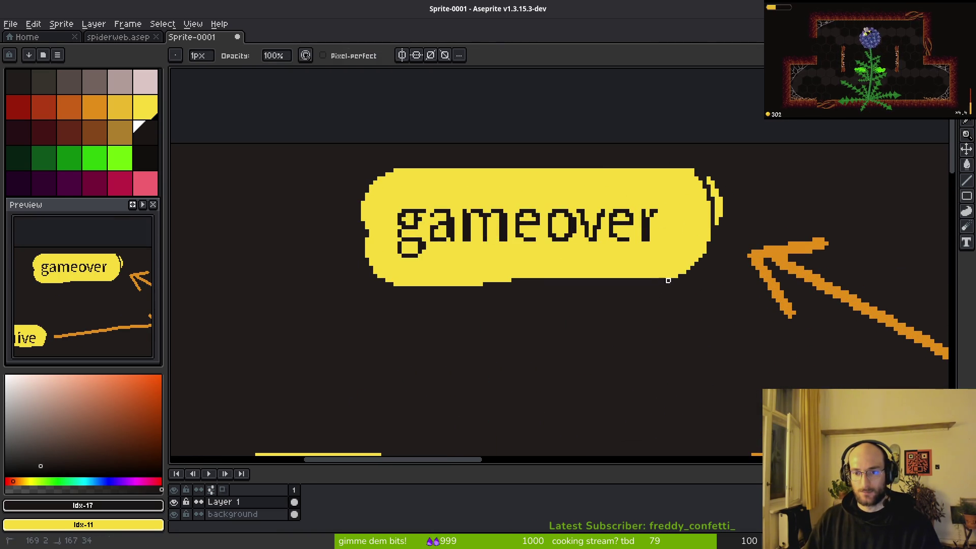
left_click_drag(657, 288, 656, 158)
left_click_drag(363, 253, 498, 284)
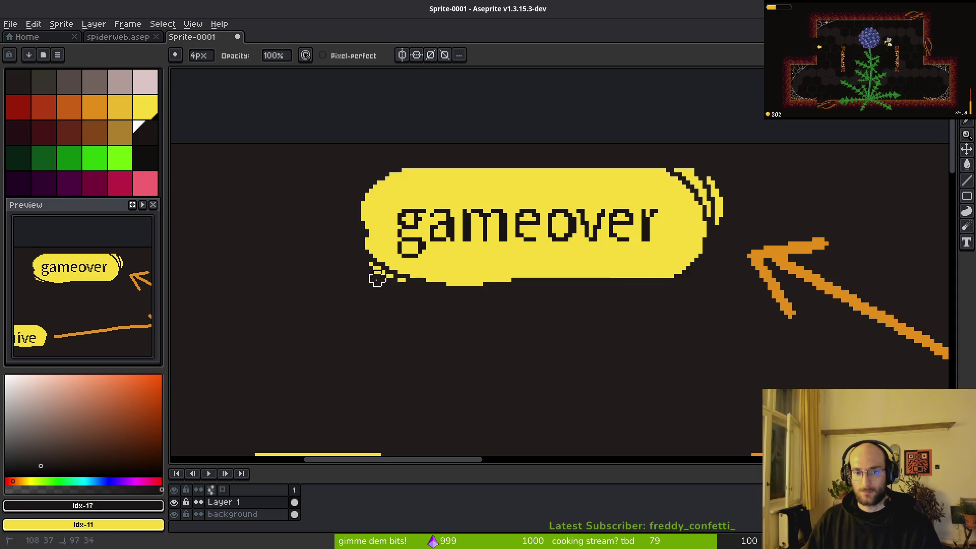
left_click_drag(361, 230, 467, 148)
mouse_move(676, 165)
left_mouse_down()
mouse_move(708, 203)
mouse_move(725, 206)
left_mouse_up()
scroll(599, 303, "down", 2)
scroll(599, 303, "down", 2)
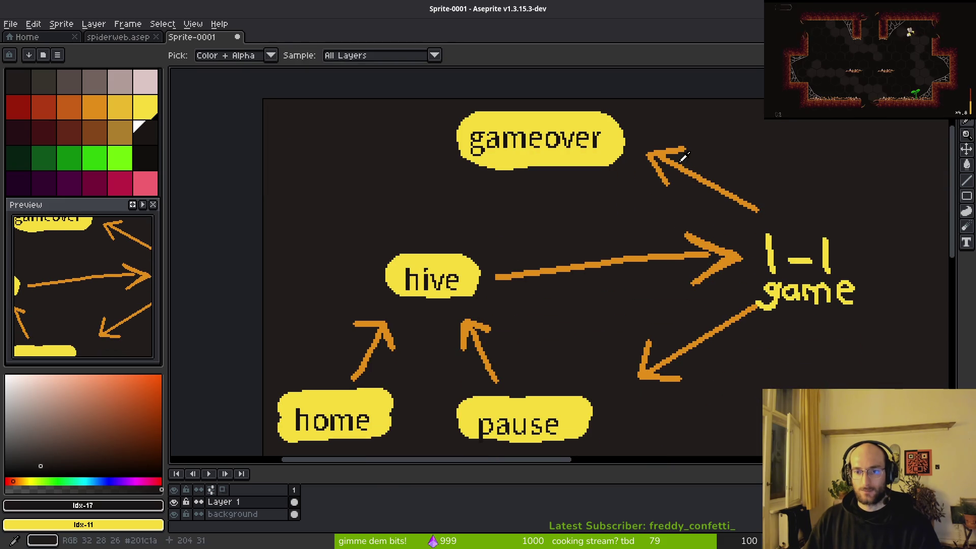
- Draw an orange line arrow from gameover down to hive
left_click(590, 265, "alt")
key("l")
mouse_move(461, 171)
left_mouse_down()
mouse_move(442, 239)
mouse_move(470, 225)
left_mouse_up()
- Magic-wand the lower-right arrow from 1-1 game and move it left and down
scroll(483, 226, "down", 3)
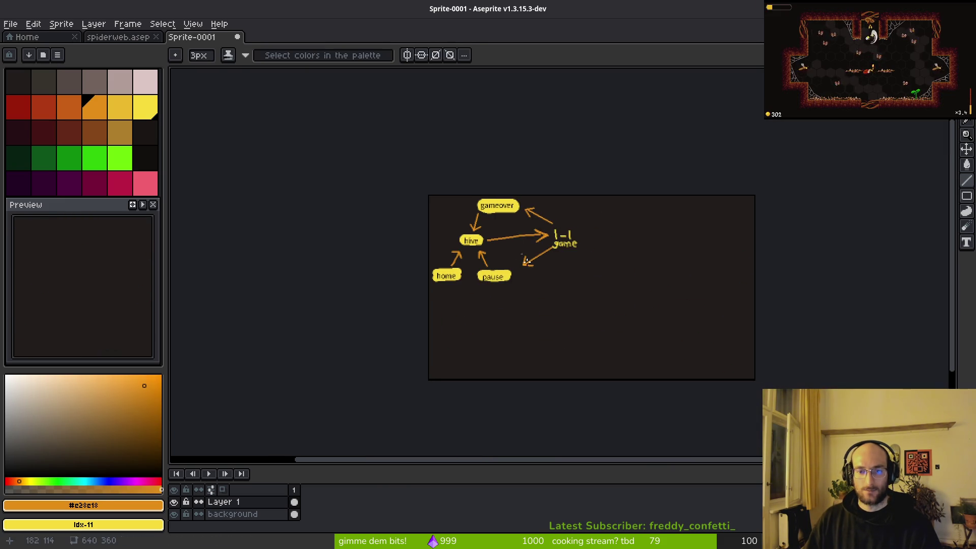
scroll(539, 244, "up", 4)
key("w")
left_click(565, 198)
key("ctrl+d")
left_click(532, 218)
left_click_drag(492, 244, 485, 256)
scroll(485, 257, "up", 3)
key("Return")
- Move the upper arrow left and down so its head ends beside the gameover pill
left_click(545, 200)
key("ctrl+d")
scroll(575, 247, "down", 1)
left_click(556, 191)
key("ctrl+d")
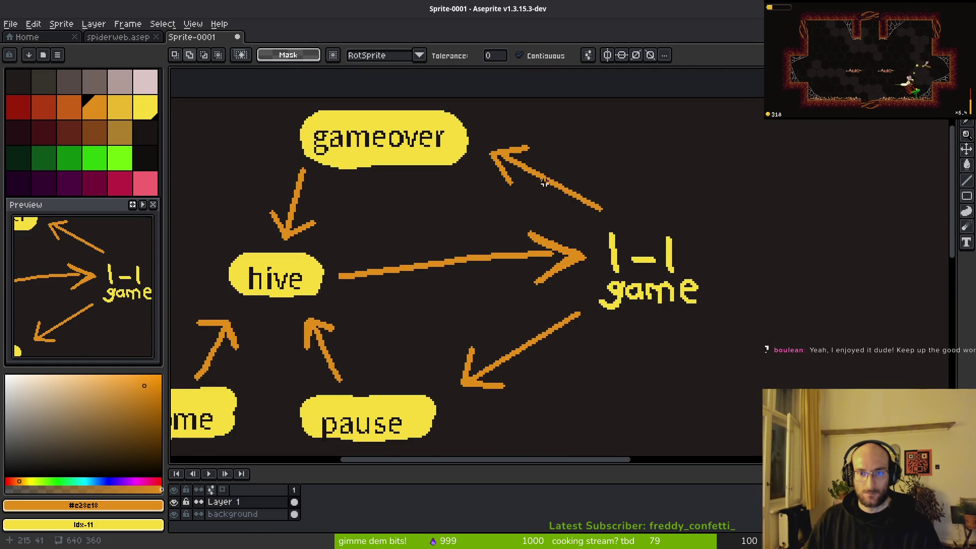
scroll(549, 184, "up", 3)
left_click(549, 184)
left_click_drag(567, 194, 543, 213)
scroll(543, 212, "down", 3)
key("Return")
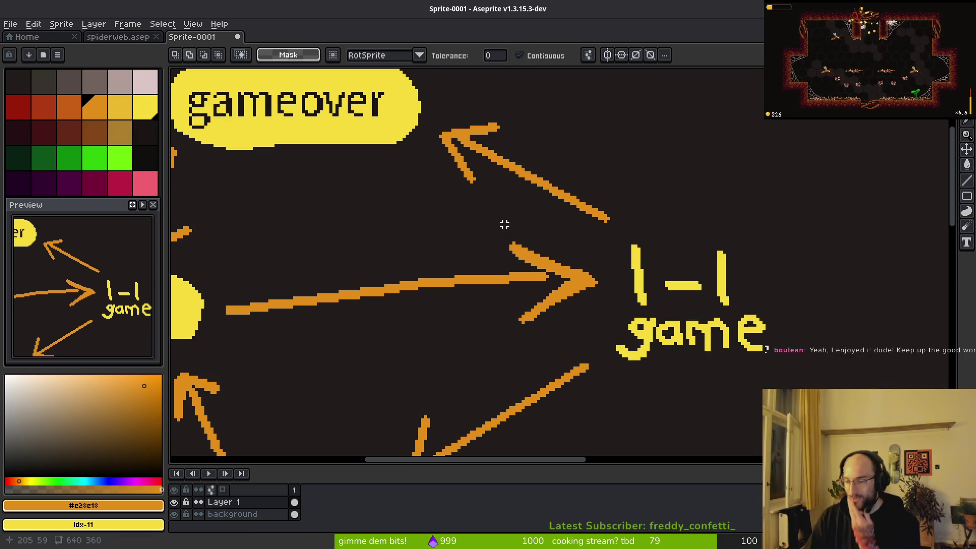
scroll(508, 225, "down", 4)
scroll(534, 315, "up", 4)
scroll(524, 309, "left", 3)
left_click(468, 200)
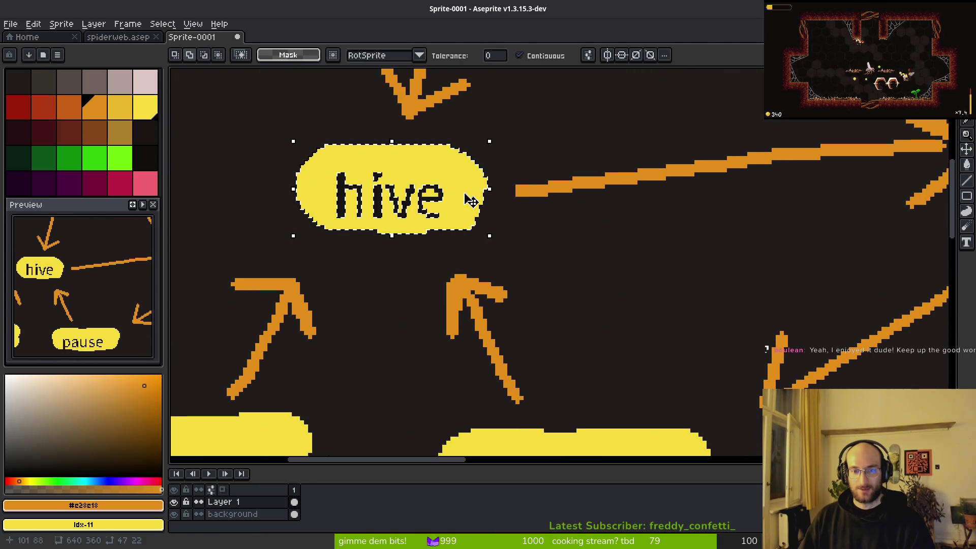
- Nudge the hive pill up one pixel
key("ctrl+t")
left_click_drag(471, 198, 469, 193)
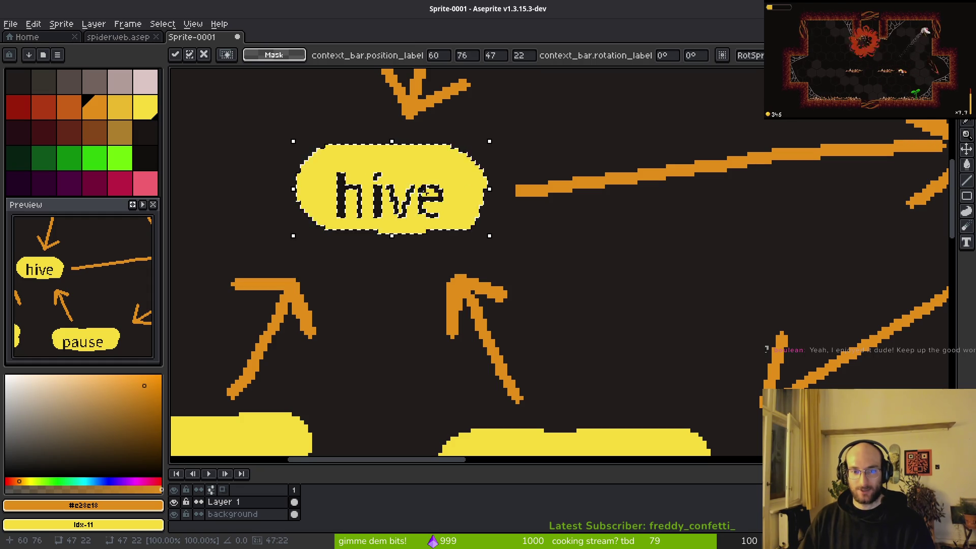
key("Return")
scroll(437, 204, "up", 3)
key("ctrl+t")
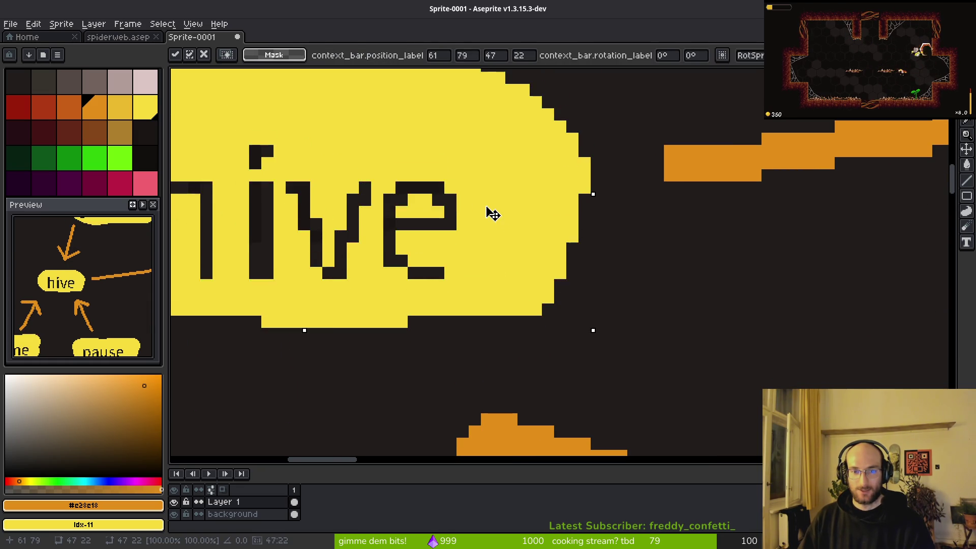
scroll(491, 216, "down", 4)
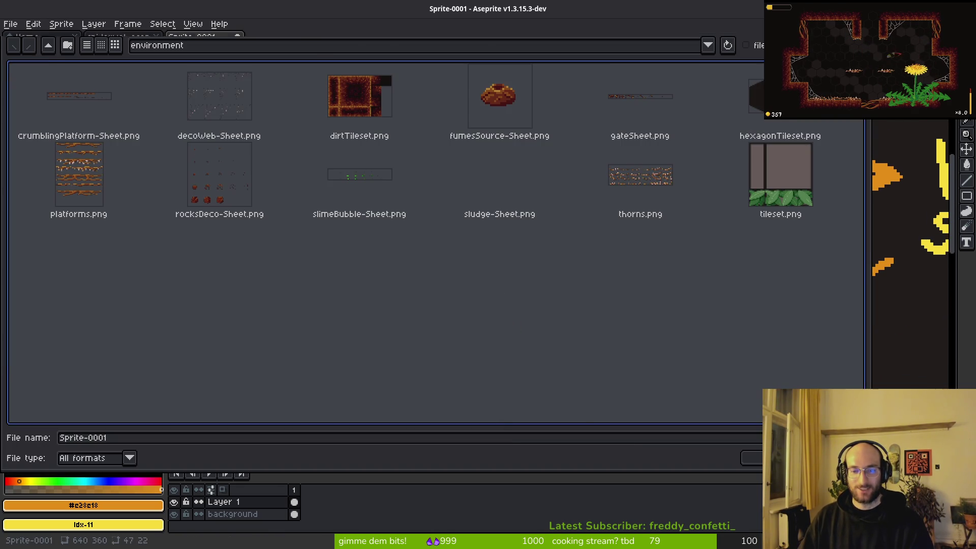
key("Escape")
- Marquee-select the home pill with its arrow and shift them right
scroll(453, 342, "down", 1)
mouse_move(458, 341)
left_mouse_down()
mouse_move(470, 323)
mouse_move(462, 290)
left_mouse_up()
key("m")
mouse_move(455, 216)
left_mouse_down()
mouse_move(301, 383)
mouse_move(301, 376)
left_mouse_up()
left_click_drag(375, 323, 389, 324)
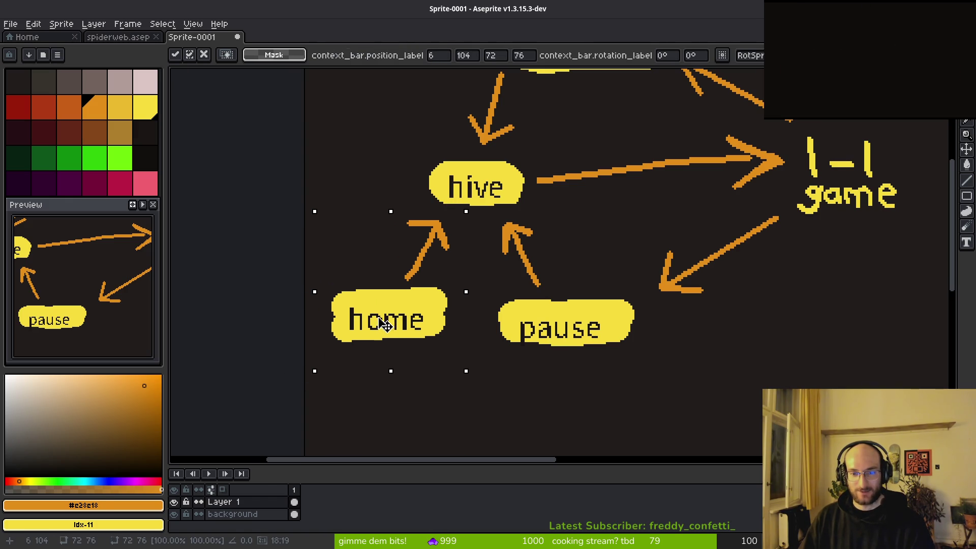
key("Return")
- Marquee-select the pause pill with its arrow and move them up and right
left_click_drag(478, 216, 646, 373)
left_click_drag(599, 339, 606, 331)
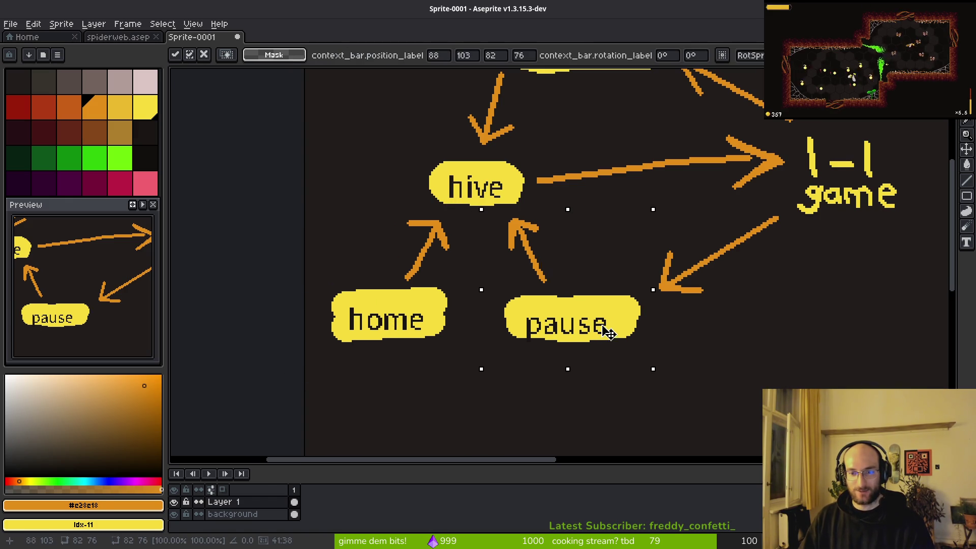
key("Return")
key("ctrl+s")
key("Escape")
scroll(587, 355, "down", 6)
scroll(549, 316, "up", 4)
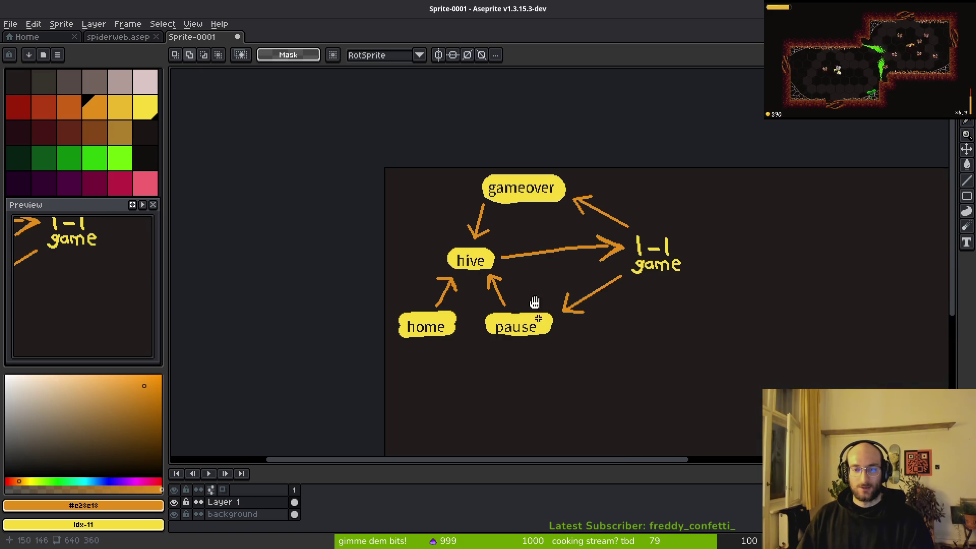
scroll(548, 271, "down", 3)
scroll(529, 247, "down", 1)
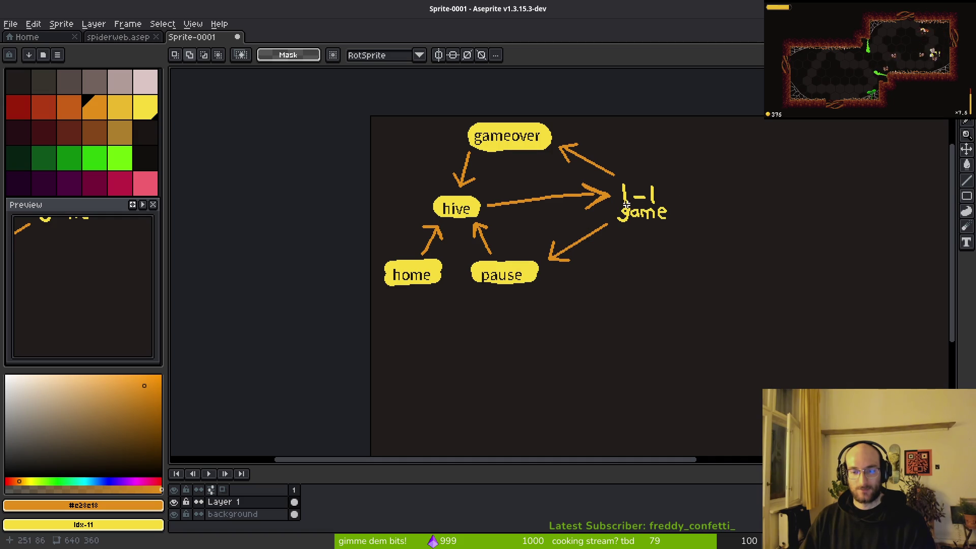
scroll(593, 211, "down", 2)
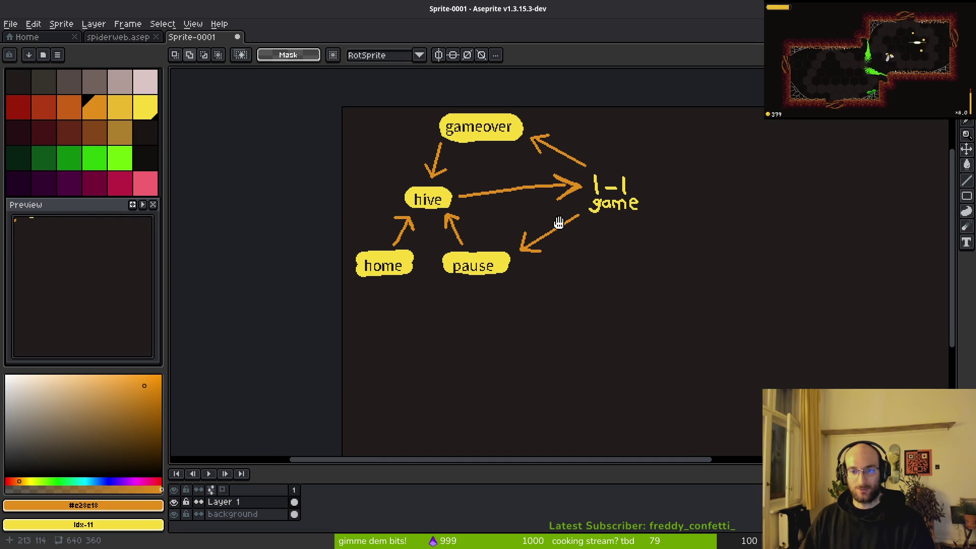
scroll(559, 224, "right", 2)
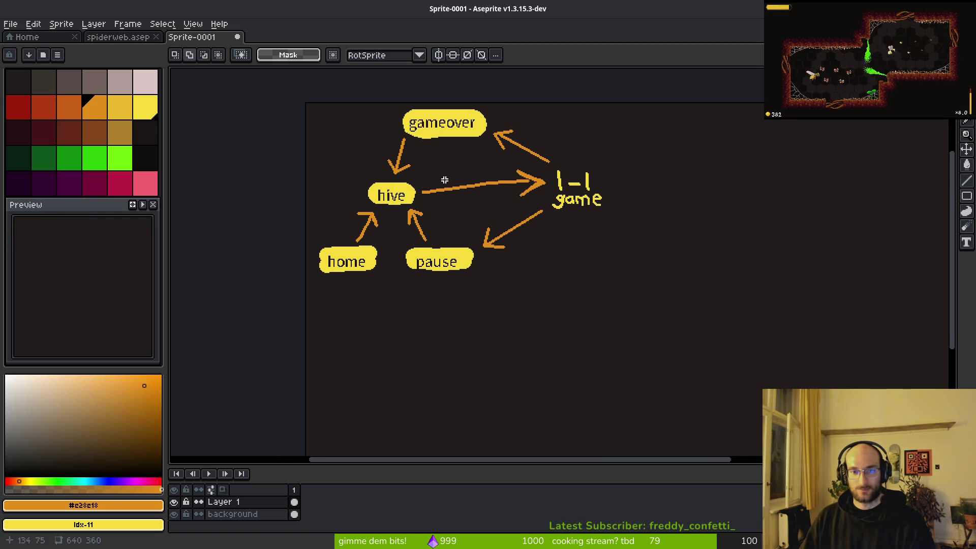
- Paint a yellow pill over the 1-1 label with the 19px brush
left_click(452, 128, "alt")
scroll(600, 172, "up", 1)
scroll(599, 173, "up", 2)
key("b")
mouse_move(544, 218)
left_mouse_down()
mouse_move(435, 202)
mouse_move(564, 163)
mouse_move(397, 218)
mouse_move(608, 200)
mouse_move(563, 244)
left_mouse_up()
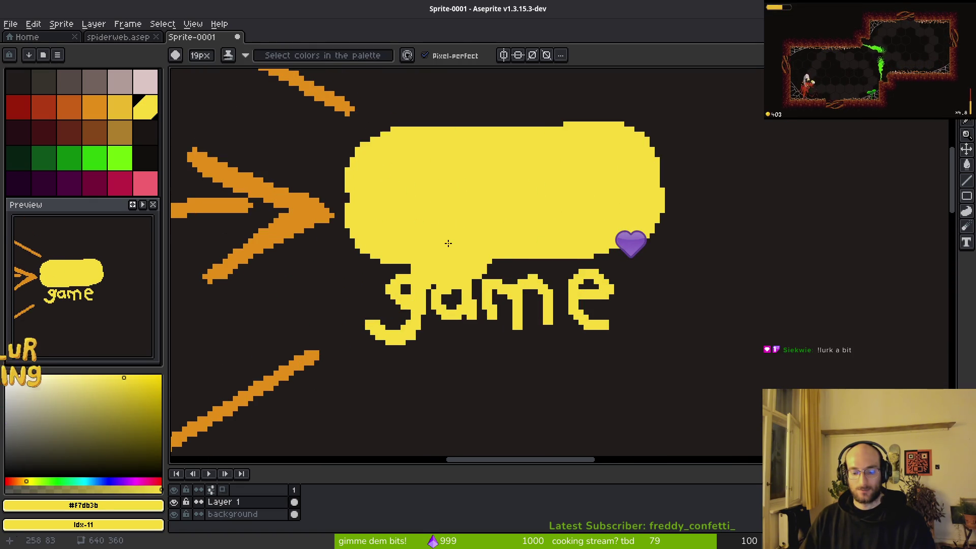
- Carve the first '1' into the yellow pill with a 1px eraser
key("e")
key("minus")
key("minus")
key("minus")
mouse_move(388, 184)
left_mouse_down()
mouse_move(428, 153)
mouse_move(429, 216)
left_mouse_up()
scroll(424, 230, "up", 2)
left_click_drag(422, 117, 417, 248)
mouse_move(360, 167)
left_mouse_down()
mouse_move(414, 127)
mouse_move(364, 162)
left_mouse_up()
- Carve the dash and the second '1' to complete the '1-1' lettering
mouse_move(538, 183)
left_mouse_down()
mouse_move(497, 191)
mouse_move(539, 183)
left_mouse_up()
mouse_move(612, 150)
left_mouse_down()
mouse_move(636, 127)
mouse_move(604, 150)
mouse_move(630, 181)
mouse_move(622, 242)
left_mouse_up()
mouse_move(636, 133)
left_mouse_down()
mouse_move(636, 253)
mouse_move(628, 232)
left_mouse_up()
mouse_move(628, 134)
left_mouse_down()
mouse_move(592, 153)
mouse_move(604, 174)
left_mouse_up()
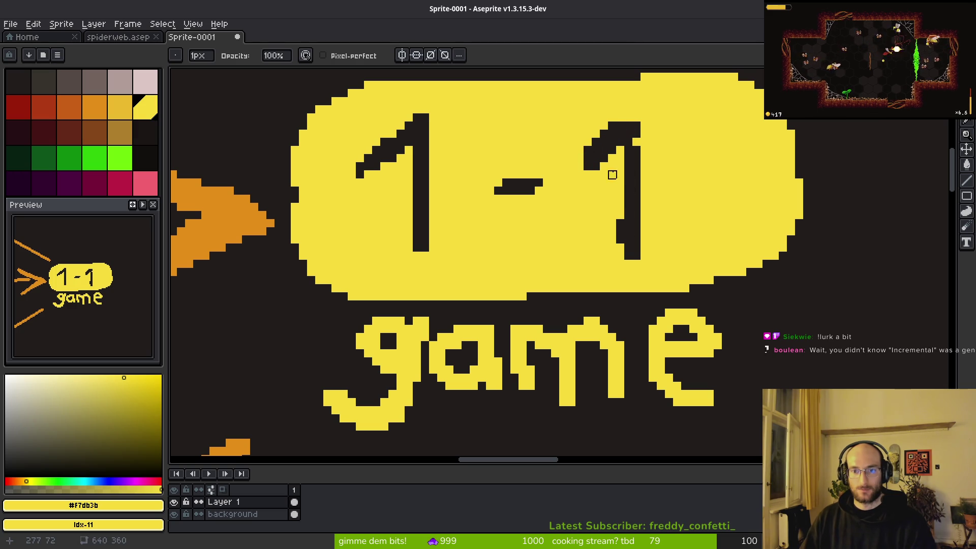
scroll(620, 180, "down", 3)
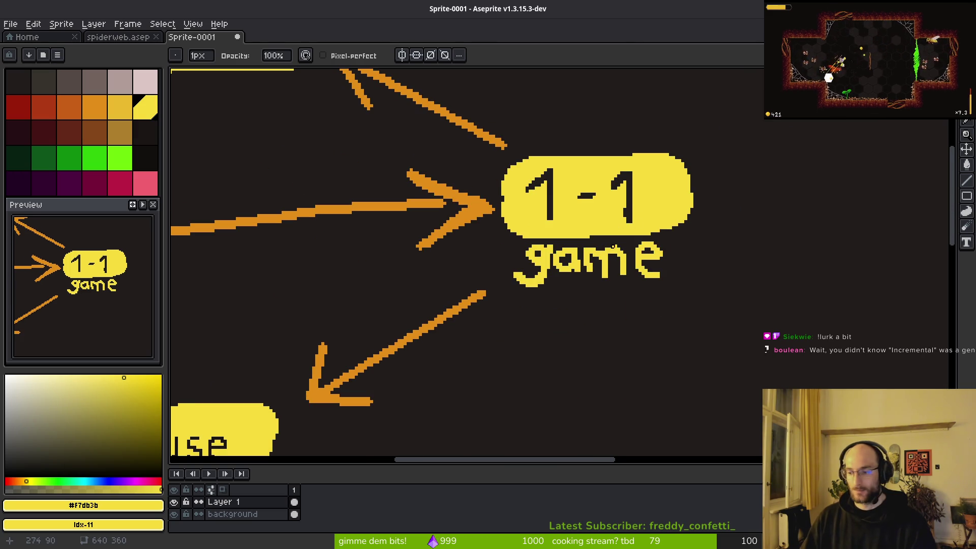
scroll(613, 234, "down", 2)
scroll(612, 234, "right", 2)
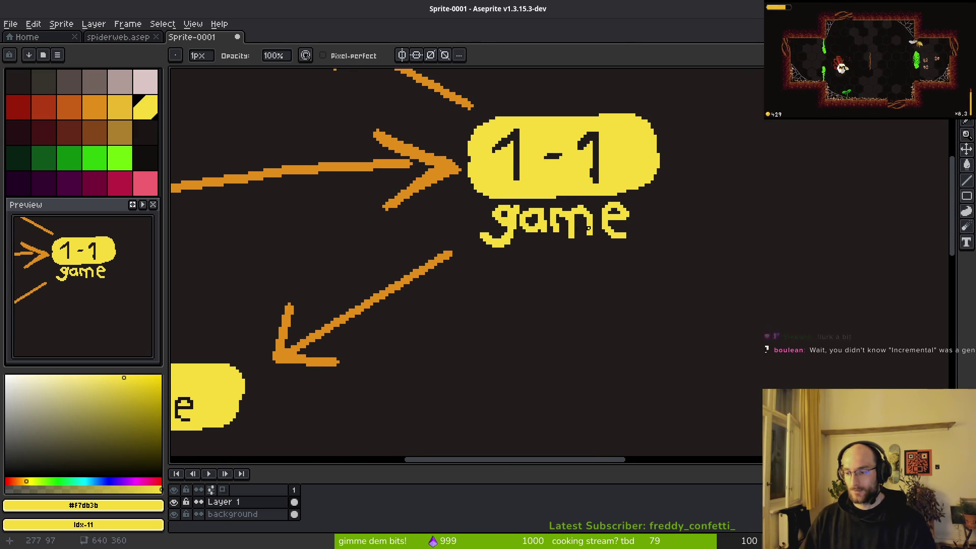
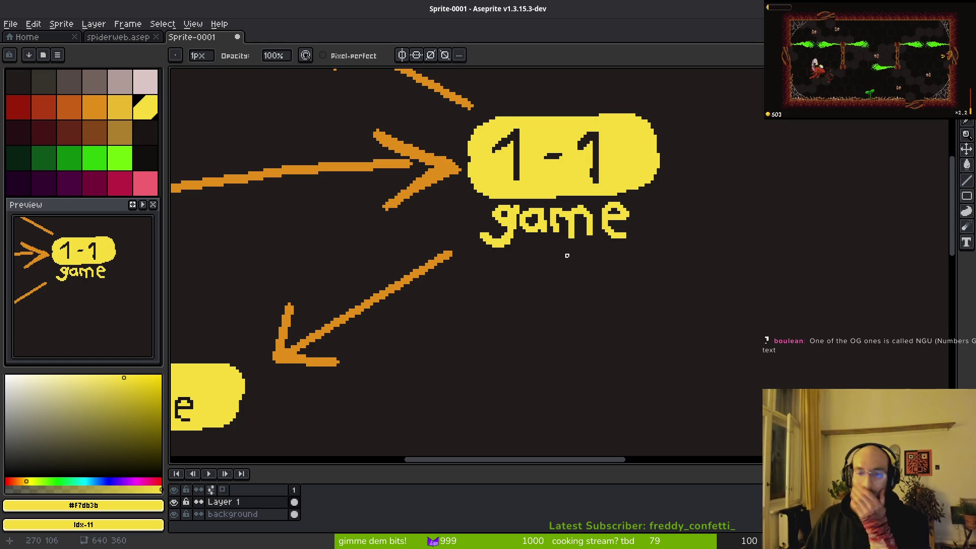
- Move the word 'game' slightly down and to the right beneath the 1-1 bubble
key("m")
scroll(481, 239, "up", 1)
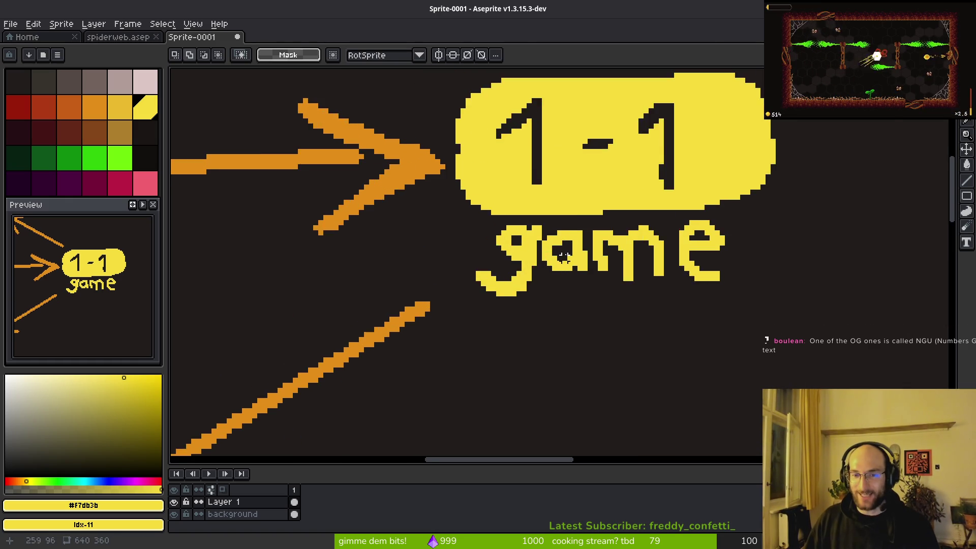
scroll(575, 229, "up", 1)
scroll(751, 250, "right", 1)
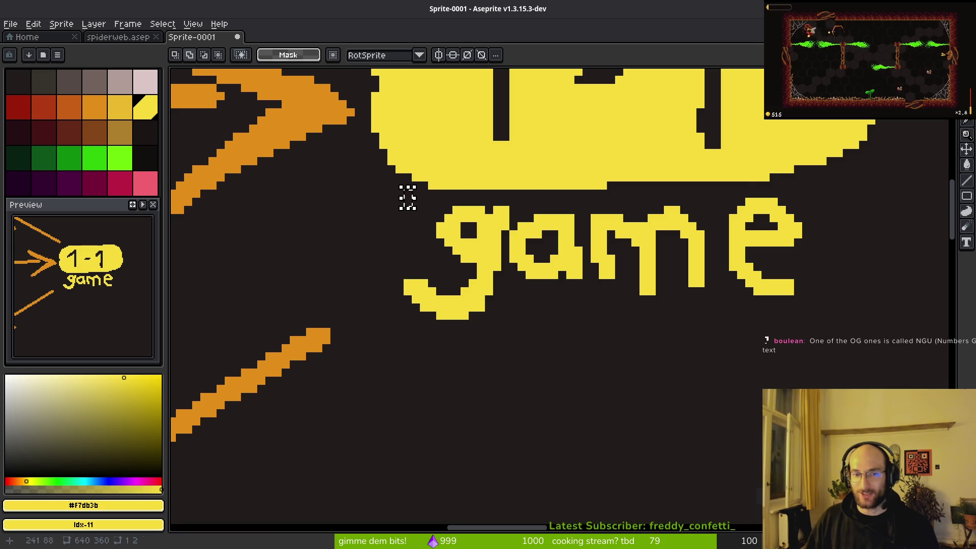
mouse_move(404, 191)
left_mouse_down()
mouse_move(500, 256)
mouse_move(901, 403)
left_mouse_up()
left_click_drag(693, 281, 705, 287)
key("ctrl+d")
- Try nudging a small block of the lettering one pixel down-left, then undo it and the stray yellow fill
scroll(705, 288, "down", 2)
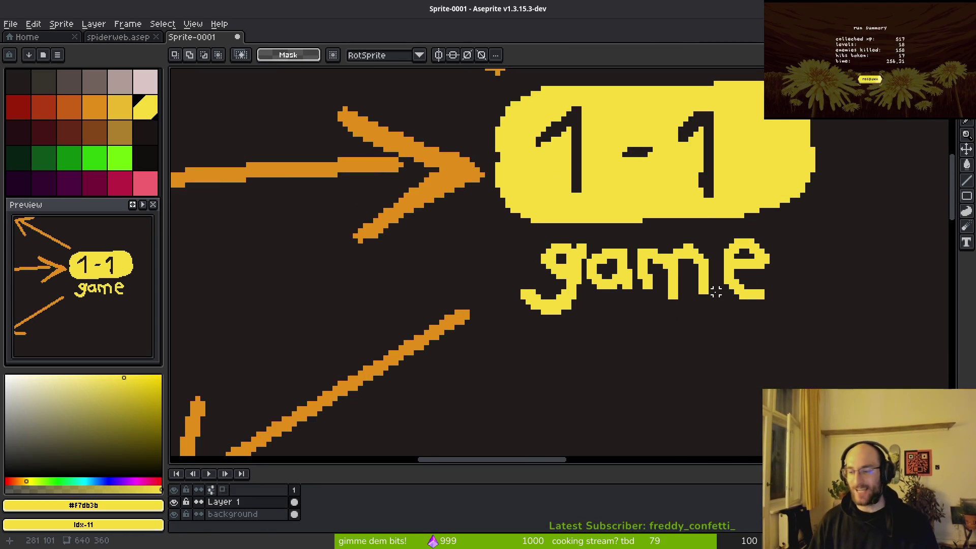
scroll(712, 307, "down", 1)
scroll(681, 330, "down", 2)
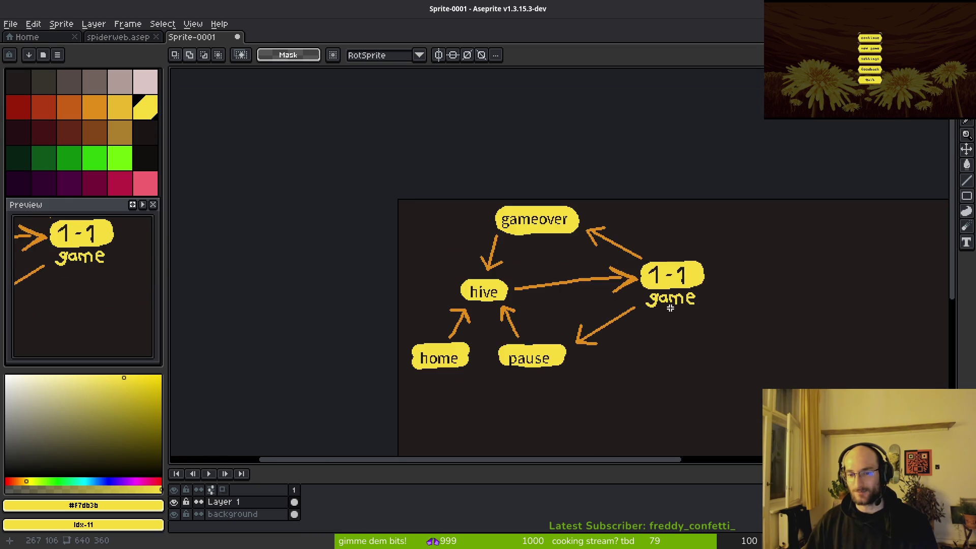
scroll(672, 314, "up", 2)
scroll(672, 288, "up", 4)
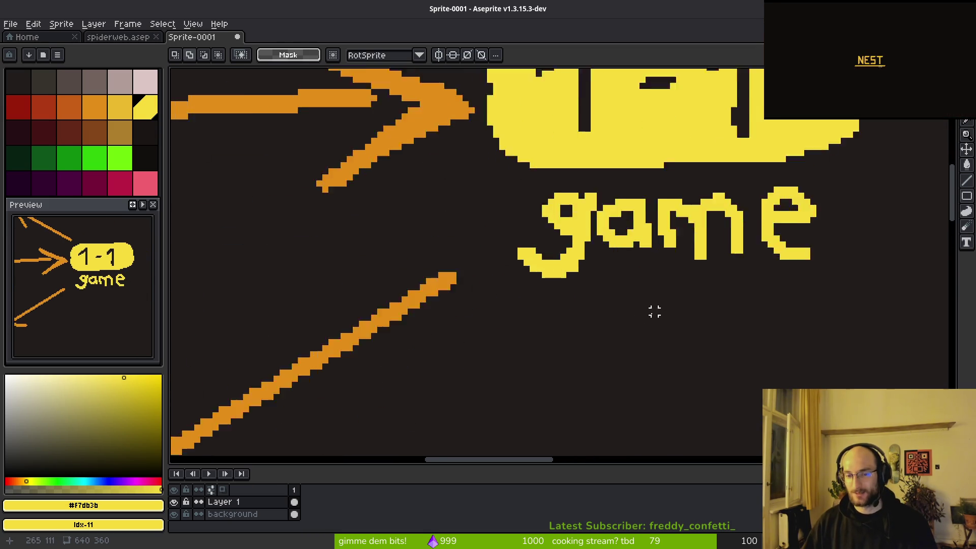
left_click_drag(660, 206, 637, 254)
key("Down")
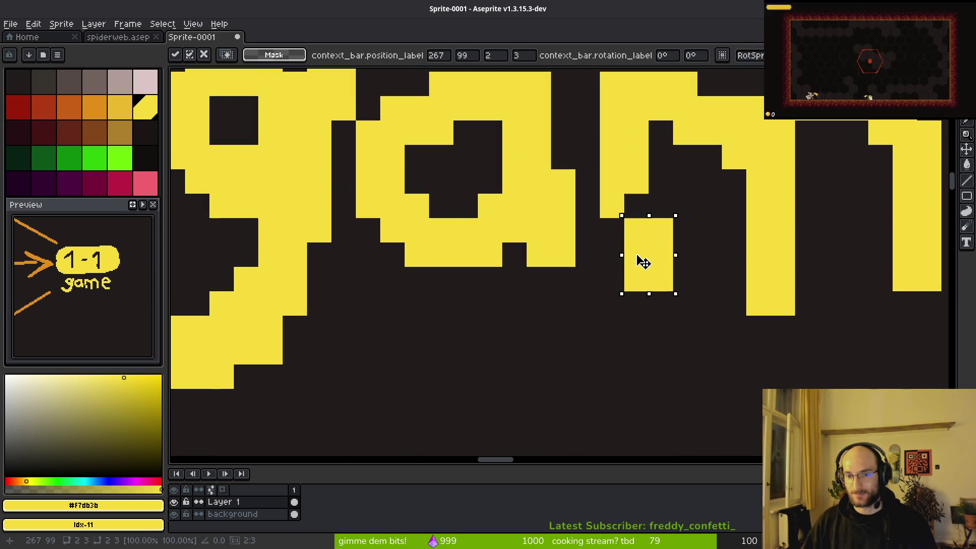
key("Left")
key("ctrl+z")
key("ctrl+z")
key("ctrl+z")
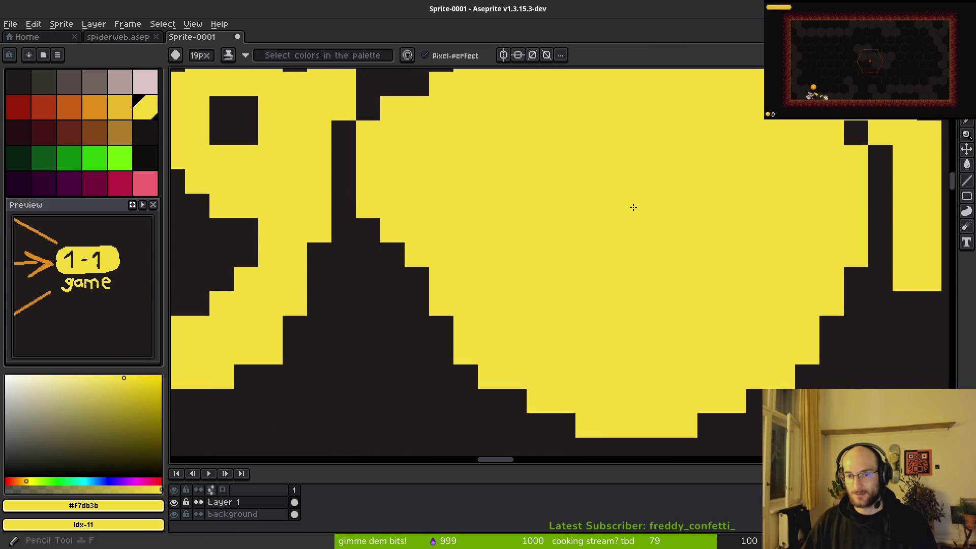
key("ctrl+z")
key("ctrl+z")
- Bring up the Save File dialog for the sprite
scroll(635, 208, "down", 4)
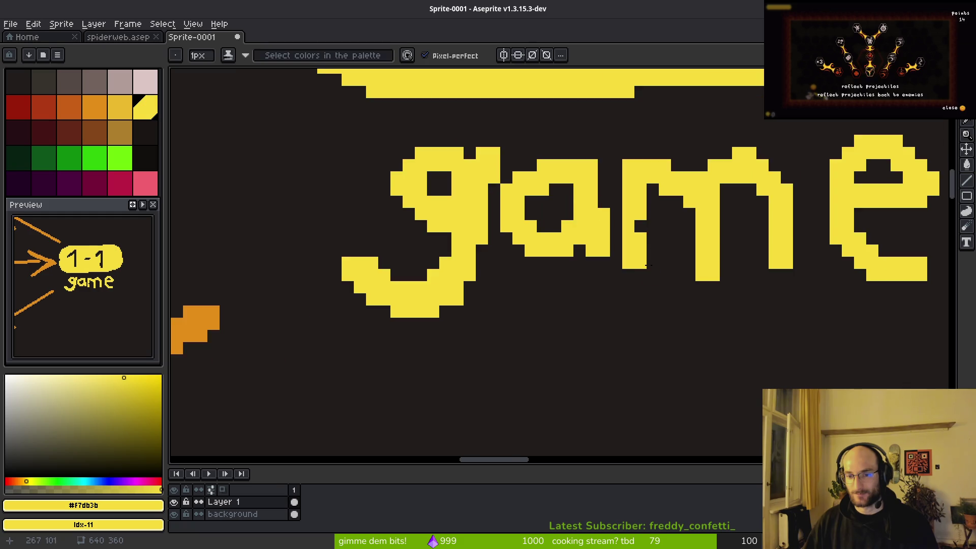
scroll(652, 275, "up", 2)
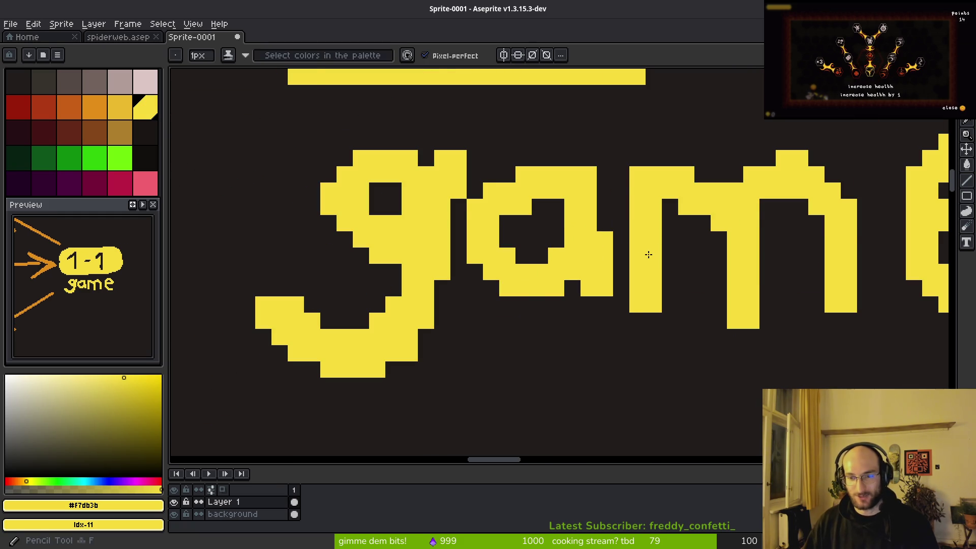
scroll(656, 259, "down", 2)
scroll(673, 268, "up", 3)
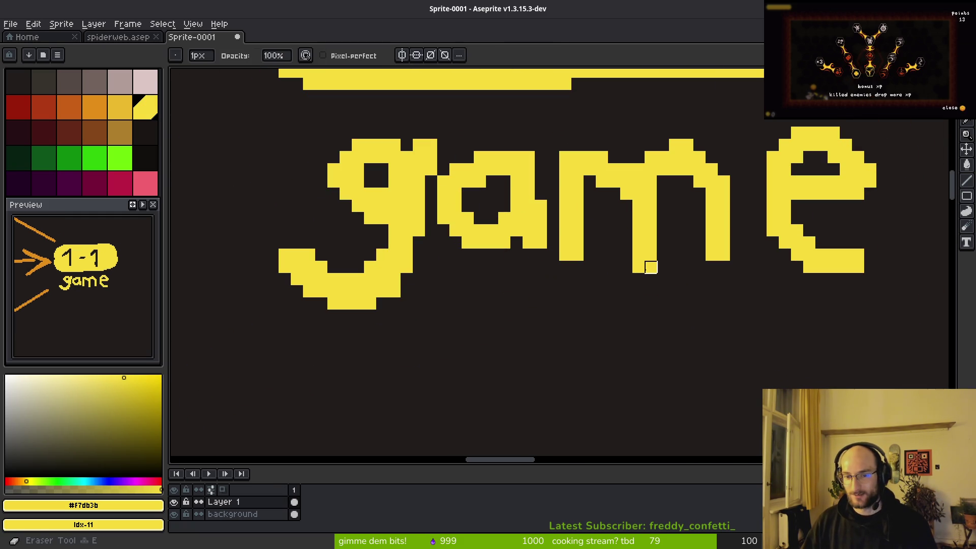
scroll(651, 268, "down", 3)
key("ctrl+s")
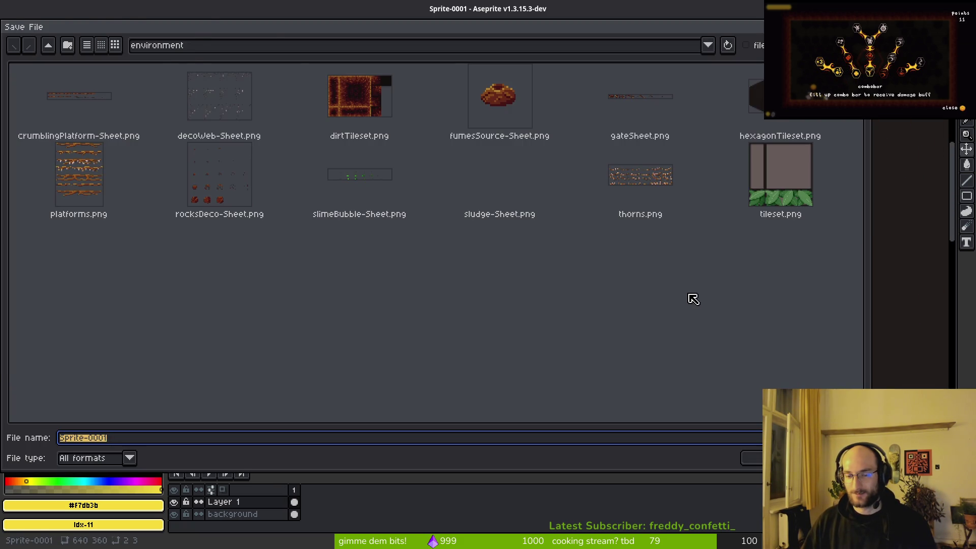
- Shift the letter 'e' of 'game' slightly to the left
key("Escape")
key("m")
scroll(690, 275, "up", 3)
left_click_drag(684, 245, 787, 372)
left_click_drag(761, 338, 747, 316)
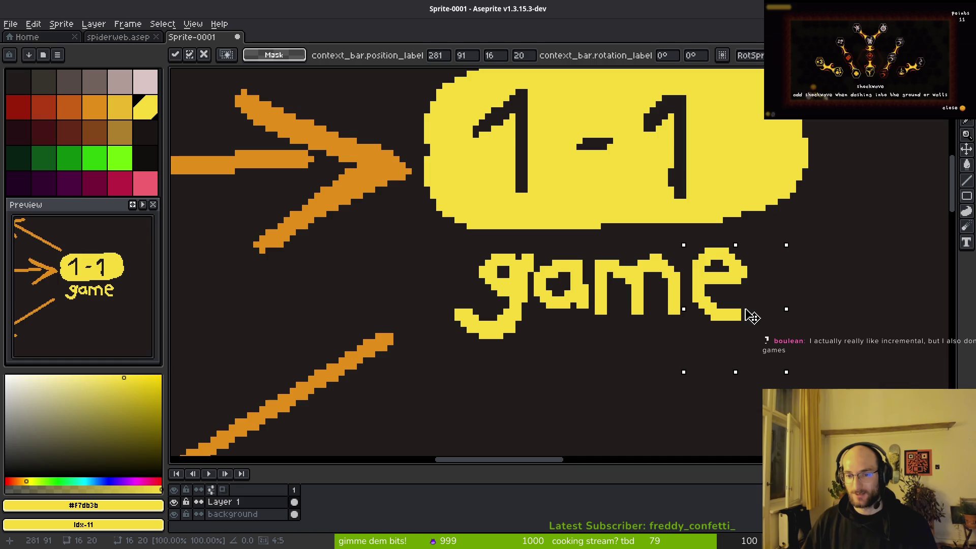
key("ctrl+d")
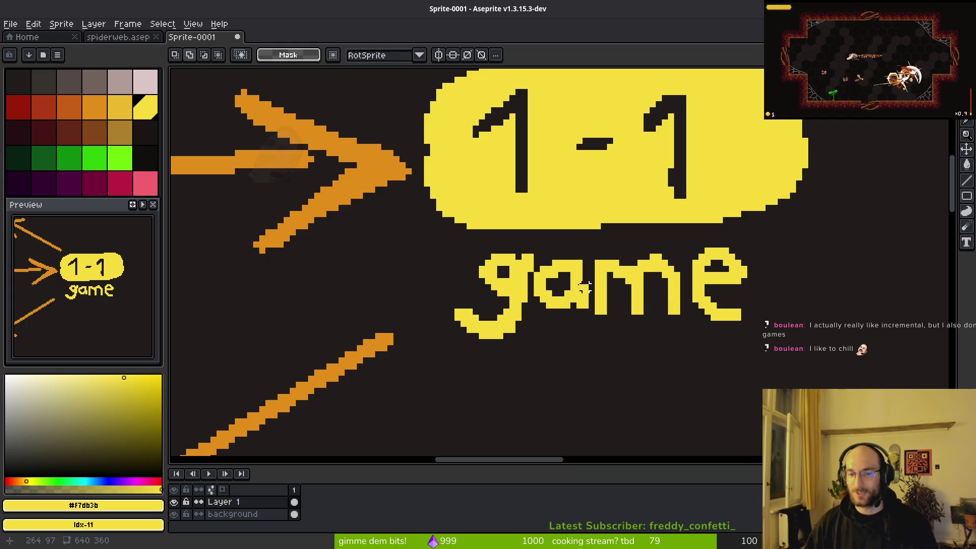
- Reposition the 'am' and 'g' letters to respace the word 'game'
mouse_move(531, 252)
left_mouse_down()
mouse_move(549, 274)
mouse_move(689, 341)
left_mouse_up()
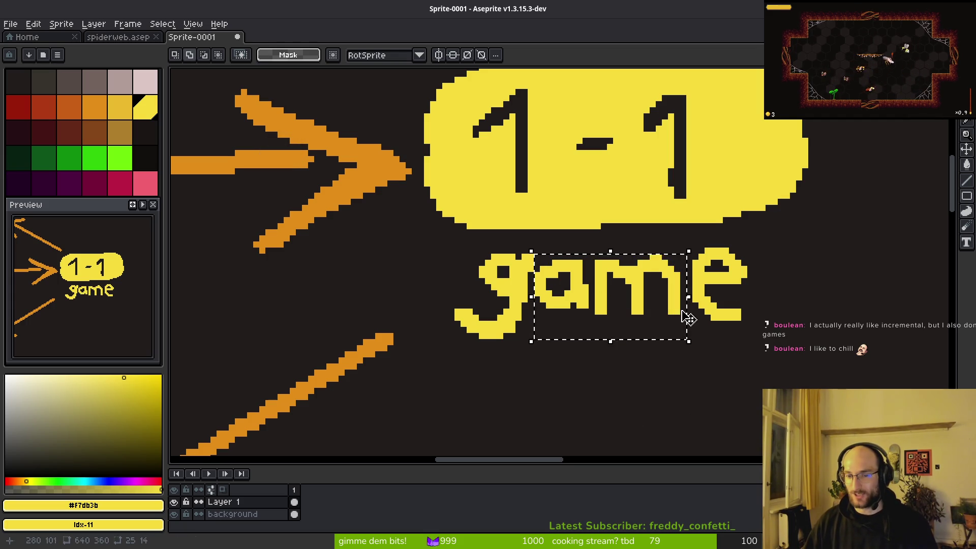
left_click(666, 304)
key("ctrl+d")
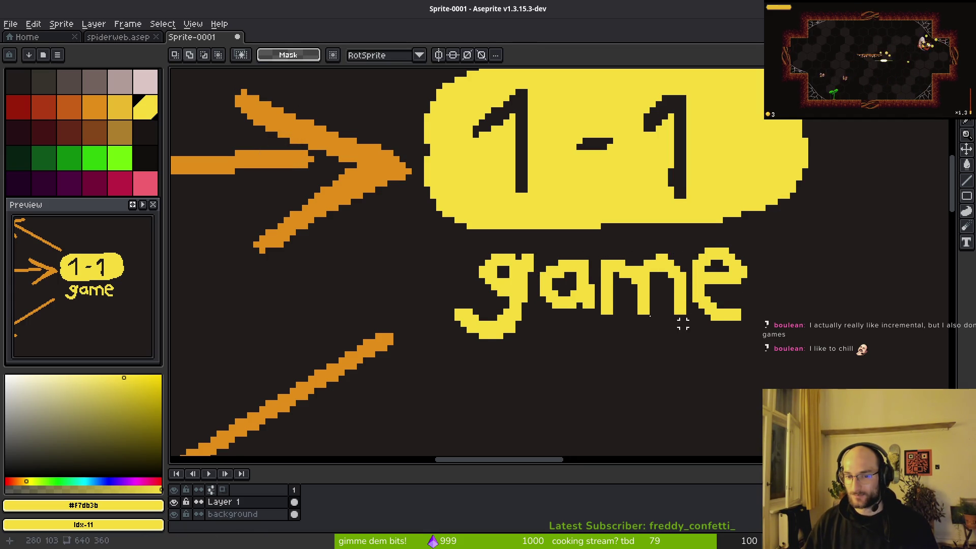
scroll(580, 310, "down", 1)
scroll(580, 313, "up", 1)
left_click_drag(547, 232, 430, 389)
mouse_move(474, 339)
left_mouse_down()
mouse_move(479, 332)
mouse_move(466, 342)
left_mouse_up()
key("ctrl+d")
- Add a pencil pixel that widens the top of the 'm'
key("ctrl+s")
key("Escape")
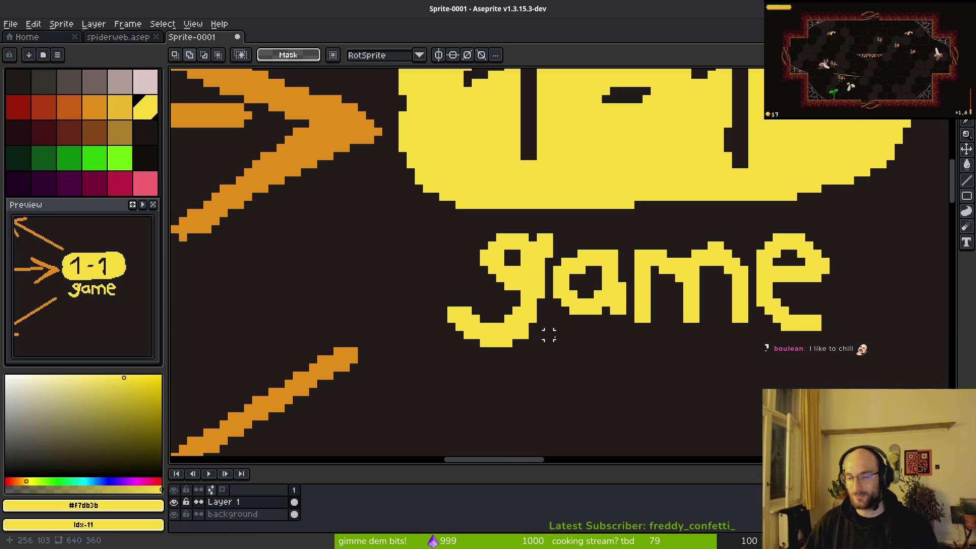
key("b")
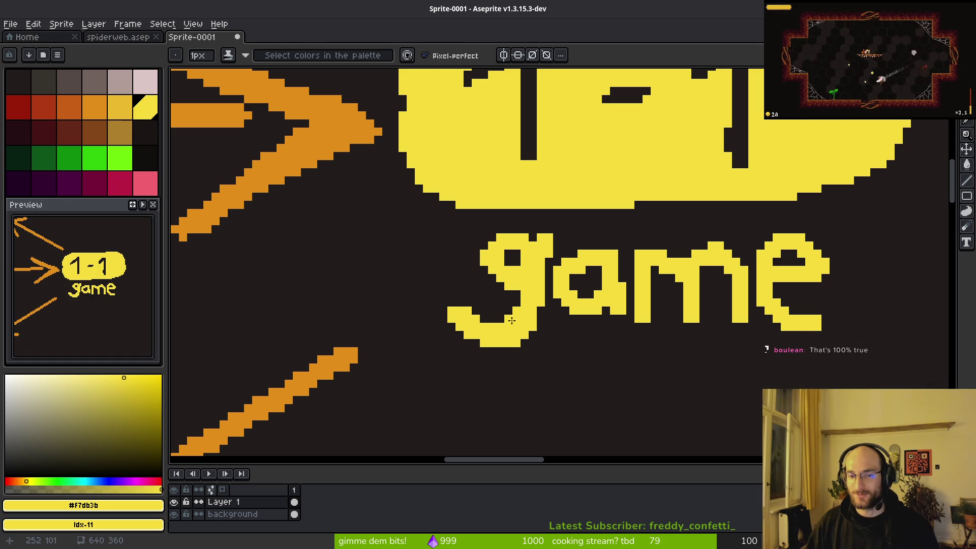
key("e")
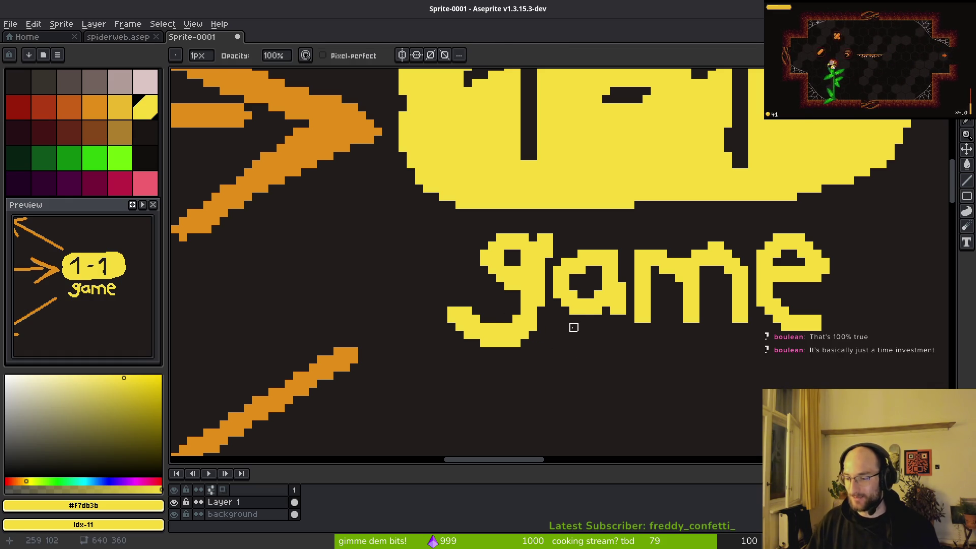
key("b")
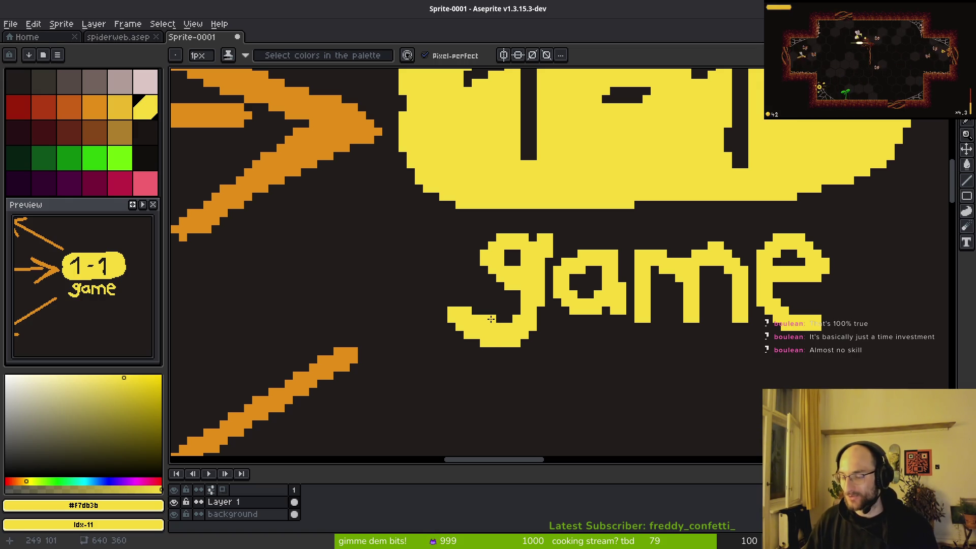
scroll(605, 331, "down", 1)
scroll(667, 279, "up", 3)
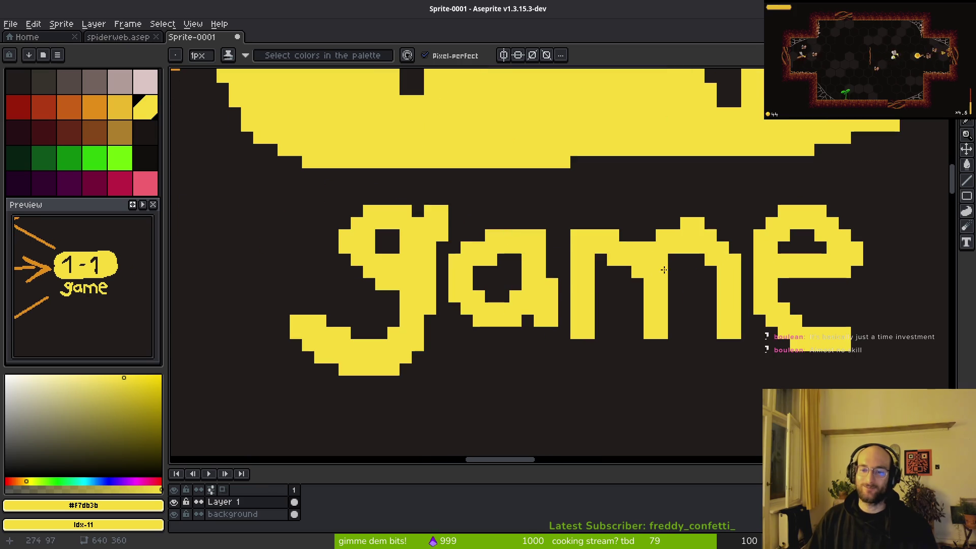
left_click(613, 224)
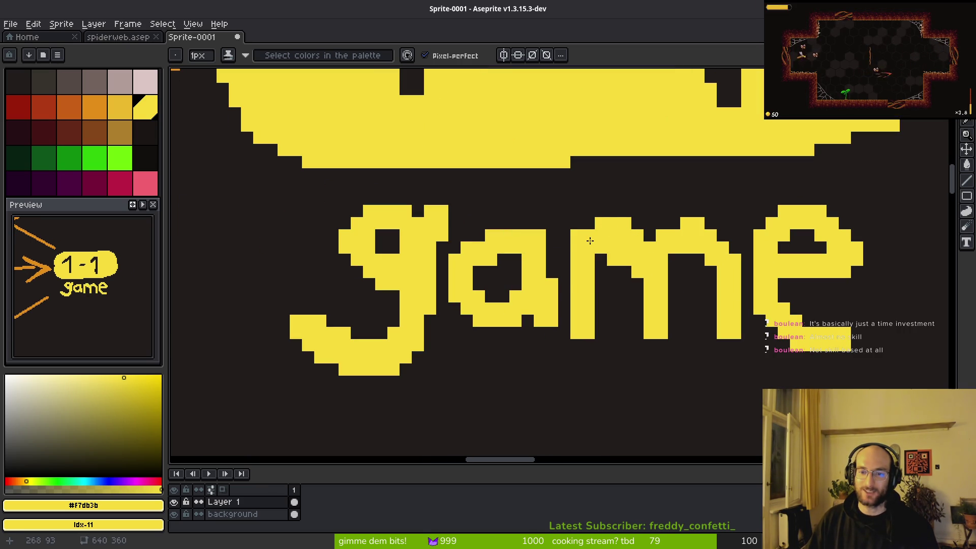
- Reopen the Save File dialog for the sprite
key("e")
scroll(626, 261, "up", 1)
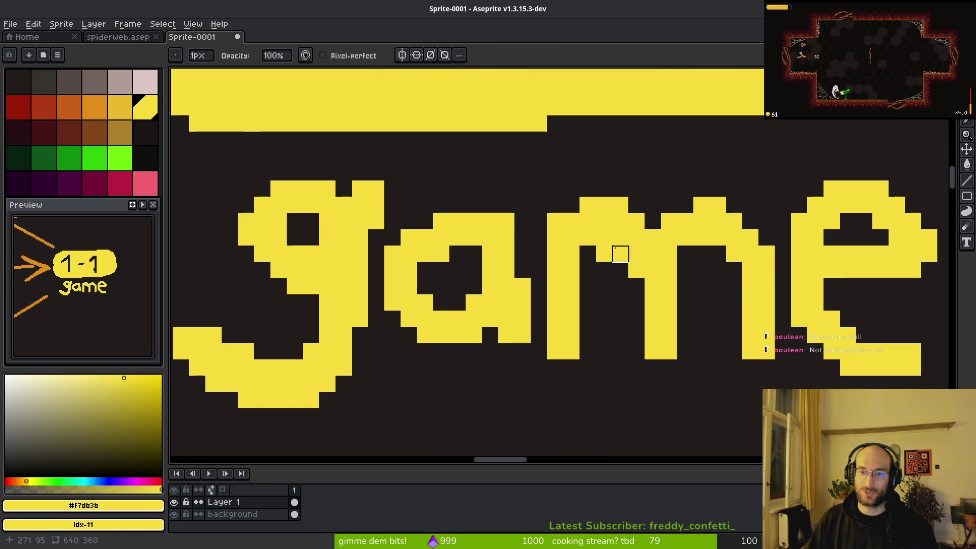
key("b")
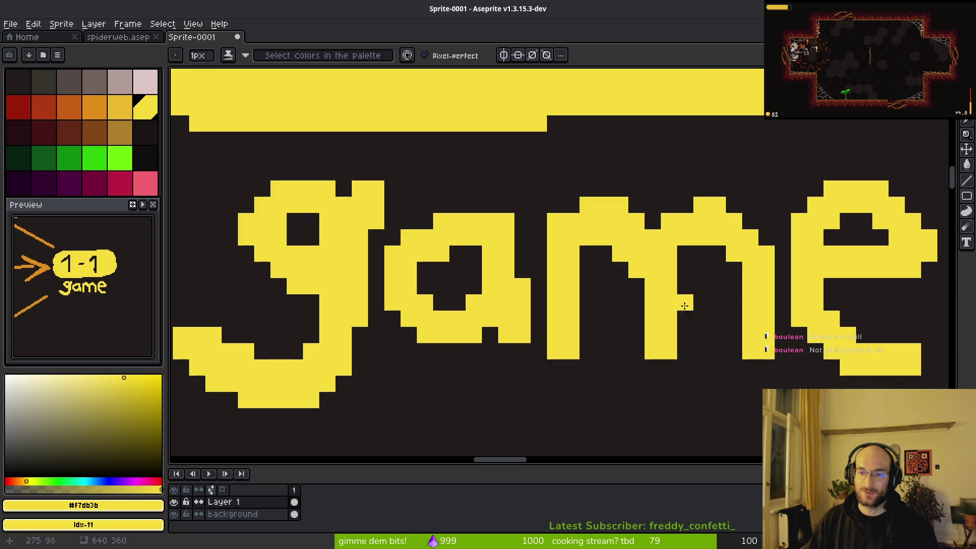
scroll(684, 304, "down", 2)
scroll(685, 306, "down", 3)
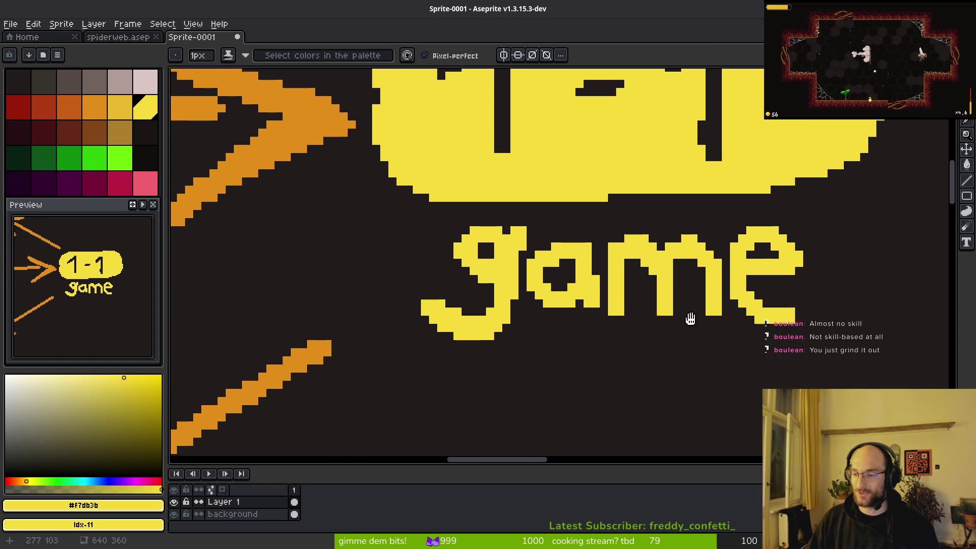
key("ctrl+s")
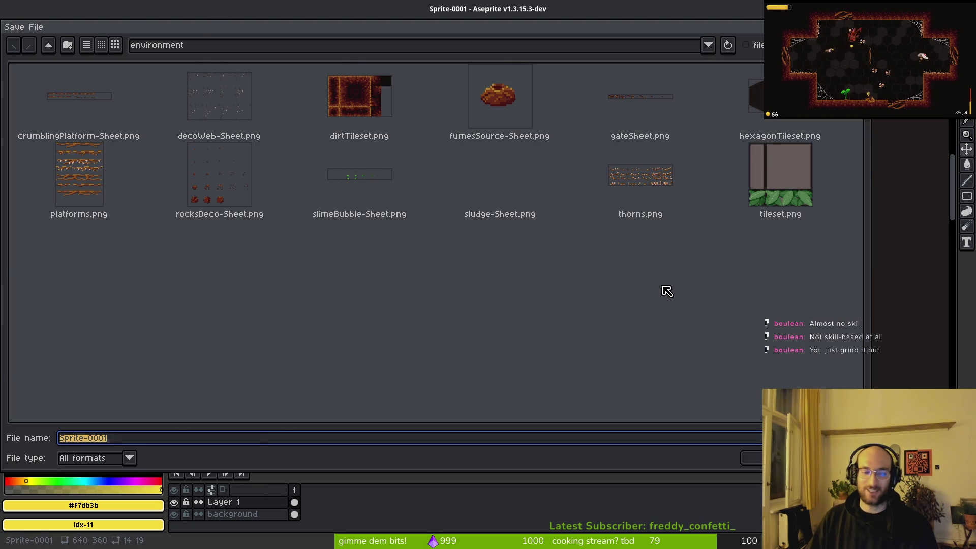
- Erase the right end of the pause bubble into a narrower, rounded edge
key("Escape")
scroll(661, 285, "down", 3)
scroll(653, 275, "down", 2)
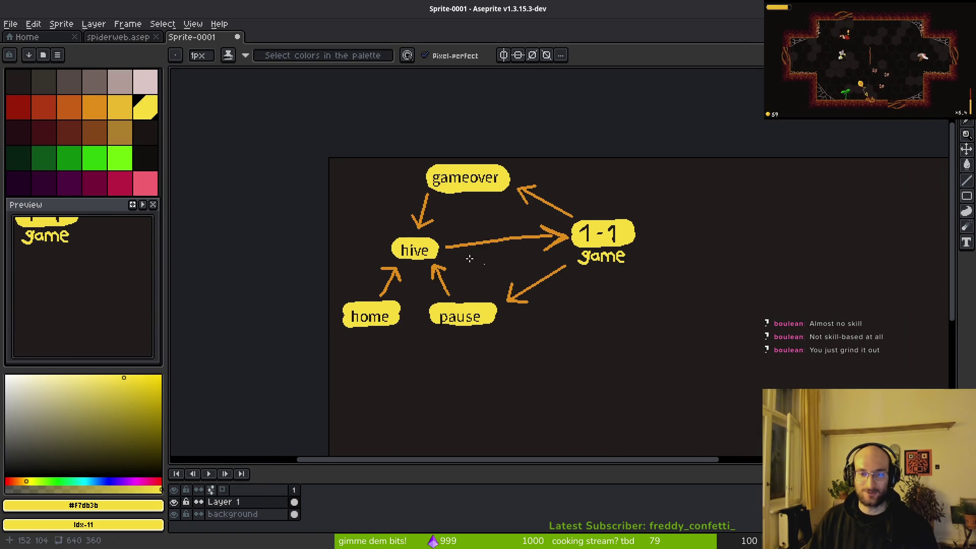
scroll(493, 298, "up", 4)
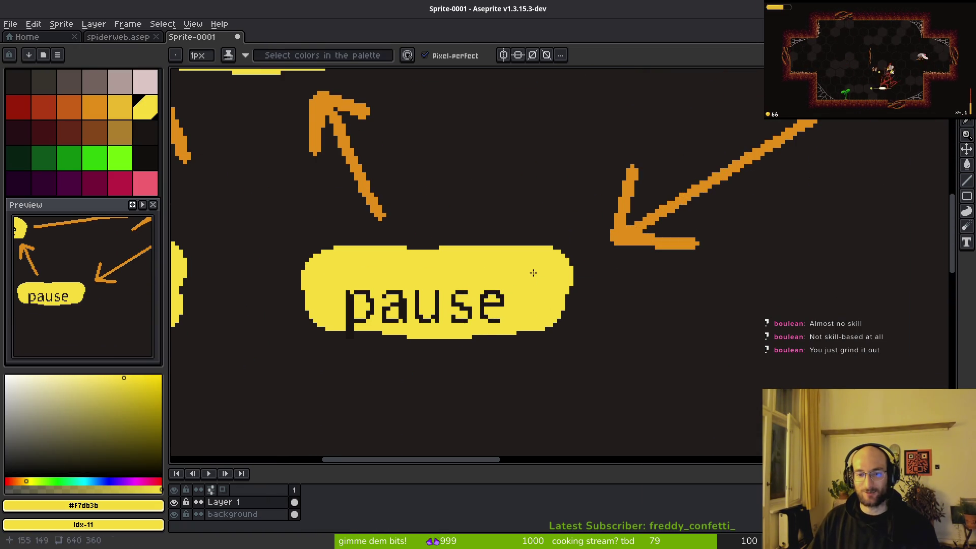
key("e")
mouse_move(503, 227)
left_mouse_down()
mouse_move(551, 312)
mouse_move(508, 327)
mouse_move(533, 252)
left_mouse_up()
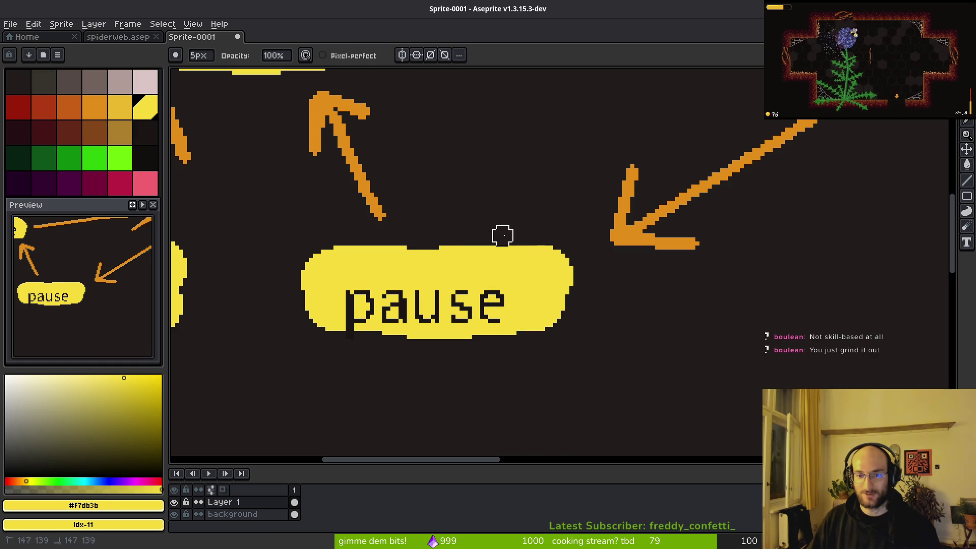
mouse_move(507, 233)
left_mouse_down()
mouse_move(562, 272)
mouse_move(532, 354)
left_mouse_up()
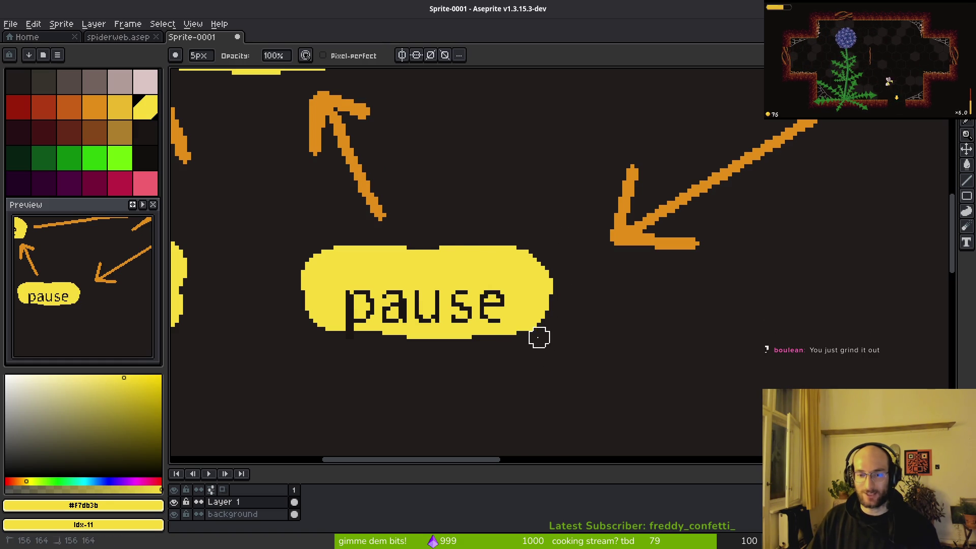
- Reopen the Save File dialog and go up one level from the environment folder
scroll(542, 340, "down", 3)
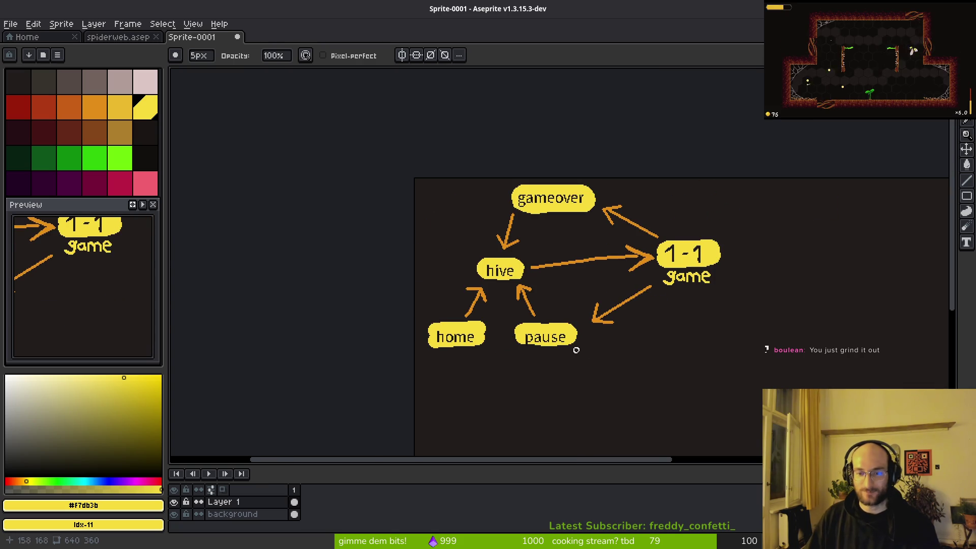
scroll(544, 293, "right", 3)
key("ctrl+s")
key("Escape")
scroll(558, 296, "right", 5)
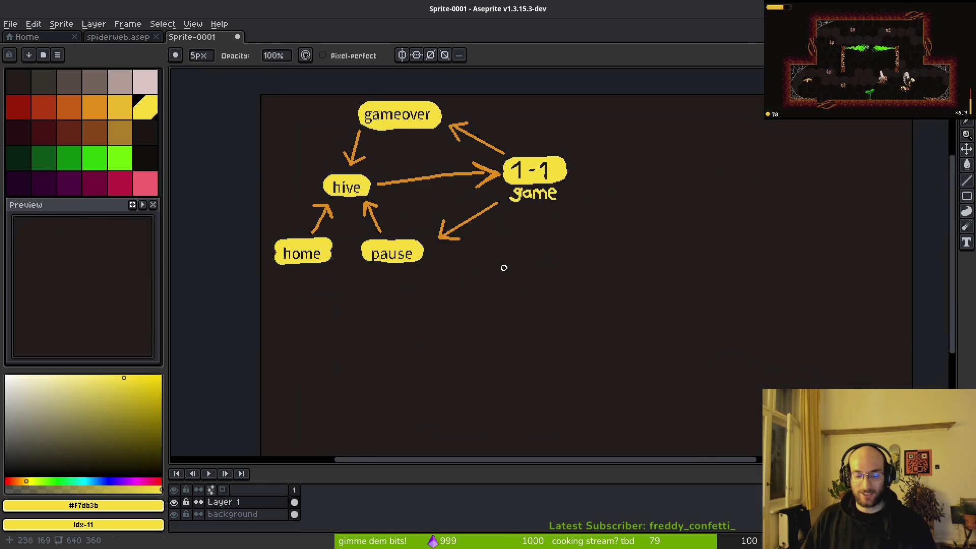
key("ctrl+s")
left_click(48, 44)
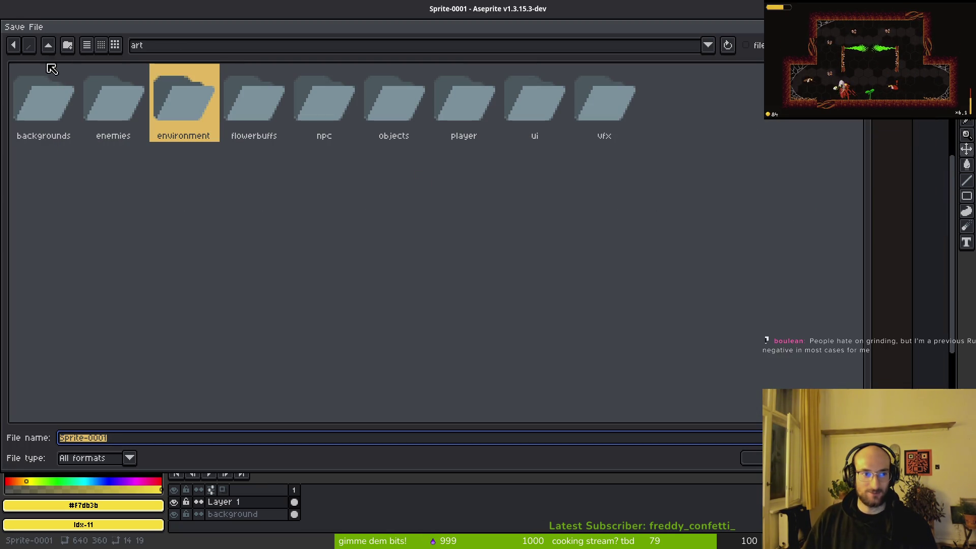
- Go up to the art folder, enter 'aseprite', and save the diagram as processmap.aseprite
left_click(49, 44)
double_click(107, 107)
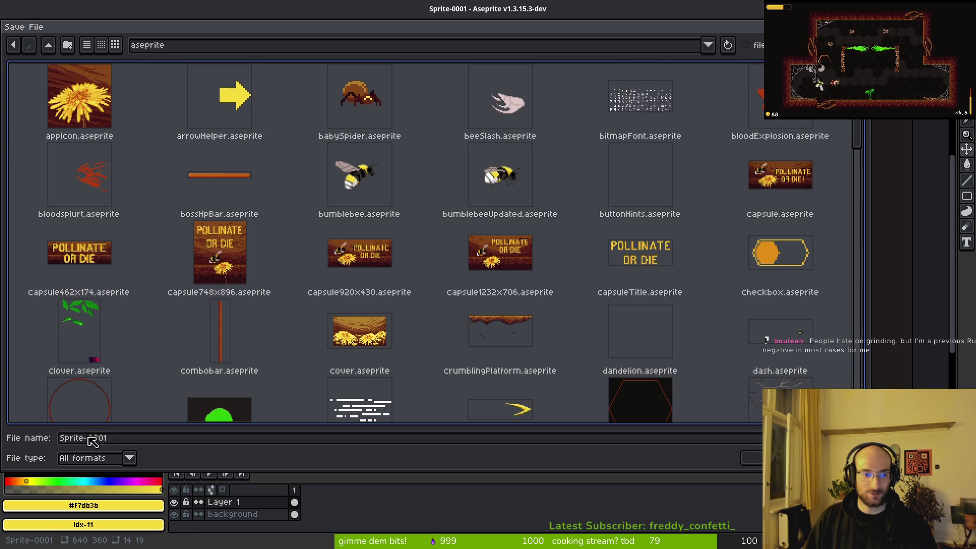
type("processmap")
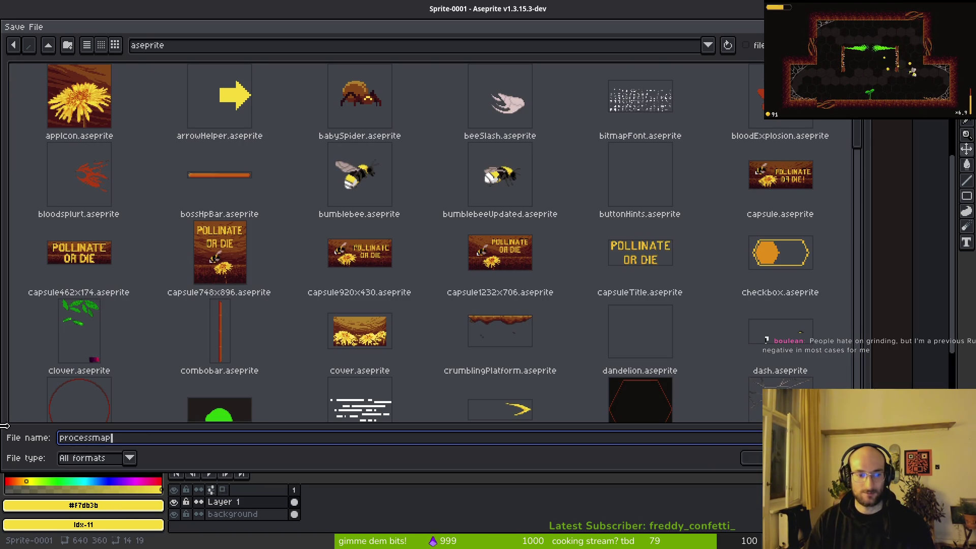
key("Return")
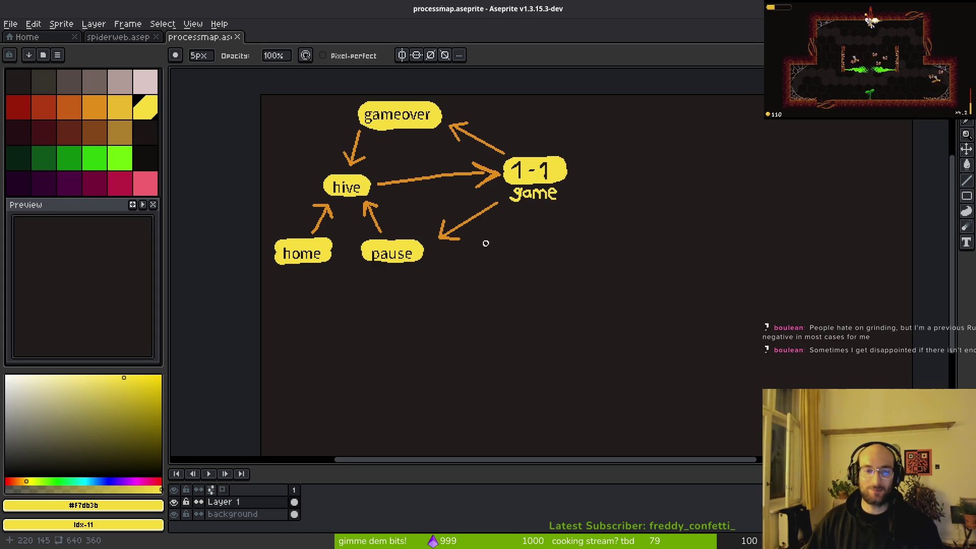
- Eyedrop the arrows' orange and switch to a 1px pixel-perfect pencil
scroll(386, 254, "up", 3)
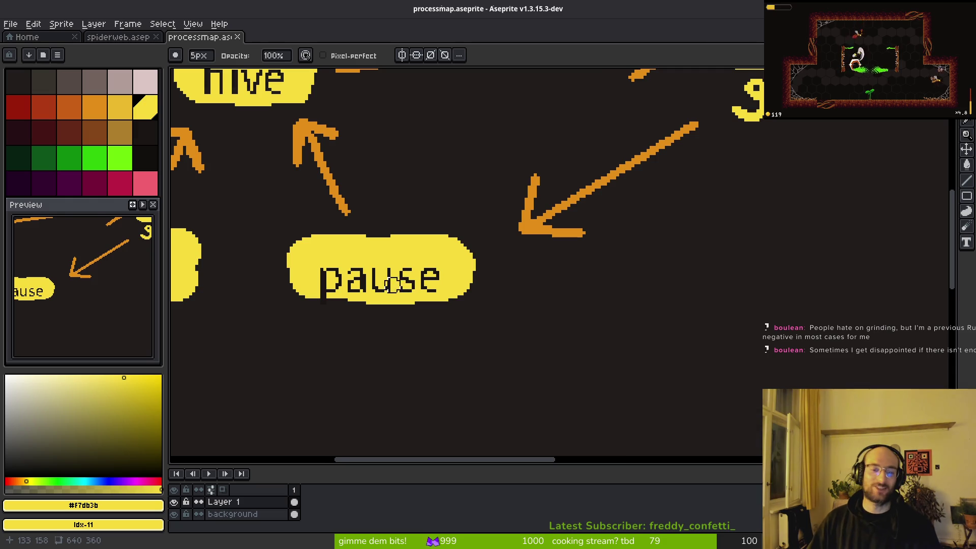
scroll(395, 284, "down", 1)
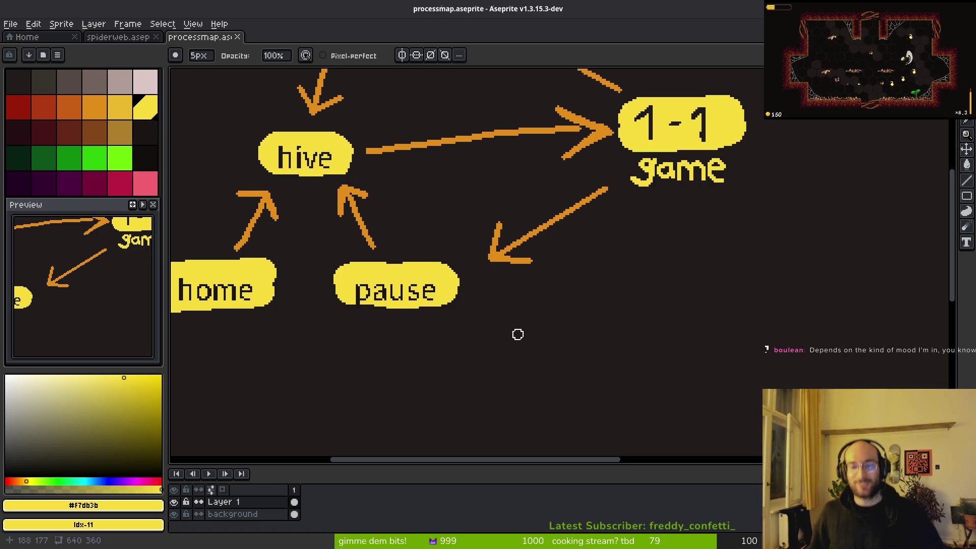
scroll(510, 139, "down", 4)
scroll(509, 205, "up", 2)
scroll(575, 168, "up", 3)
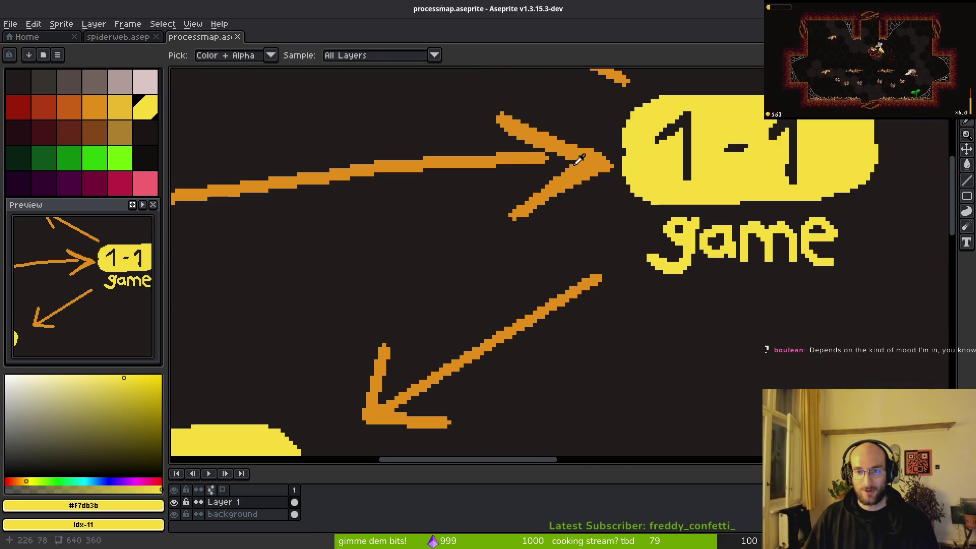
left_click(580, 191, "alt")
key("b")
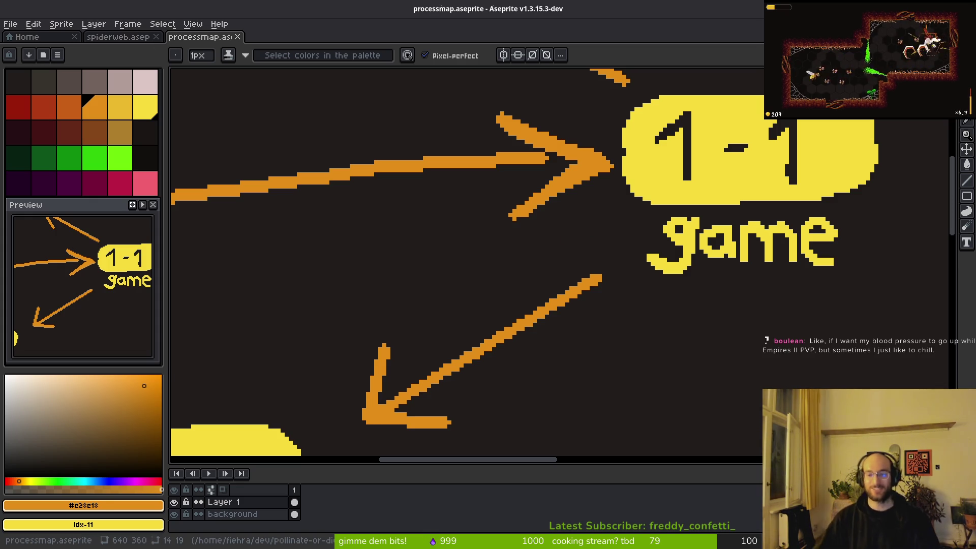
- Sample the bubbles' yellow, then eyedrop the dark background shade #201c1a as drawing colour
scroll(509, 305, "down", 2)
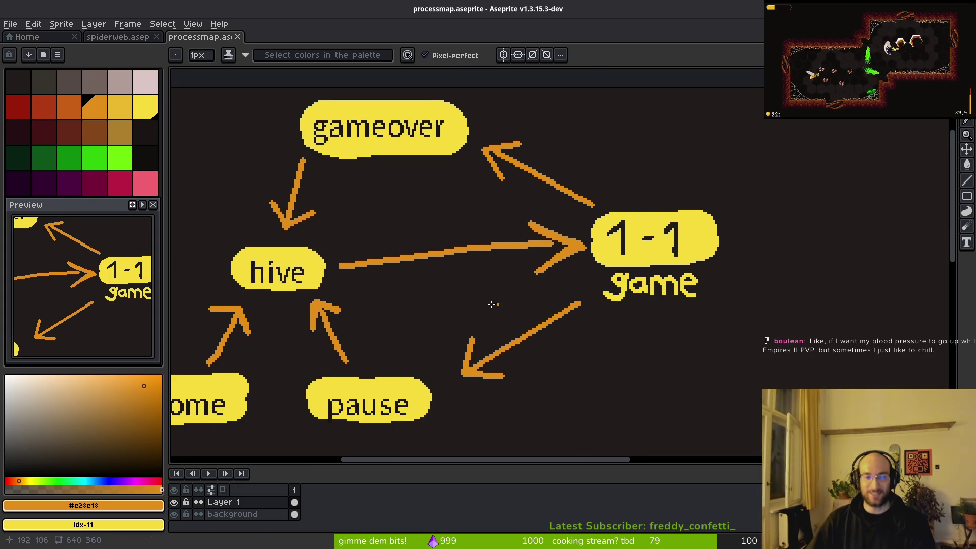
scroll(359, 279, "up", 4)
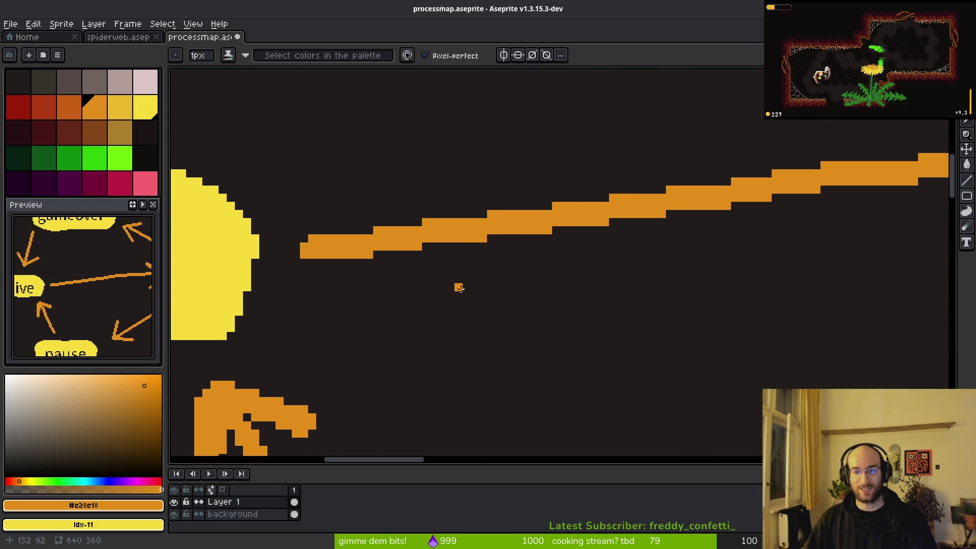
scroll(496, 297, "down", 5)
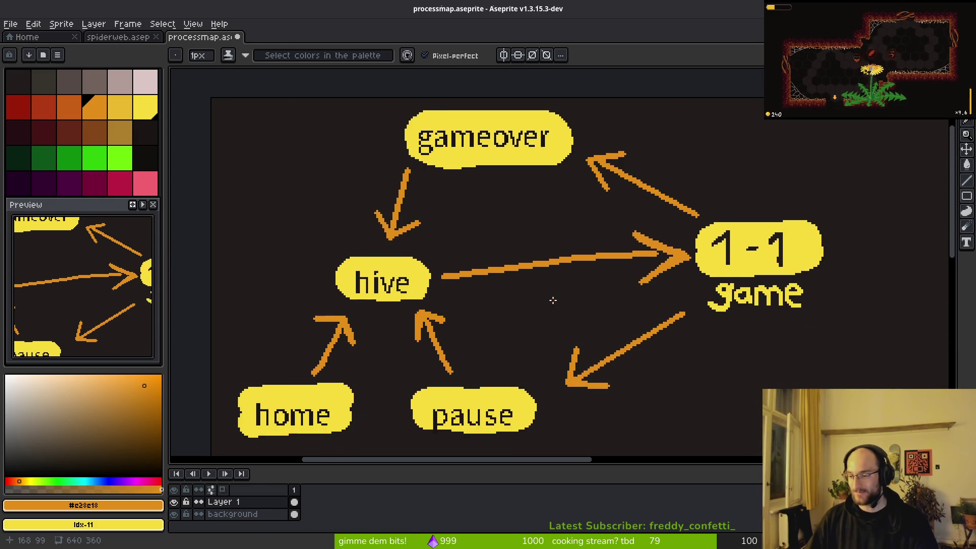
scroll(525, 296, "down", 2)
scroll(520, 295, "right", 2)
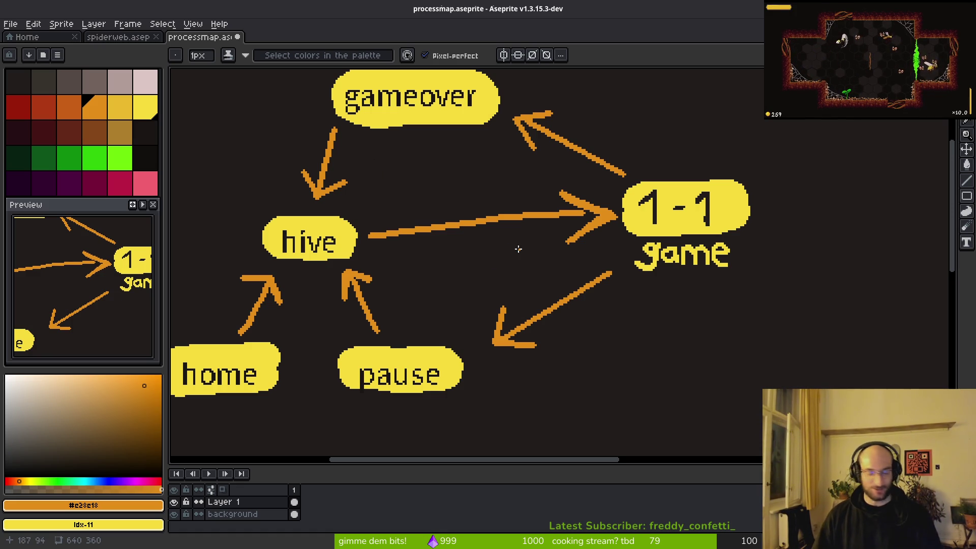
scroll(518, 249, "down", 3)
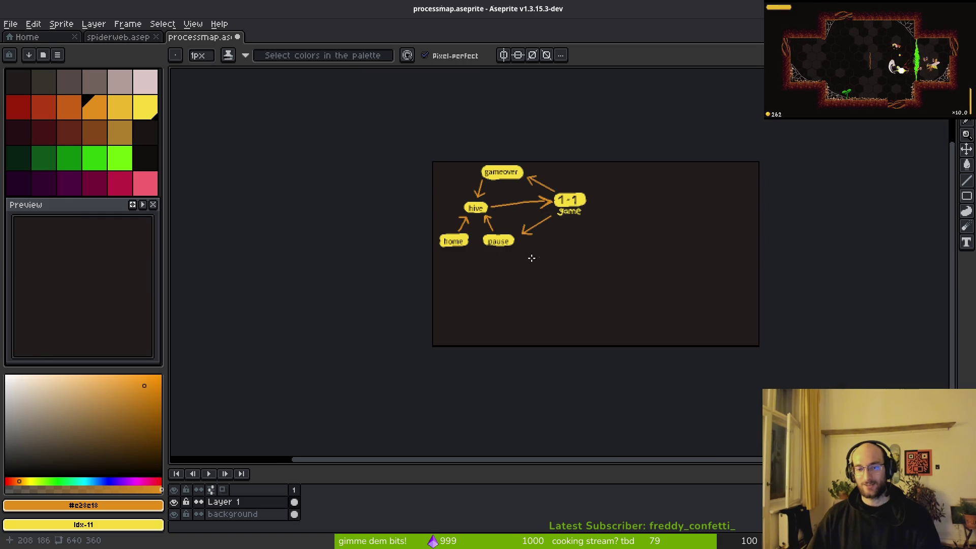
scroll(500, 285, "up", 1)
left_click(500, 136, "alt")
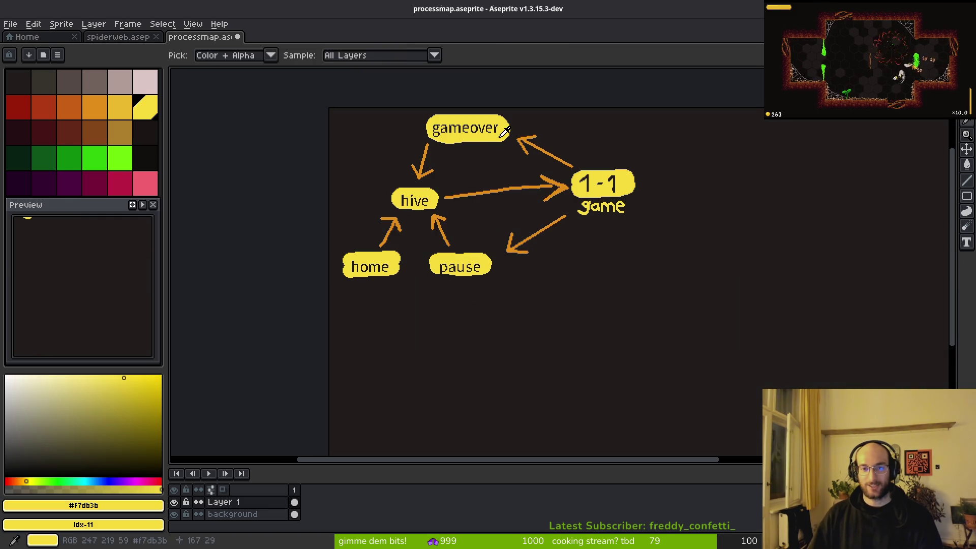
scroll(613, 186, "up", 2)
scroll(626, 206, "up", 11)
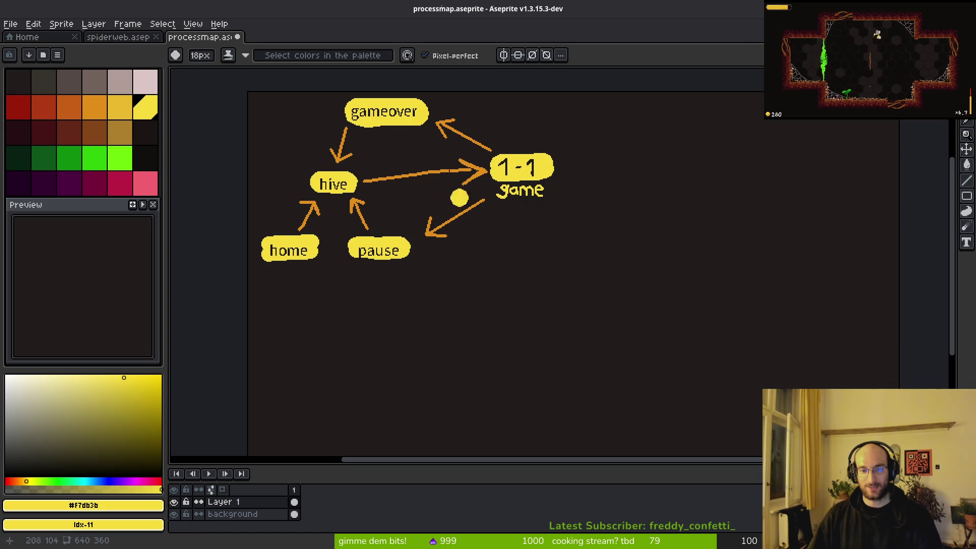
scroll(502, 186, "up", 2)
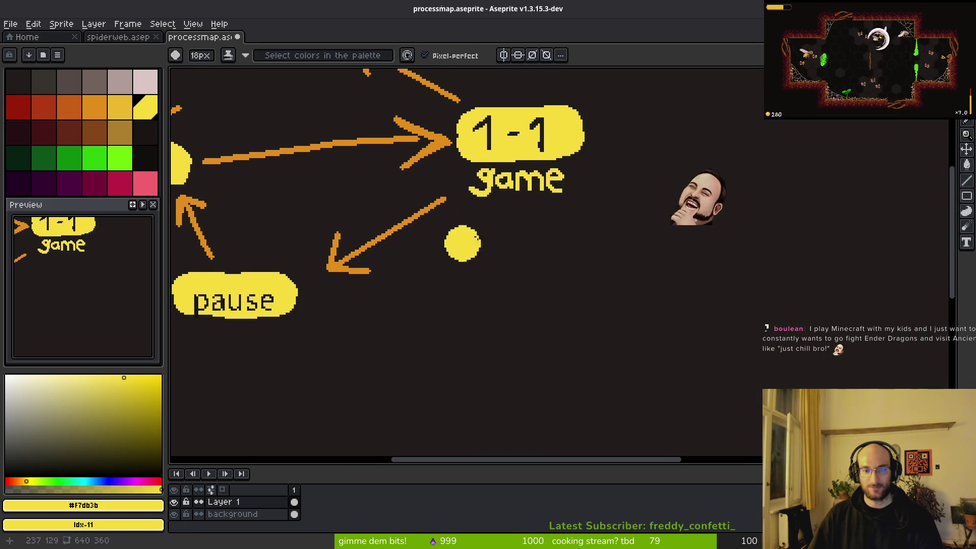
left_click(421, 209, "alt")
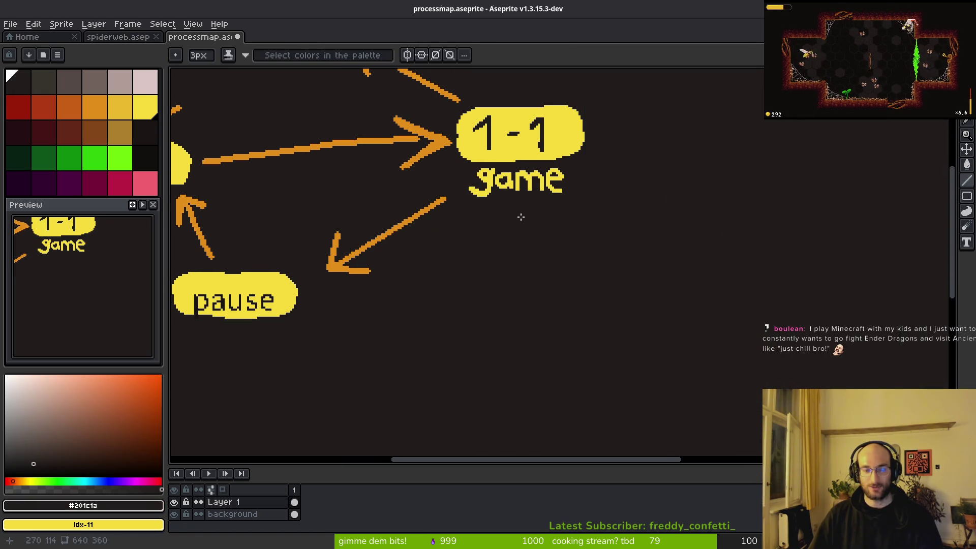
- Switch back to orange and draw the first line down from the 1-1 game bubble
scroll(543, 198, "down", 3)
scroll(542, 198, "up", 3)
scroll(461, 237, "down", 1)
scroll(461, 237, "left", 5)
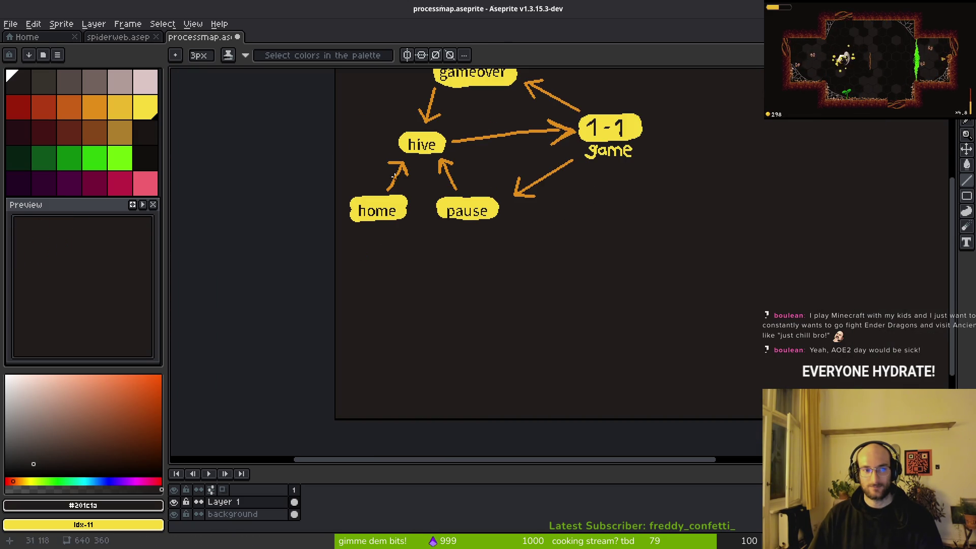
left_click(564, 133, "alt")
mouse_move(601, 172)
left_mouse_down()
mouse_move(579, 209)
mouse_move(529, 240)
mouse_move(515, 232)
left_mouse_up()
scroll(514, 233, "up", 2)
key("b")
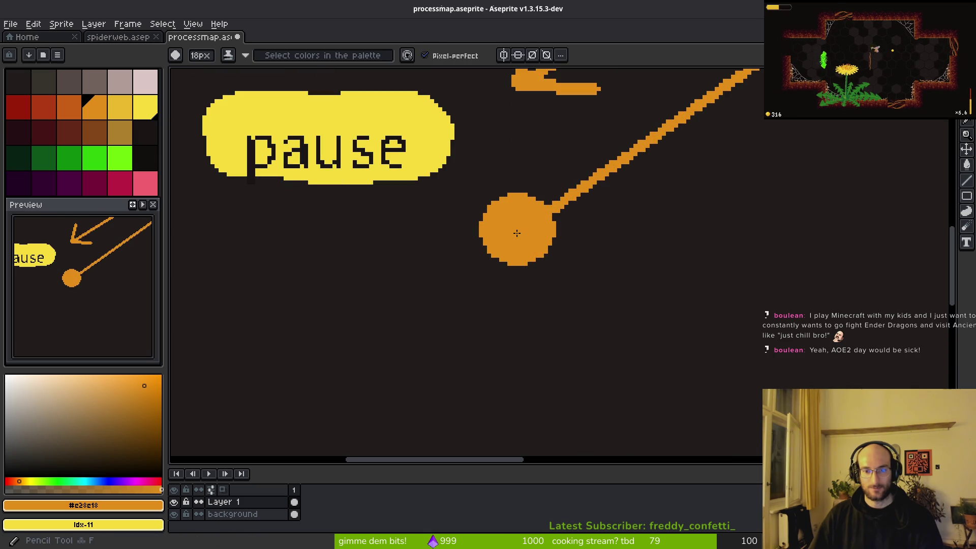
scroll(579, 239, "down", 4)
scroll(583, 240, "up", 3)
- Draw the curved line on toward home with the Line tool and add an arrowhead stroke
key("l")
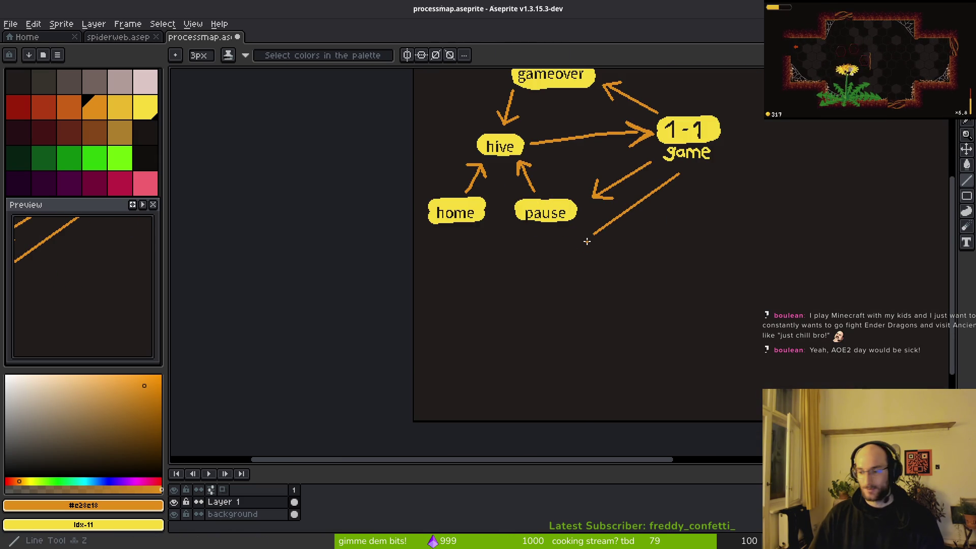
scroll(610, 270, "left", 2)
scroll(643, 272, "up", 2)
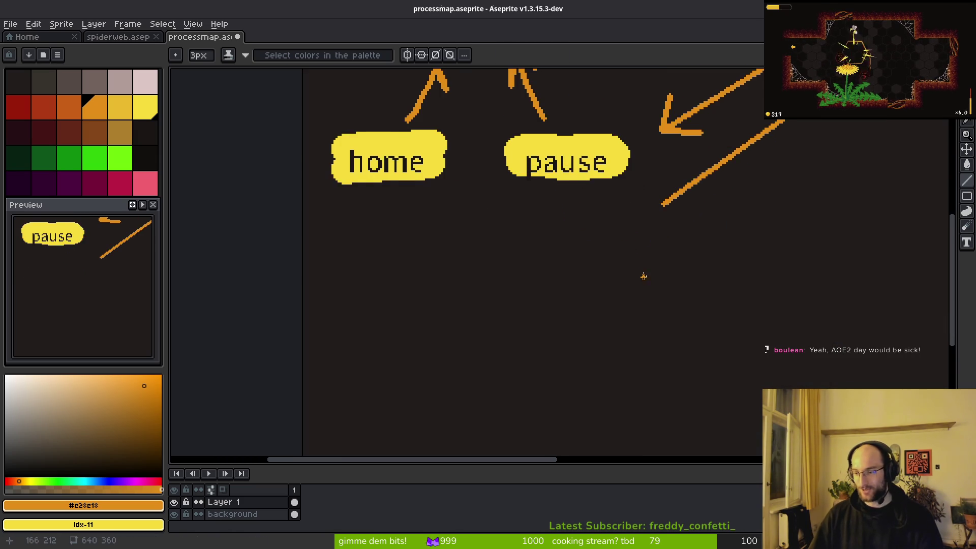
scroll(717, 240, "up", 2)
mouse_move(693, 191)
left_mouse_down()
mouse_move(603, 235)
mouse_move(609, 221)
mouse_move(510, 251)
mouse_move(447, 248)
mouse_move(370, 229)
mouse_move(281, 167)
mouse_move(355, 203)
mouse_move(343, 214)
mouse_move(279, 168)
mouse_move(279, 159)
mouse_move(355, 160)
mouse_move(340, 160)
left_mouse_up()
mouse_move(279, 161)
left_mouse_down()
mouse_move(278, 215)
mouse_move(290, 214)
left_mouse_up()
scroll(291, 205, "down", 5)
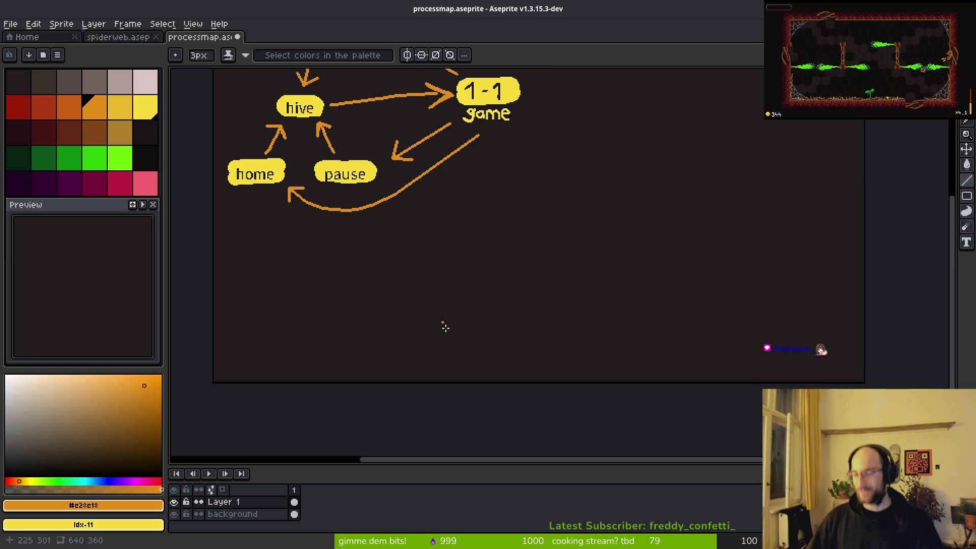
scroll(415, 290, "down", 2)
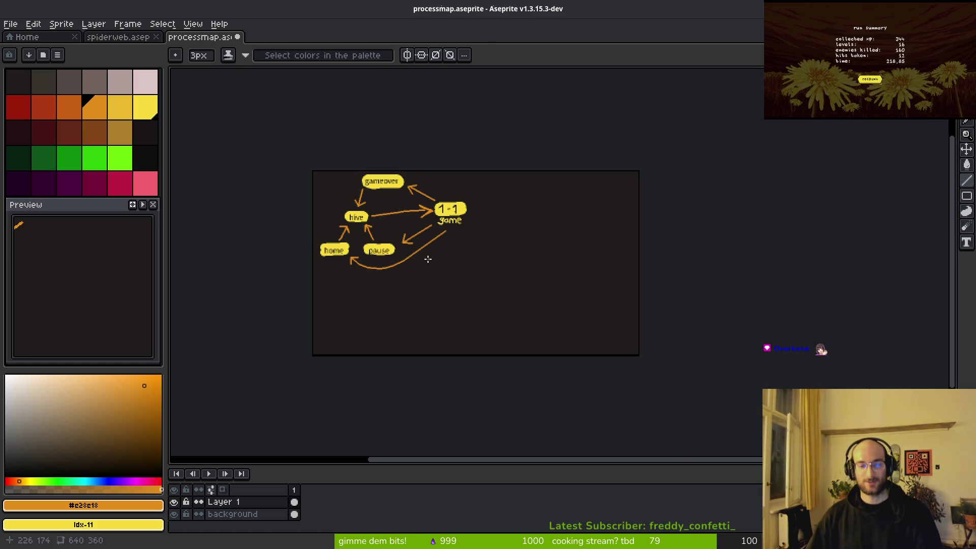
scroll(427, 257, "up", 3)
scroll(458, 209, "up", 2)
key("b")
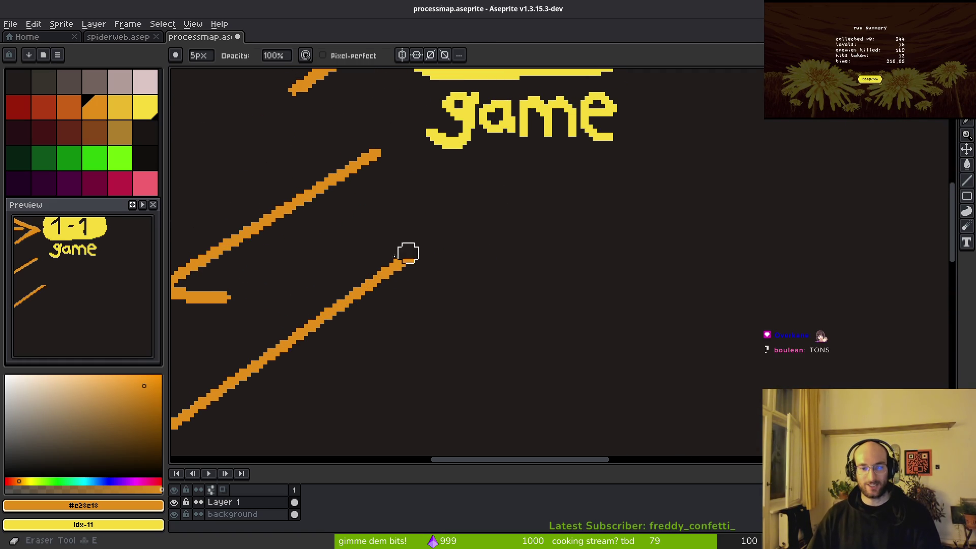
key("shift")
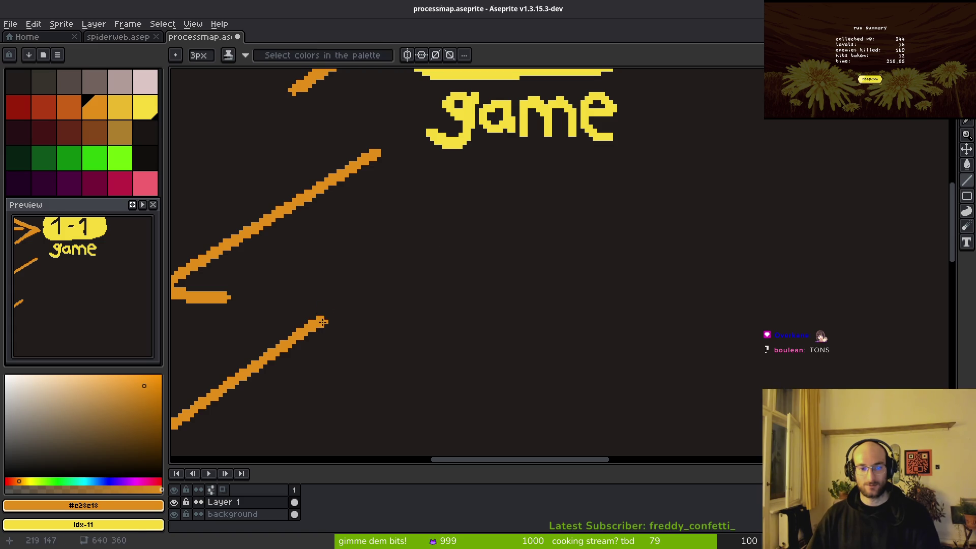
left_click_drag(362, 287, 441, 186)
scroll(453, 212, "down", 1)
scroll(472, 221, "down", 1)
scroll(491, 228, "down", 4)
key("ctrl+s")
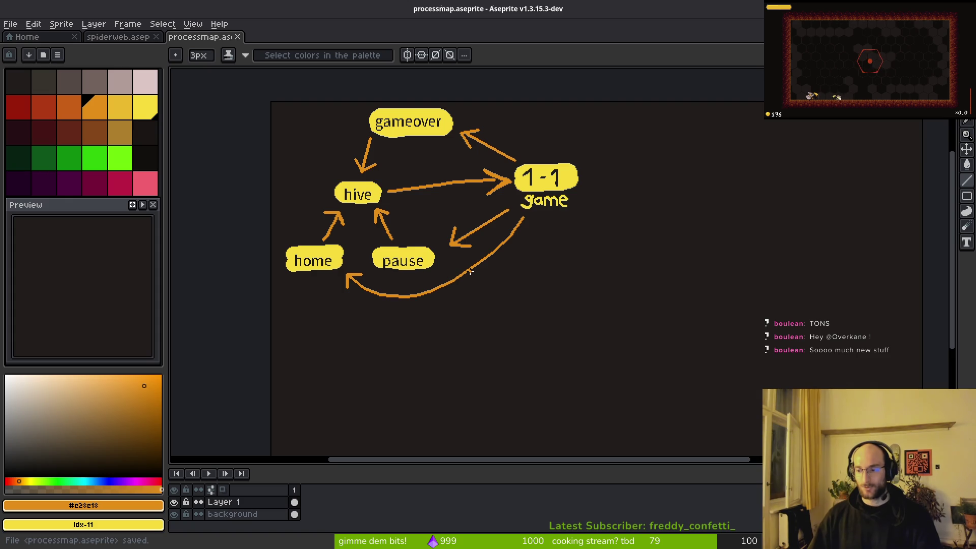
scroll(504, 265, "up", 4)
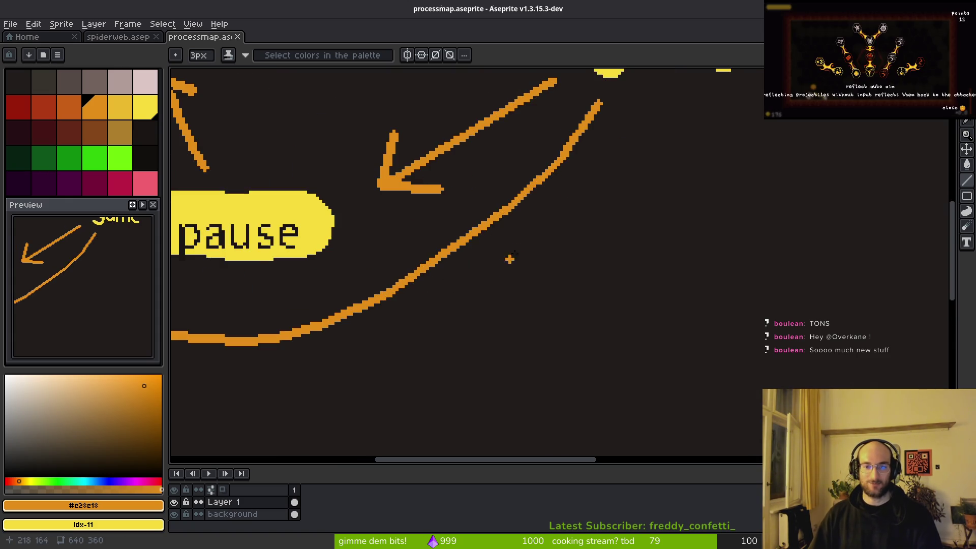
scroll(509, 265, "down", 4)
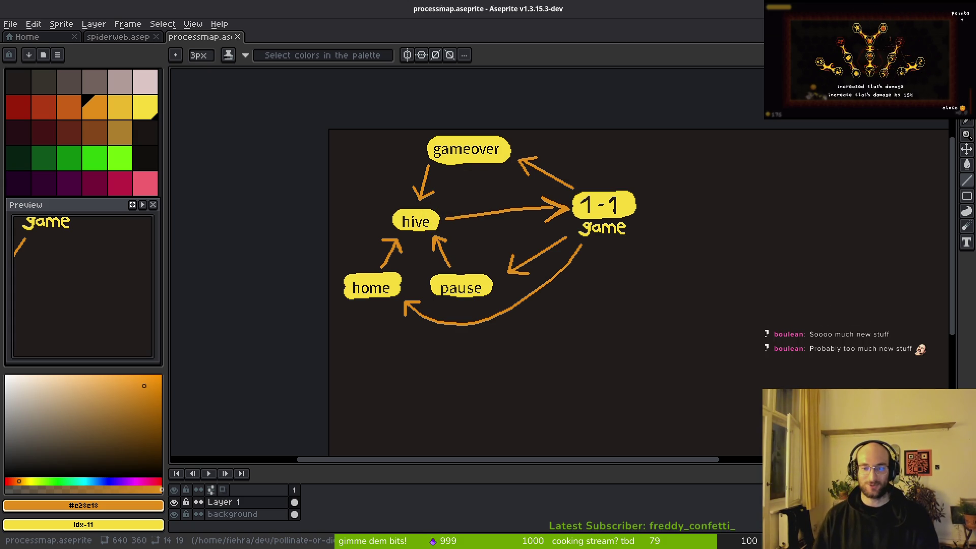
scroll(571, 208, "up", 5)
left_click_drag(571, 208, 517, 193)
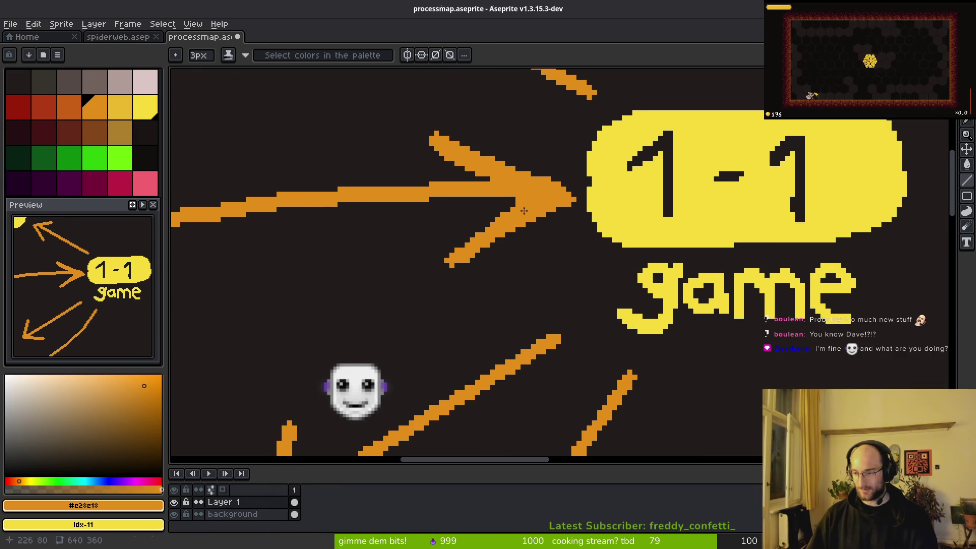
scroll(519, 201, "down", 2)
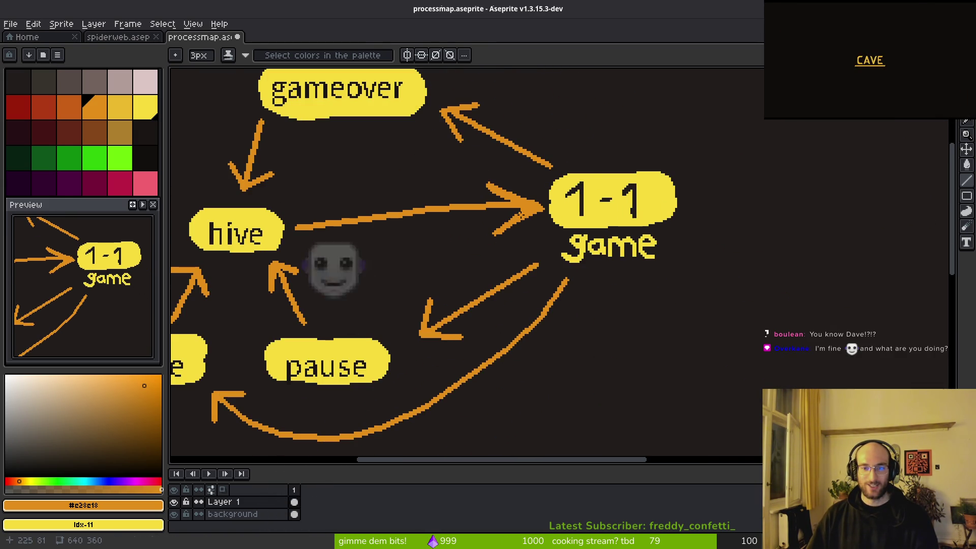
scroll(526, 214, "up", 1)
scroll(508, 229, "up", 1)
scroll(508, 228, "down", 4)
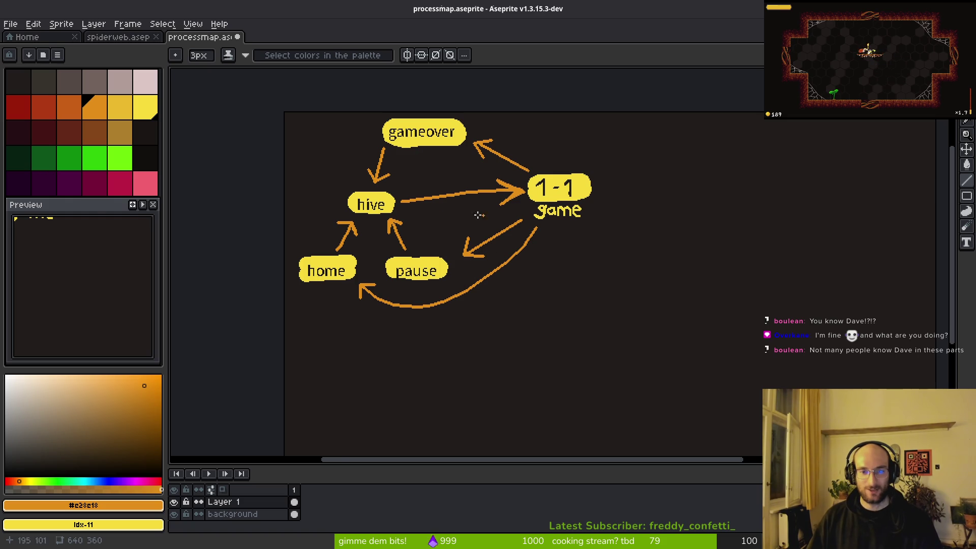
scroll(462, 214, "up", 2)
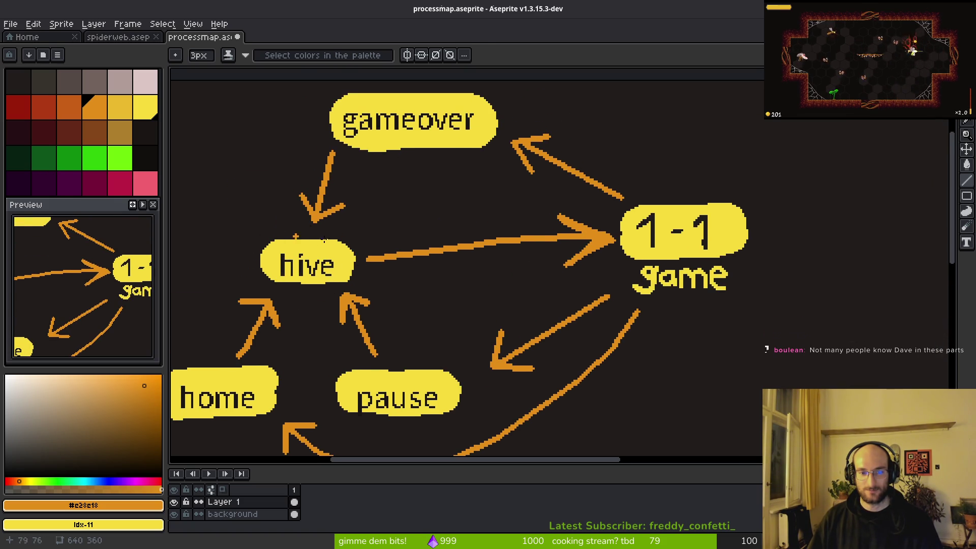
scroll(328, 270, "down", 2)
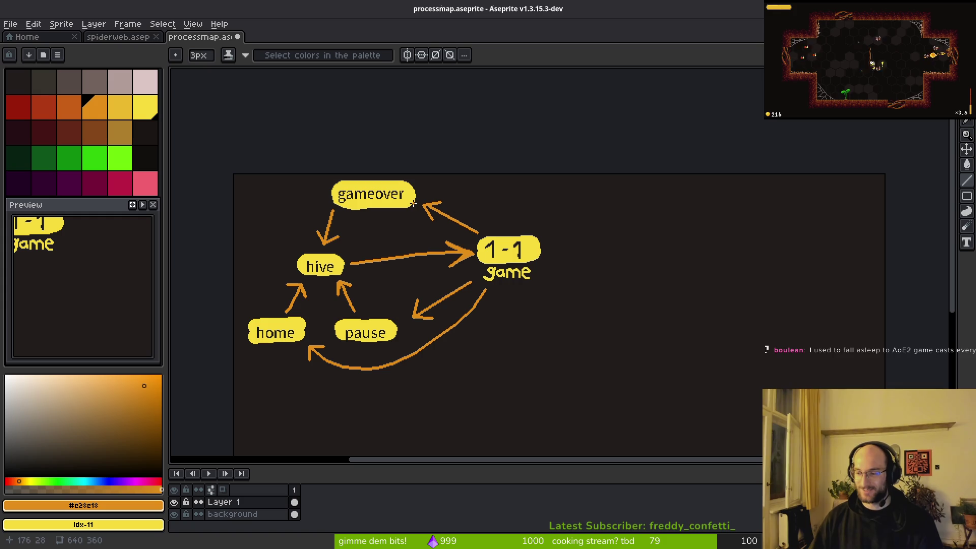
mouse_move(422, 328)
left_mouse_down()
mouse_move(362, 249)
mouse_move(483, 218)
mouse_move(573, 266)
left_mouse_up()
scroll(506, 202, "up", 2)
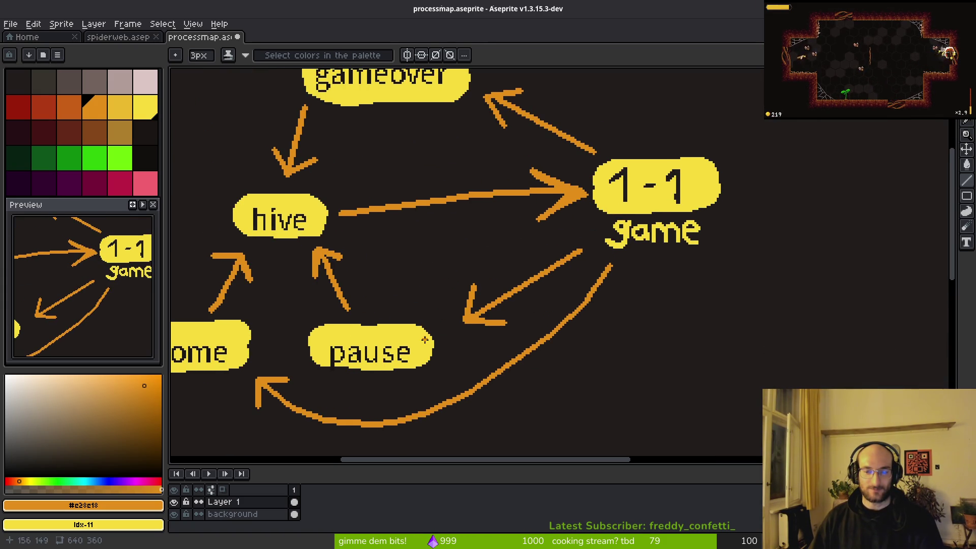
scroll(447, 290, "down", 2)
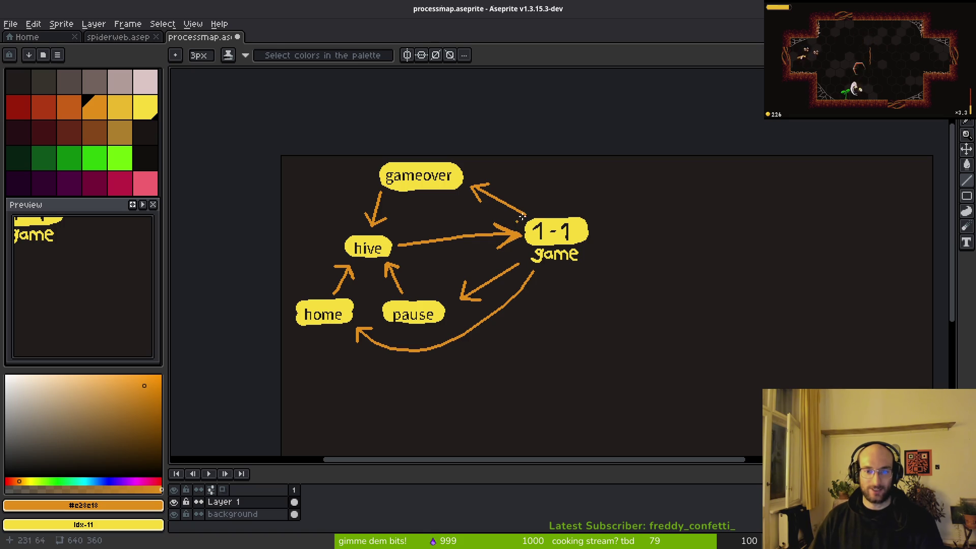
key("i")
key("alt+Tab")
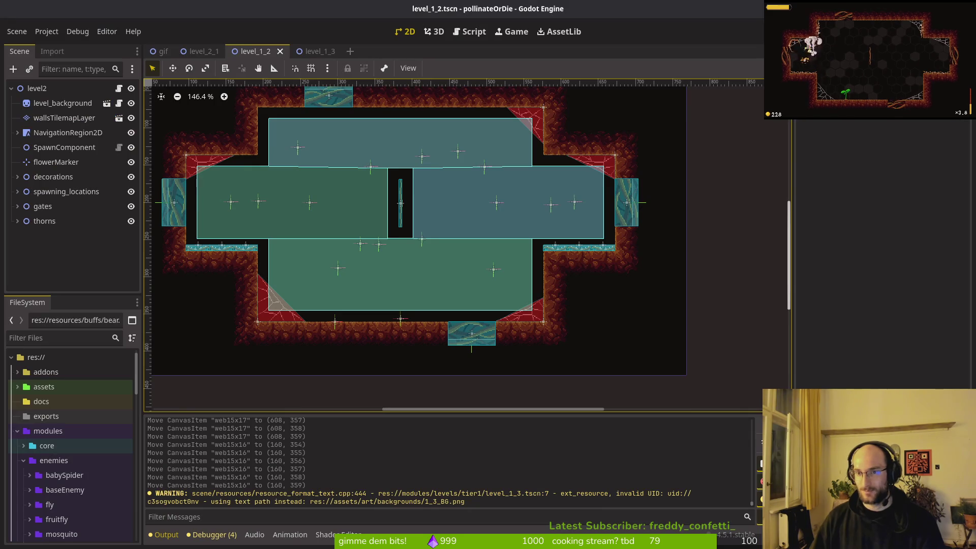
key("F5")
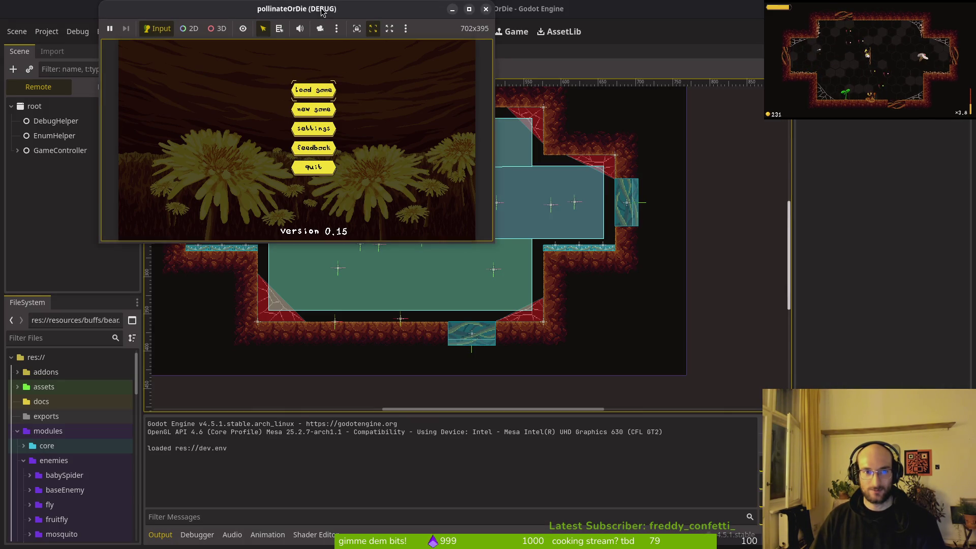
key("F5")
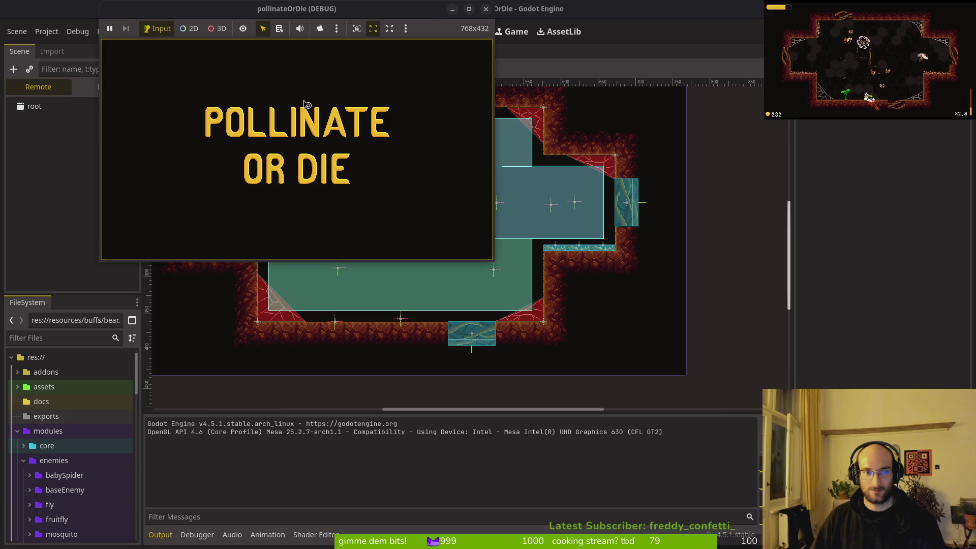
left_click(293, 103)
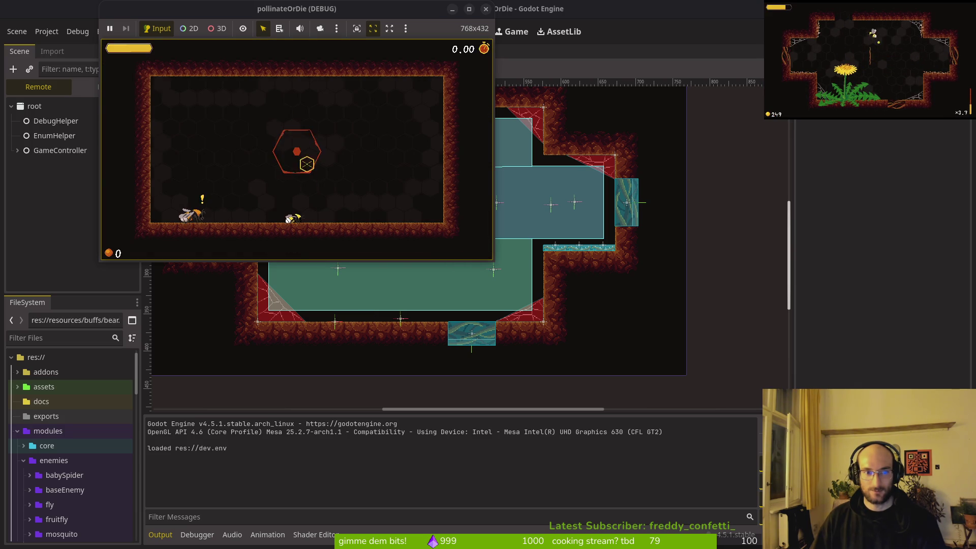
key("Escape")
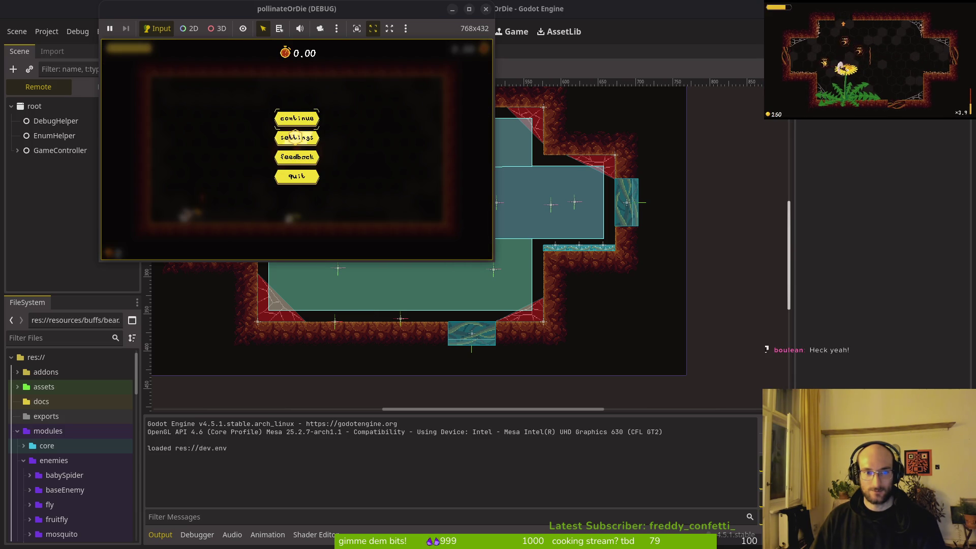
left_click(289, 176)
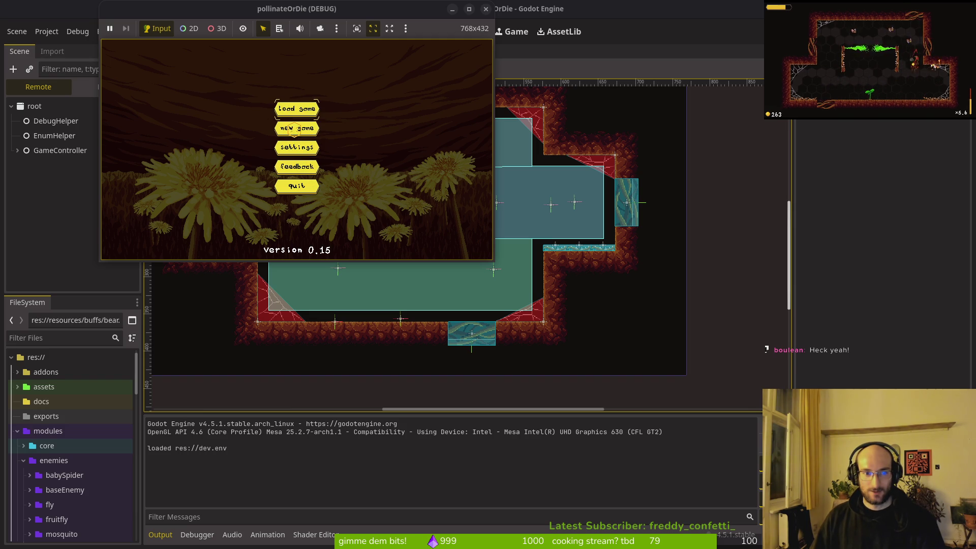
key("Return")
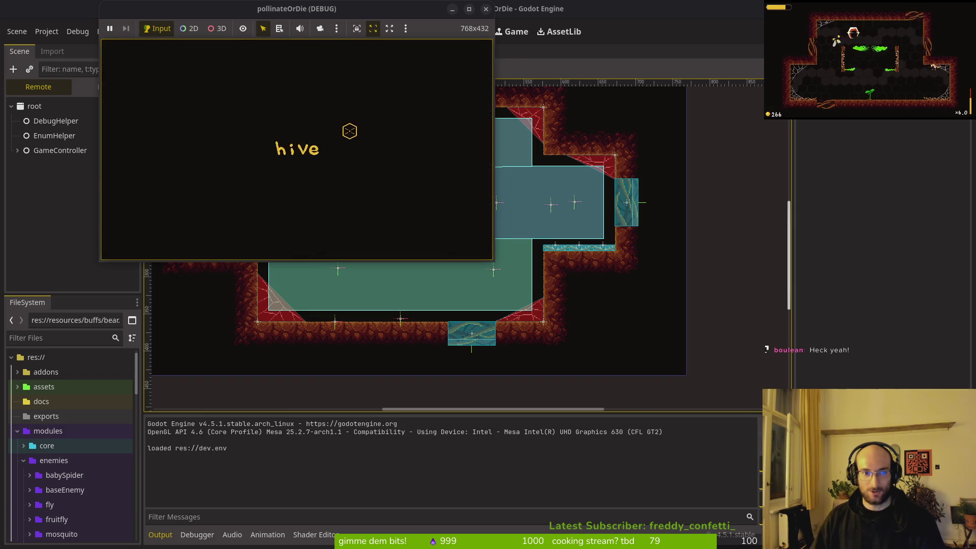
key("alt+Tab")
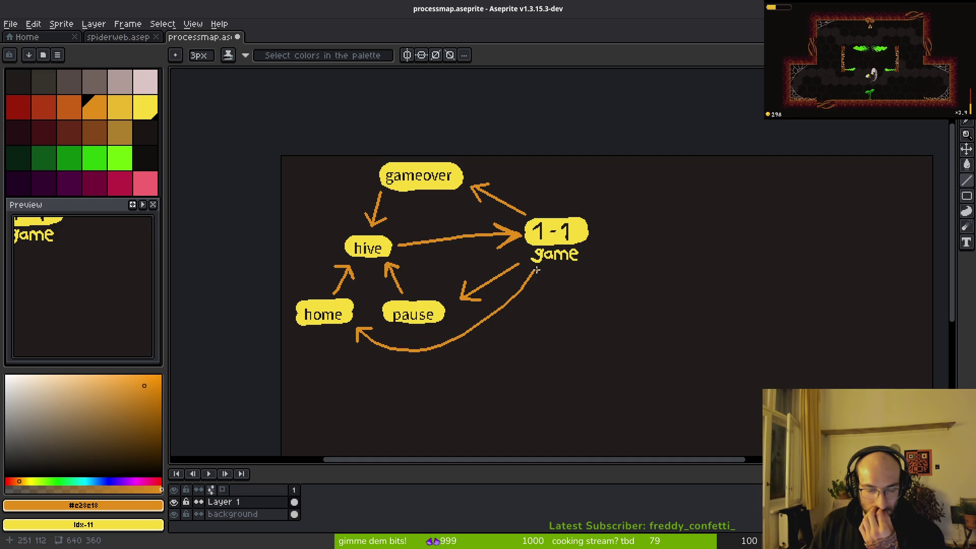
- Hand-letter 'loose' in orange below the curved arrow, redrawing the misdrawn e
scroll(510, 303, "up", 4)
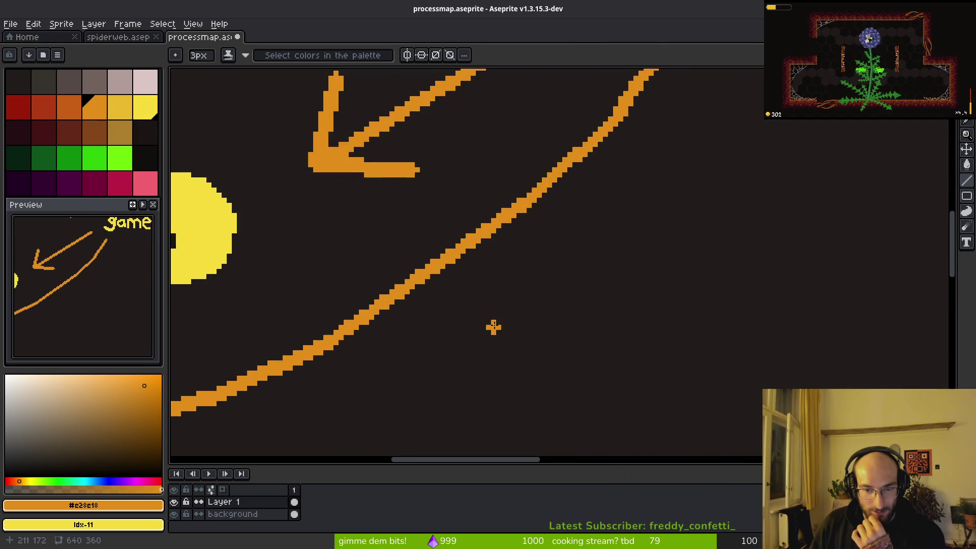
left_click_drag(494, 273, 508, 301)
scroll(523, 285, "up", 5)
scroll(519, 287, "down", 8)
scroll(497, 275, "up", 1)
mouse_move(496, 277)
left_mouse_down()
mouse_move(494, 321)
mouse_move(548, 320)
mouse_move(538, 298)
mouse_move(592, 323)
mouse_move(585, 300)
left_mouse_up()
left_click_drag(683, 324, 594, 320)
mouse_move(540, 286)
left_mouse_down()
mouse_move(543, 310)
mouse_move(492, 328)
left_mouse_up()
mouse_move(538, 300)
left_mouse_down()
mouse_move(529, 328)
mouse_move(528, 286)
mouse_move(550, 325)
mouse_move(564, 311)
left_mouse_up()
key("ctrl+z")
left_click_drag(608, 316, 573, 315)
- Letter 'all progress' on the line below to finish the label
left_click_drag(339, 360, 328, 386)
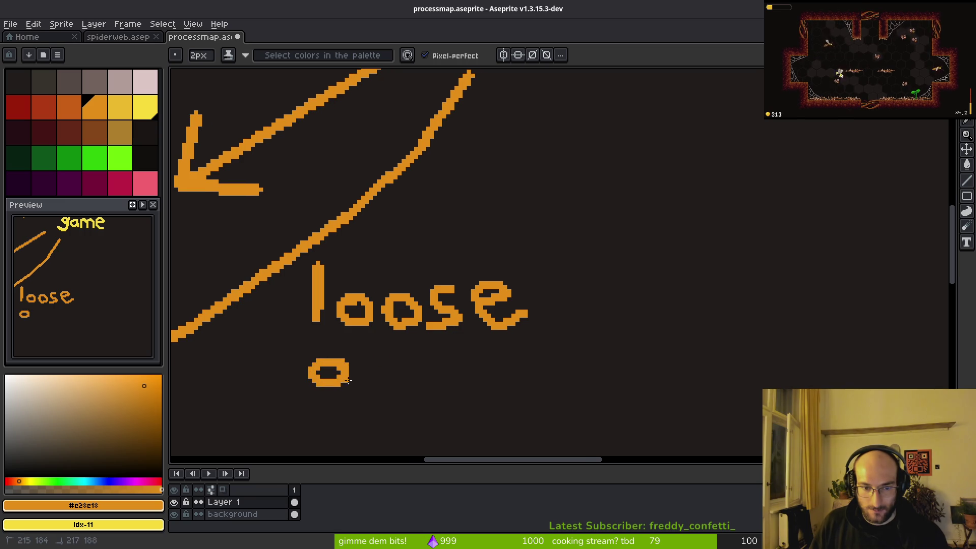
left_click_drag(367, 344, 366, 382)
mouse_move(384, 346)
left_mouse_down()
mouse_move(384, 382)
mouse_move(406, 346)
left_mouse_up()
mouse_move(447, 336)
left_mouse_down()
mouse_move(448, 326)
mouse_move(458, 336)
mouse_move(443, 338)
mouse_move(442, 318)
mouse_move(446, 340)
mouse_move(481, 320)
mouse_move(538, 323)
mouse_move(559, 380)
mouse_move(519, 360)
left_mouse_up()
key("ctrl+z")
mouse_move(572, 333)
left_mouse_down()
mouse_move(579, 341)
mouse_move(608, 325)
mouse_move(618, 308)
mouse_move(648, 335)
mouse_move(636, 345)
left_mouse_up()
left_click_drag(692, 312, 656, 345)
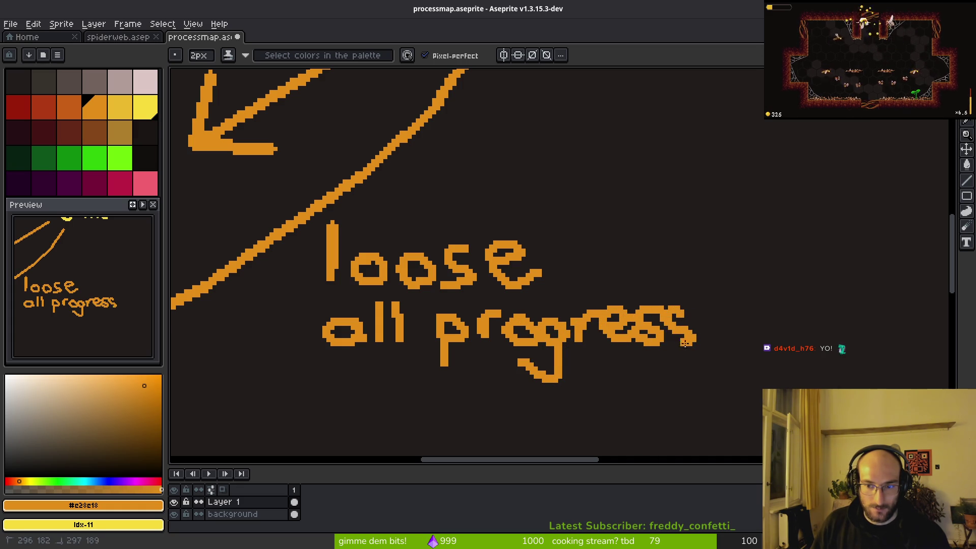
scroll(689, 349, "down", 1)
scroll(689, 349, "down", 2)
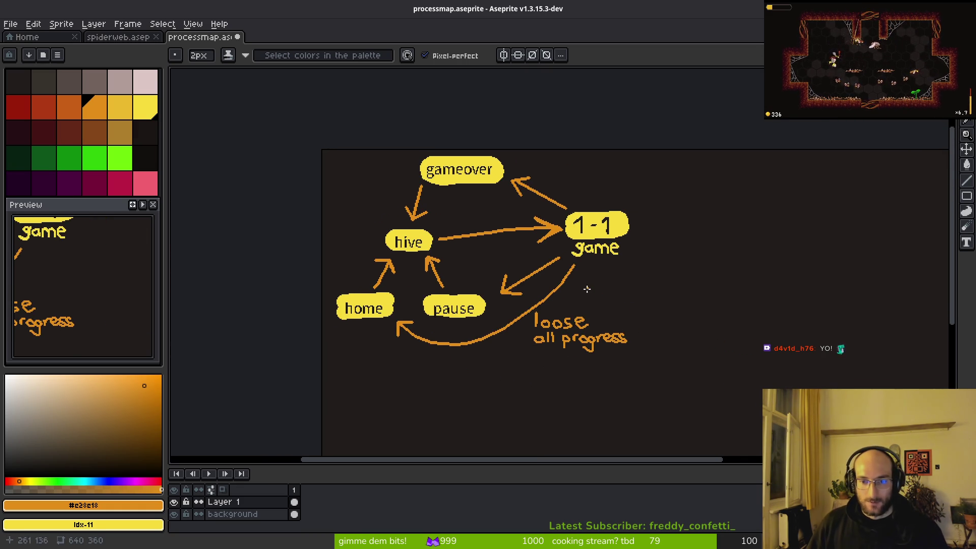
scroll(588, 283, "up", 2)
scroll(549, 332, "down", 3)
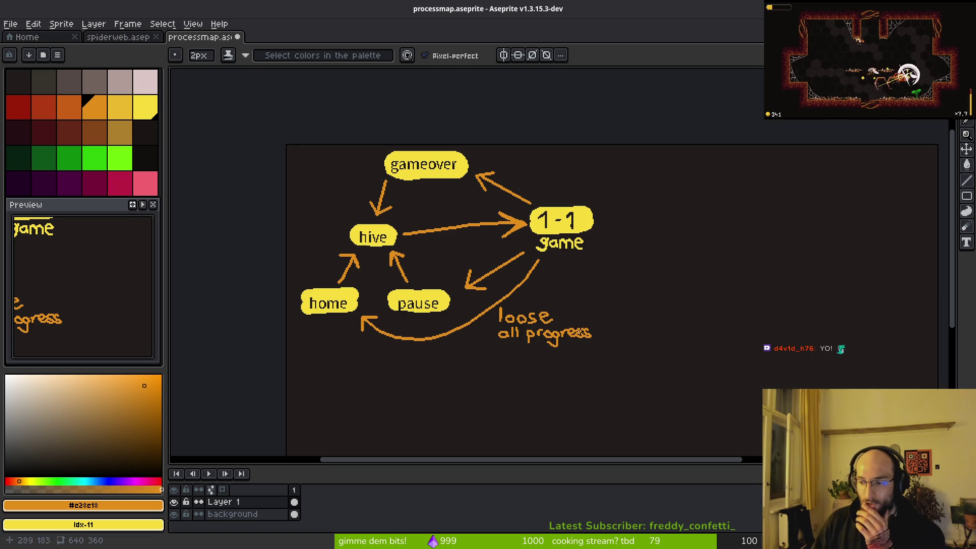
scroll(539, 317, "down", 1)
scroll(552, 318, "up", 1)
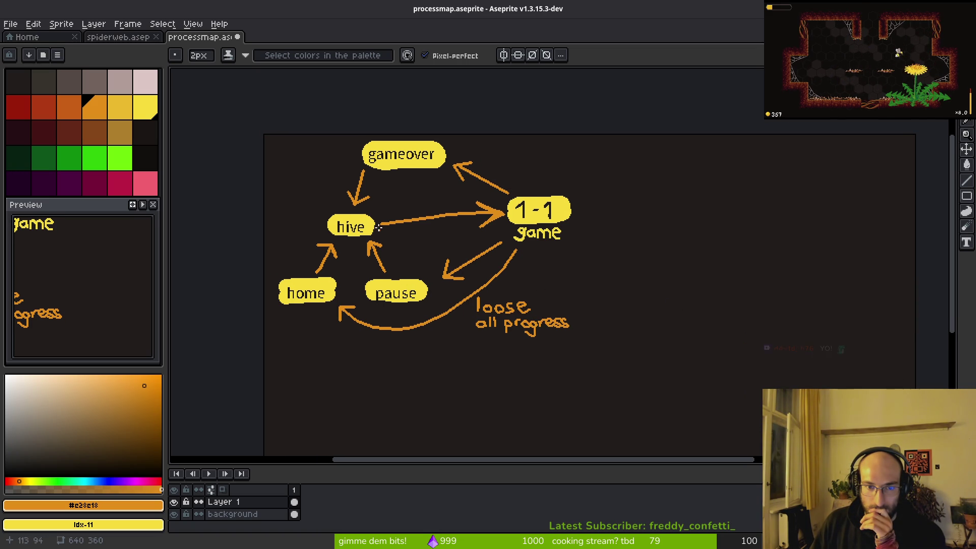
scroll(416, 264, "up", 2)
scroll(410, 261, "down", 2)
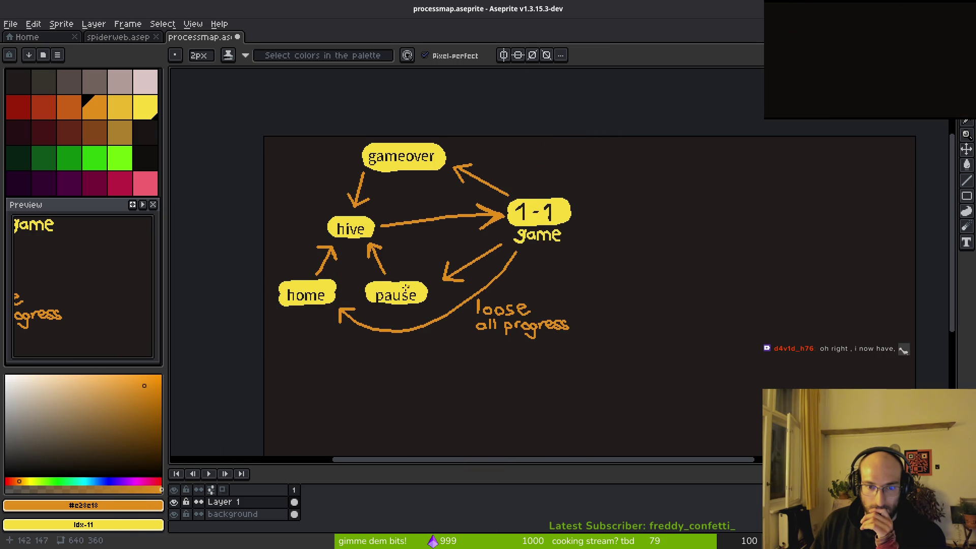
scroll(437, 250, "up", 4)
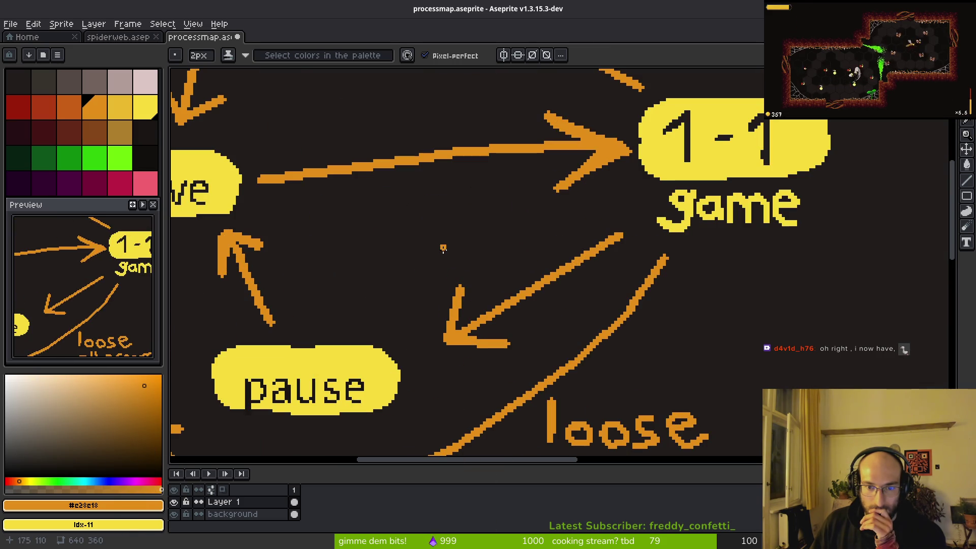
mouse_move(630, 388)
left_mouse_down()
mouse_move(484, 231)
mouse_move(414, 224)
mouse_move(417, 340)
mouse_move(521, 226)
left_mouse_up()
key("w")
key("q")
scroll(512, 276, "down", 4)
mouse_move(526, 330)
left_mouse_down()
mouse_move(491, 284)
mouse_move(514, 271)
left_mouse_up()
left_click(550, 296)
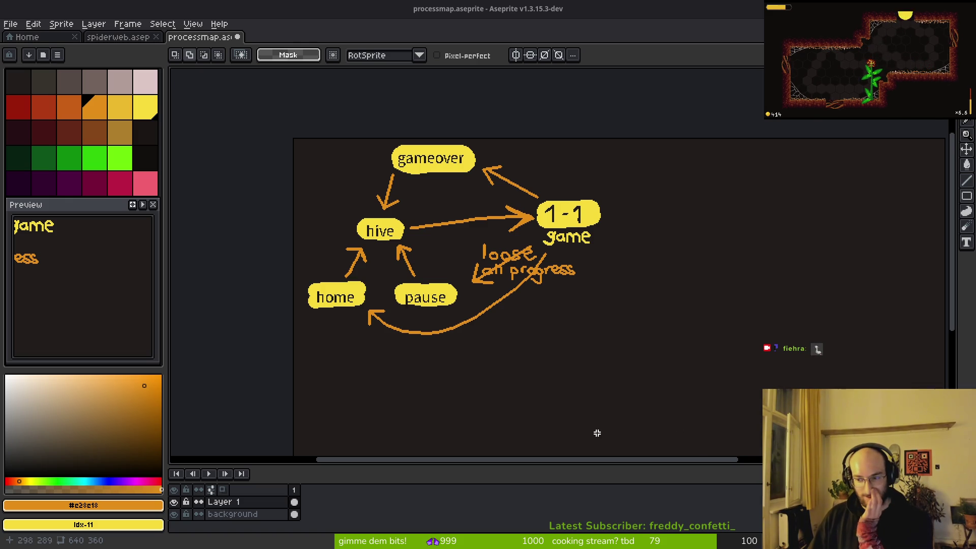
scroll(460, 288, "down", 4)
scroll(483, 269, "up", 1)
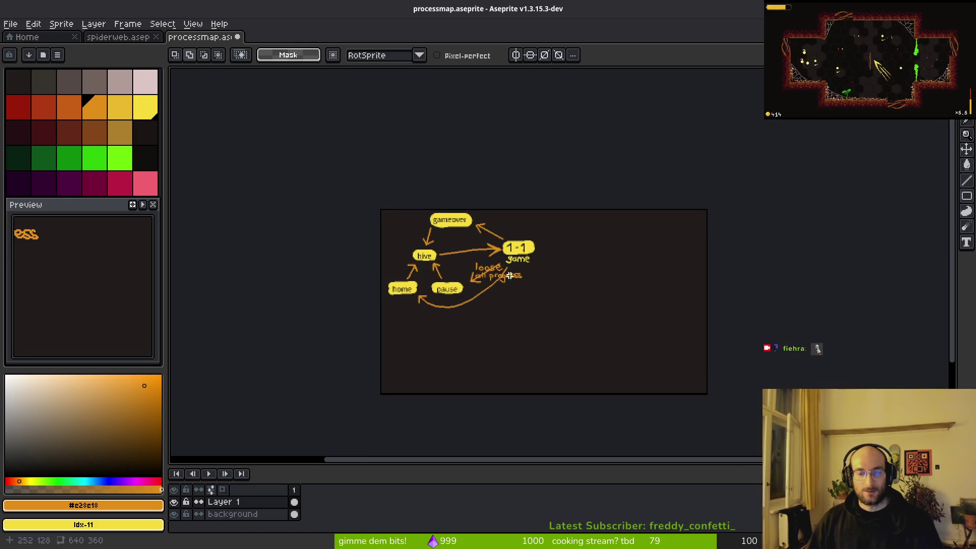
scroll(450, 282, "up", 3)
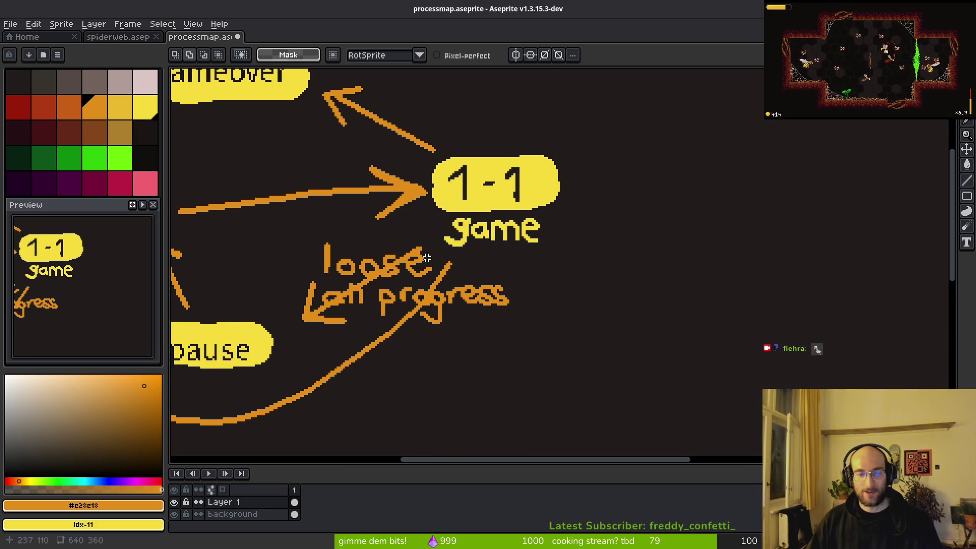
left_click_drag(414, 266, 511, 288)
scroll(436, 254, "left", 2)
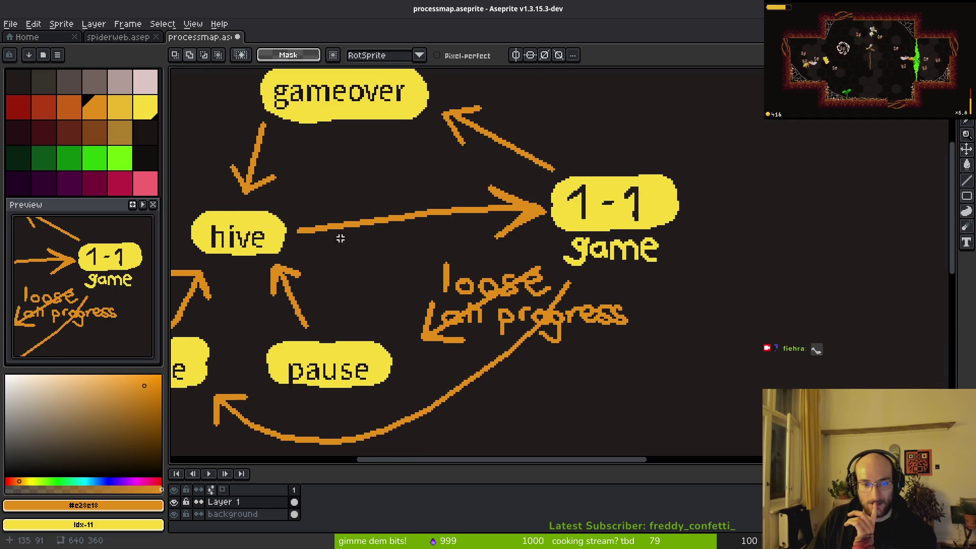
scroll(341, 239, "down", 3)
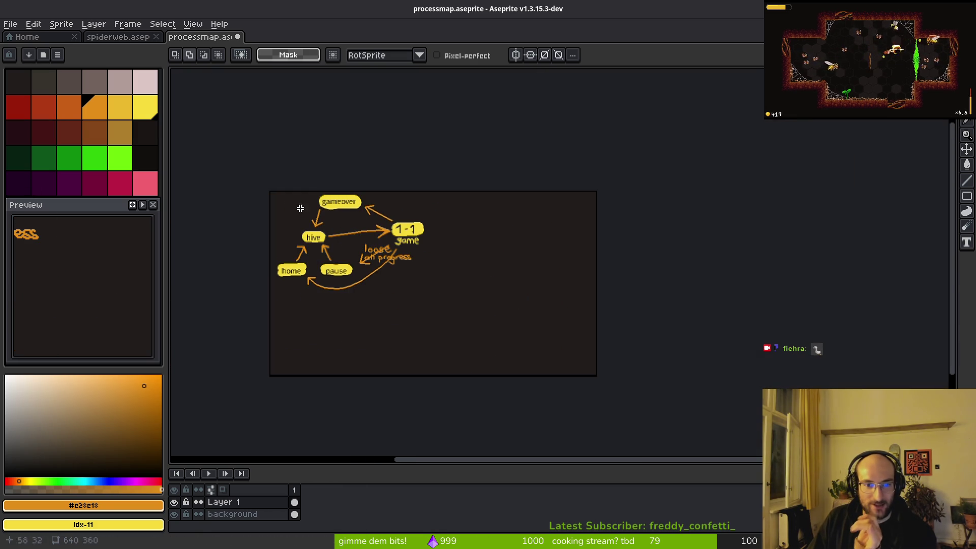
scroll(449, 243, "up", 5)
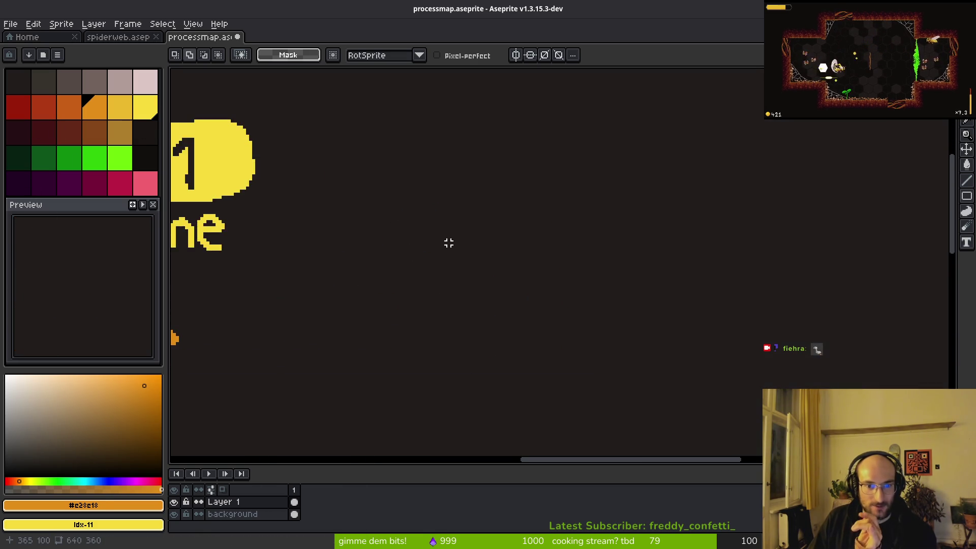
scroll(436, 251, "down", 5)
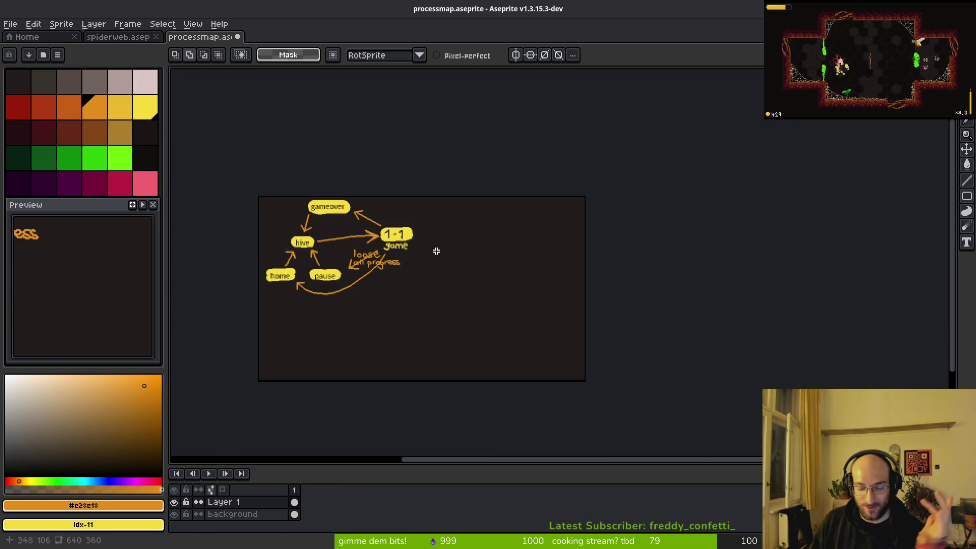
scroll(335, 206, "up", 5)
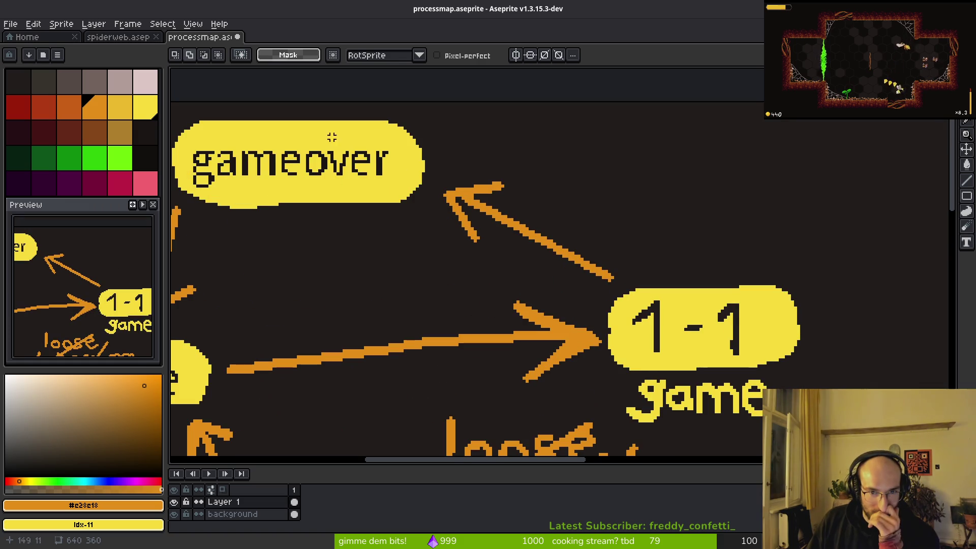
scroll(364, 168, "down", 5)
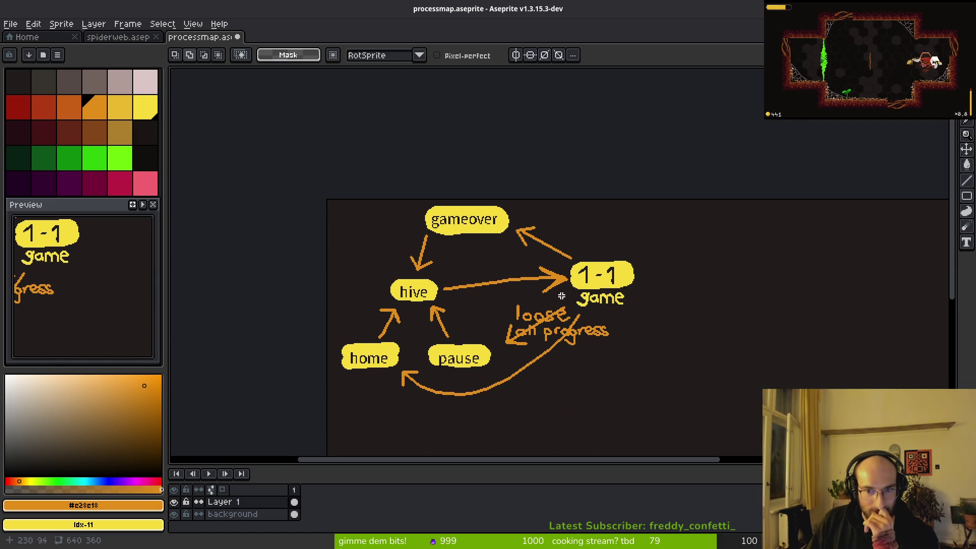
scroll(512, 249, "right", 2)
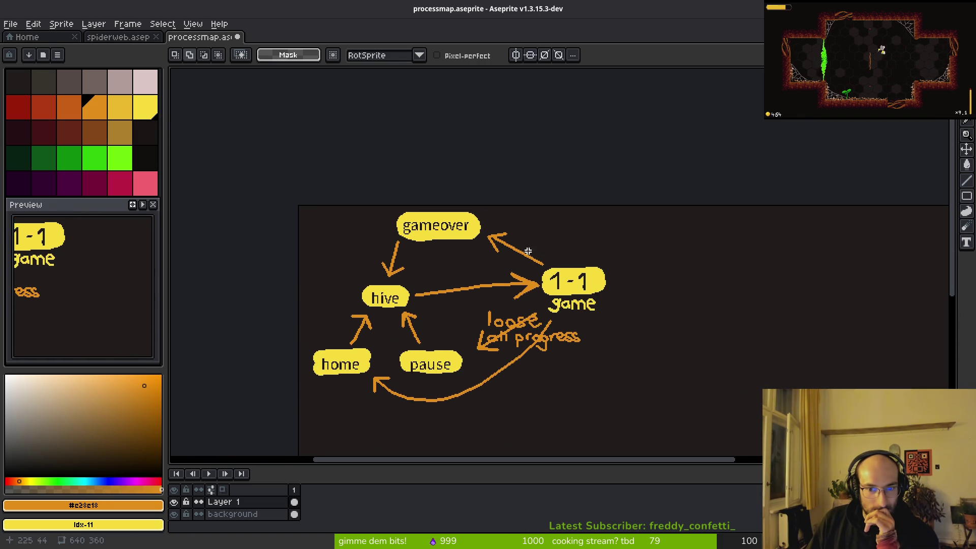
scroll(429, 226, "up", 2)
scroll(475, 232, "right", 2)
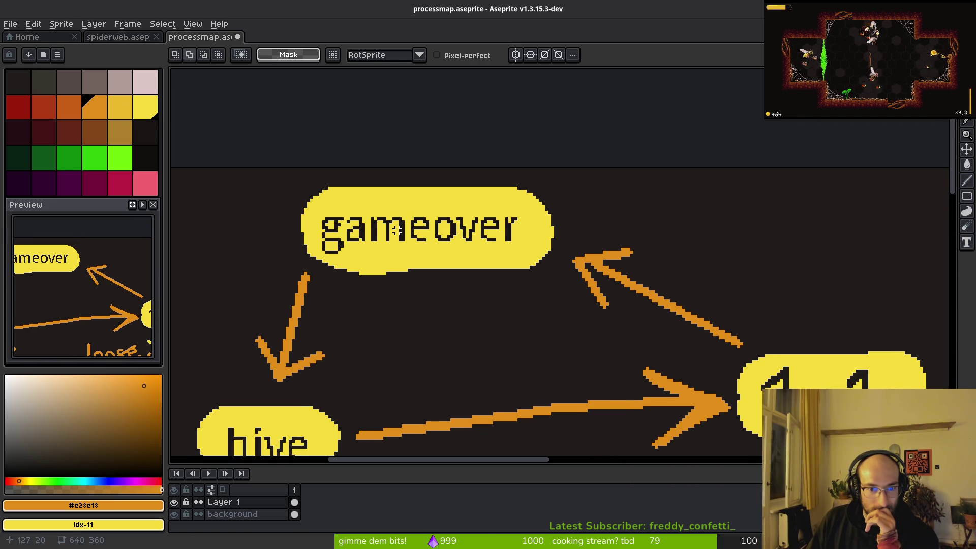
- Paint over the old gameover lettering with the bubble's yellow using the pencil
key("t")
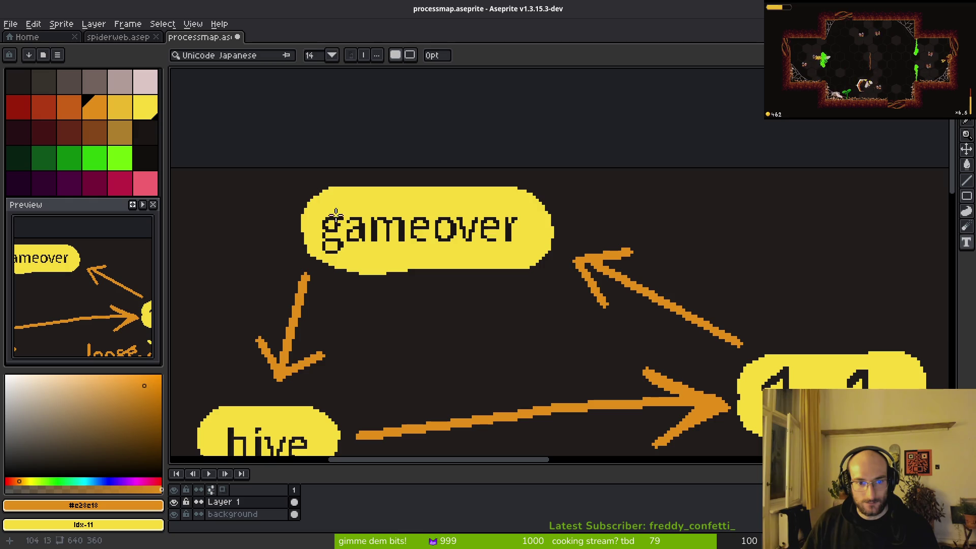
mouse_move(323, 204)
left_mouse_down()
mouse_move(399, 251)
mouse_move(531, 264)
left_mouse_up()
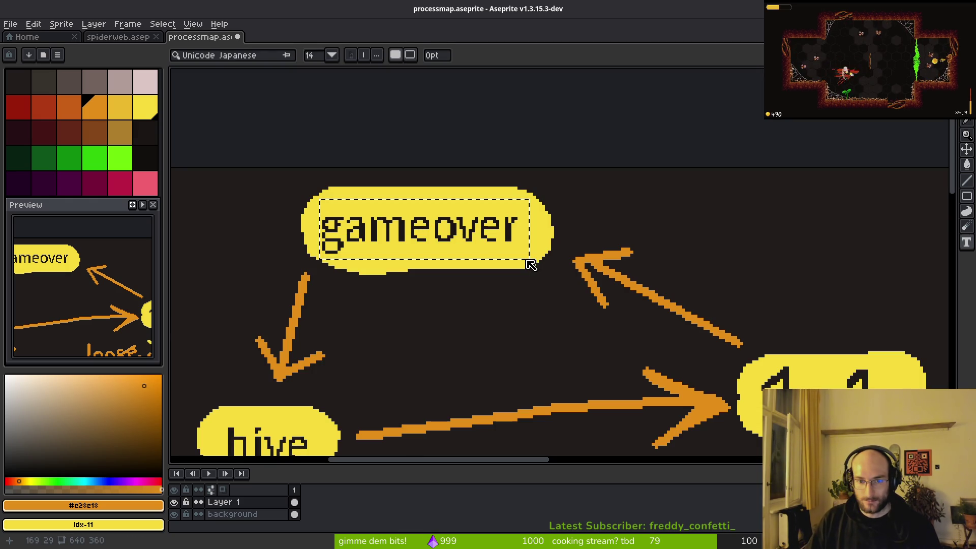
key("Escape")
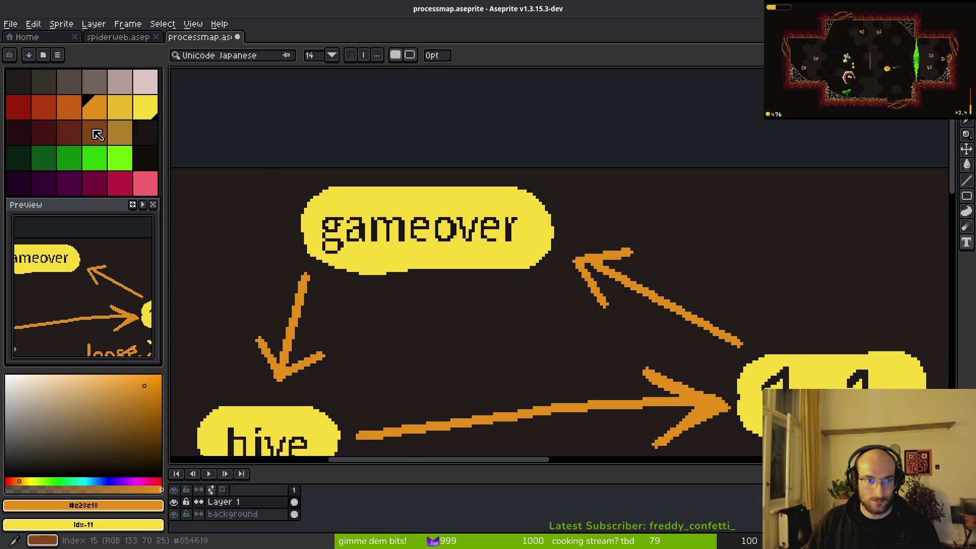
left_click(142, 132)
key("b")
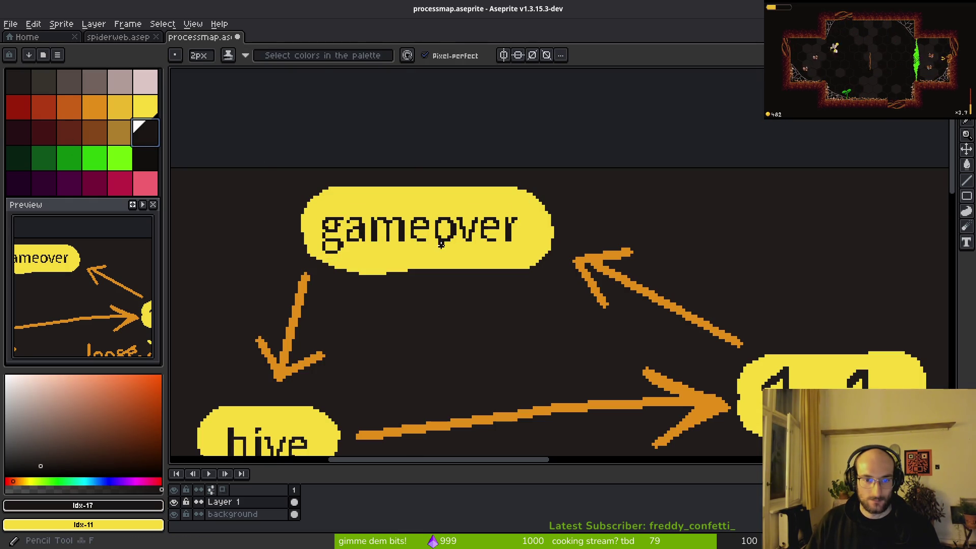
left_click(453, 254, "alt")
mouse_move(511, 236)
left_mouse_down()
mouse_move(323, 226)
mouse_move(516, 224)
left_mouse_up()
key("plus")
key("plus")
key("plus")
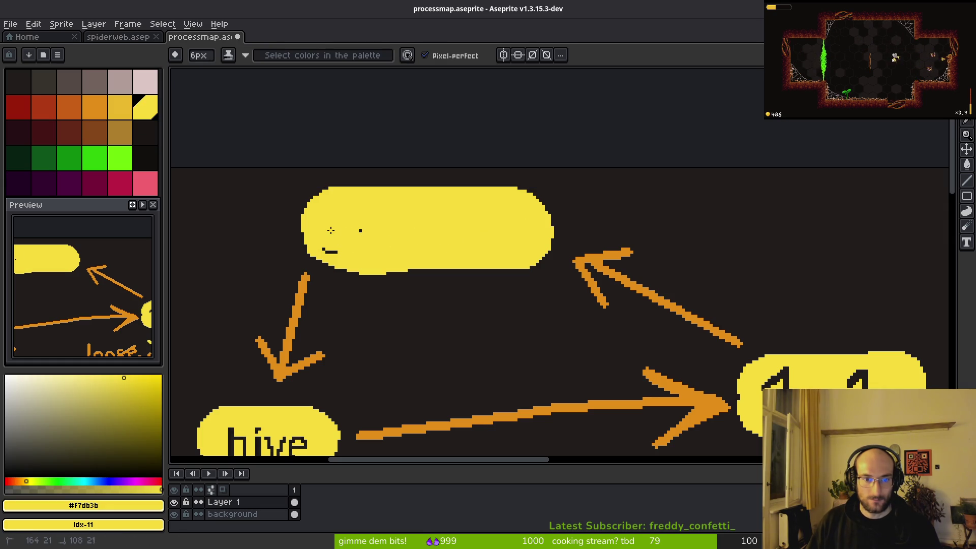
- Add 'gameover' as dark text on the blank yellow bubble and commit it
key("t")
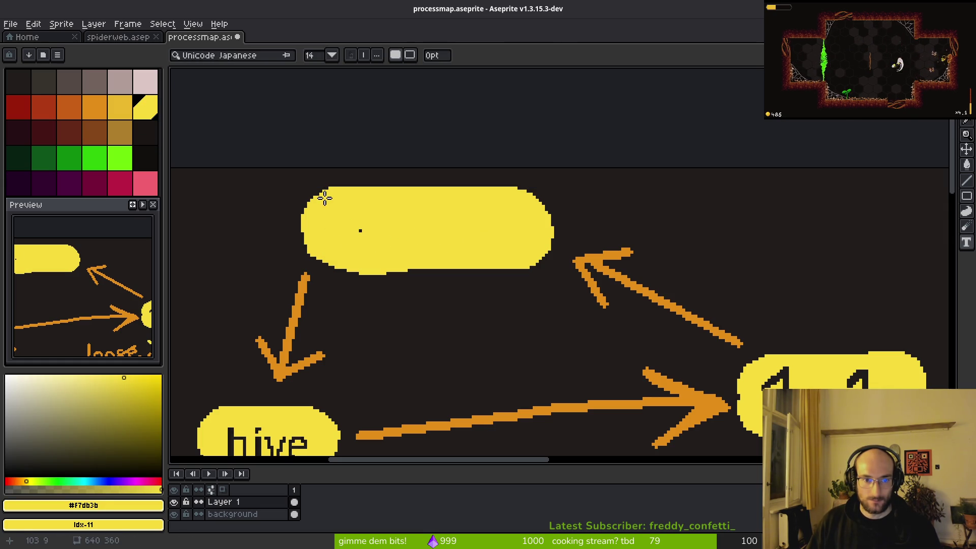
left_click(309, 202, "alt")
left_click_drag(323, 194, 536, 259)
type("game")
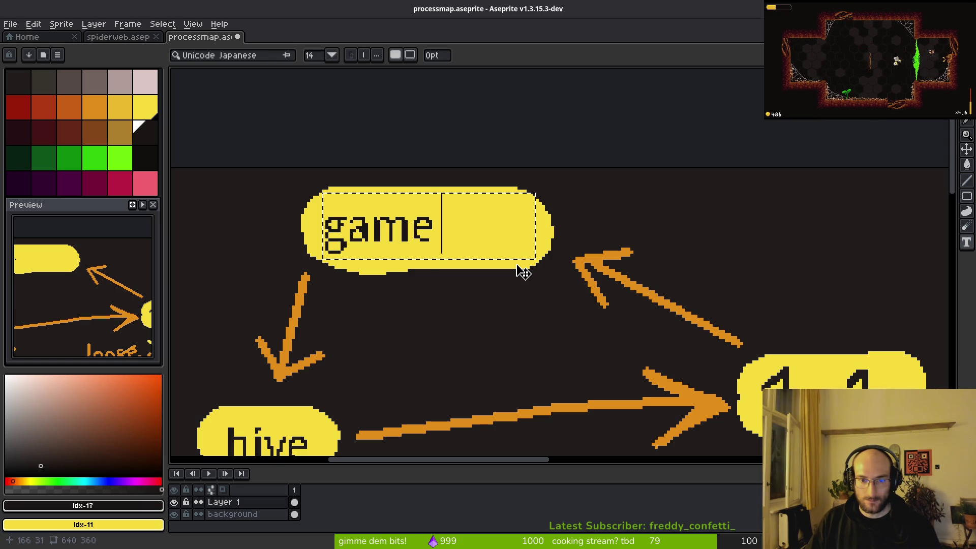
type("over")
scroll(523, 271, "up", 1)
key("Return")
scroll(636, 255, "down", 6)
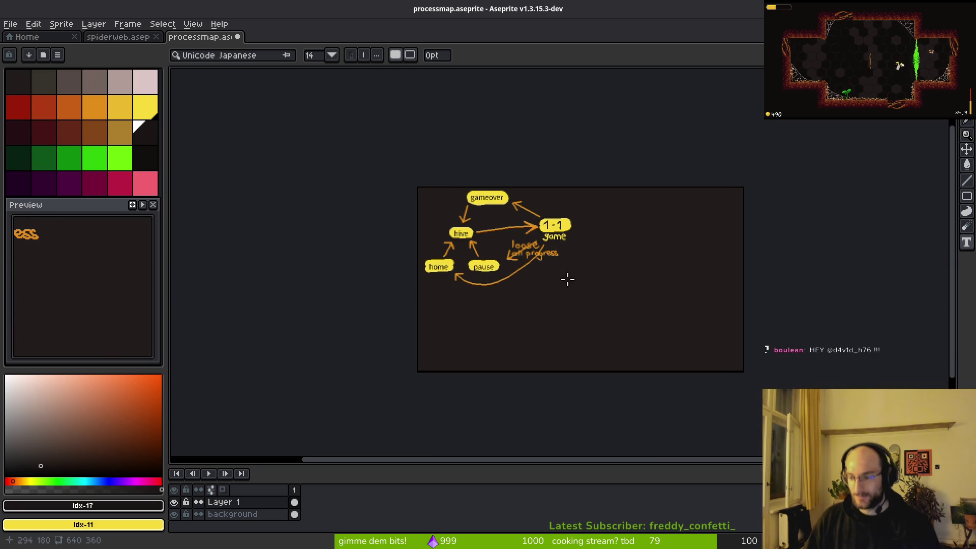
- Draw an orange horizontal line with an arrowhead pointing right from the 1-1 bubble
scroll(554, 271, "up", 5)
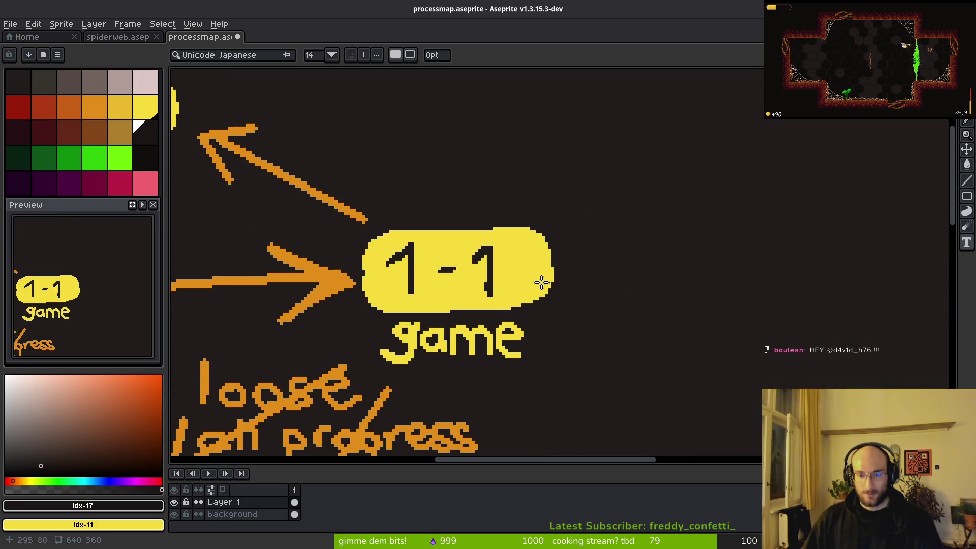
scroll(407, 285, "down", 1)
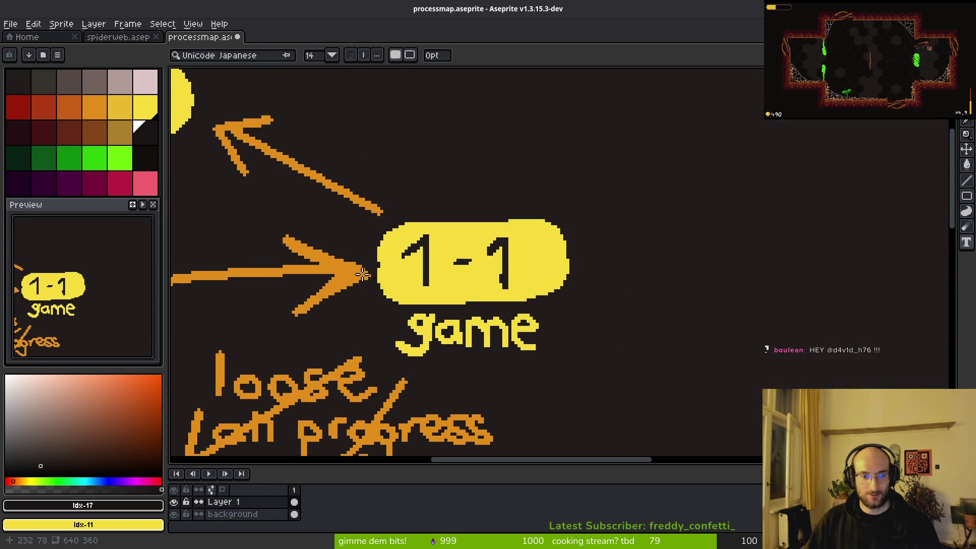
left_click(95, 107)
scroll(524, 292, "up", 1)
left_click_drag(576, 273, 502, 247)
key("b")
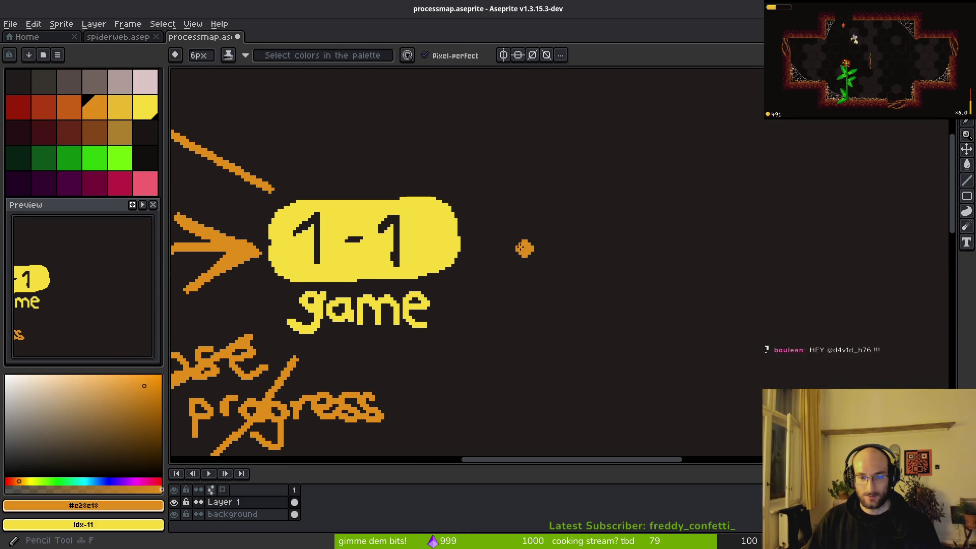
key("l")
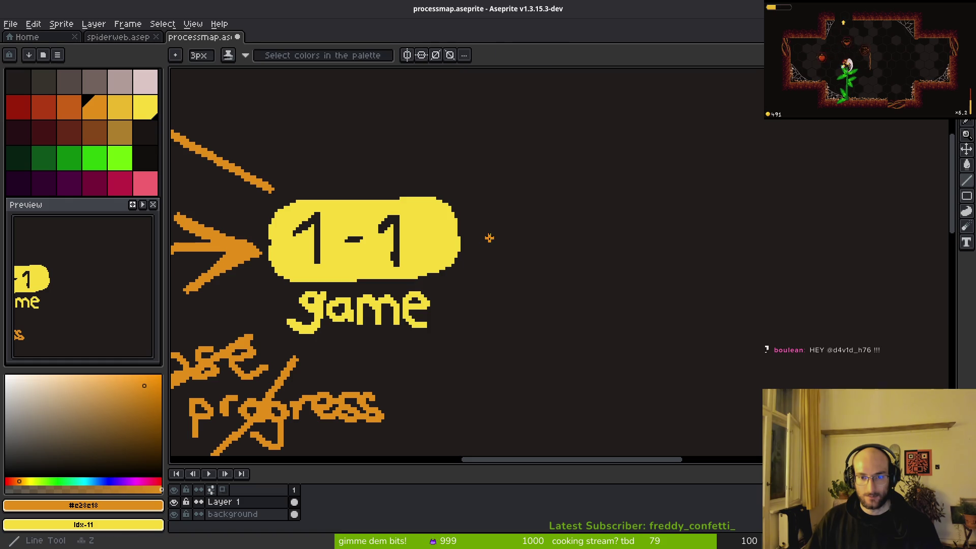
left_click_drag(485, 235, 580, 232)
mouse_move(559, 198)
left_mouse_down()
mouse_move(609, 232)
mouse_move(569, 259)
left_mouse_up()
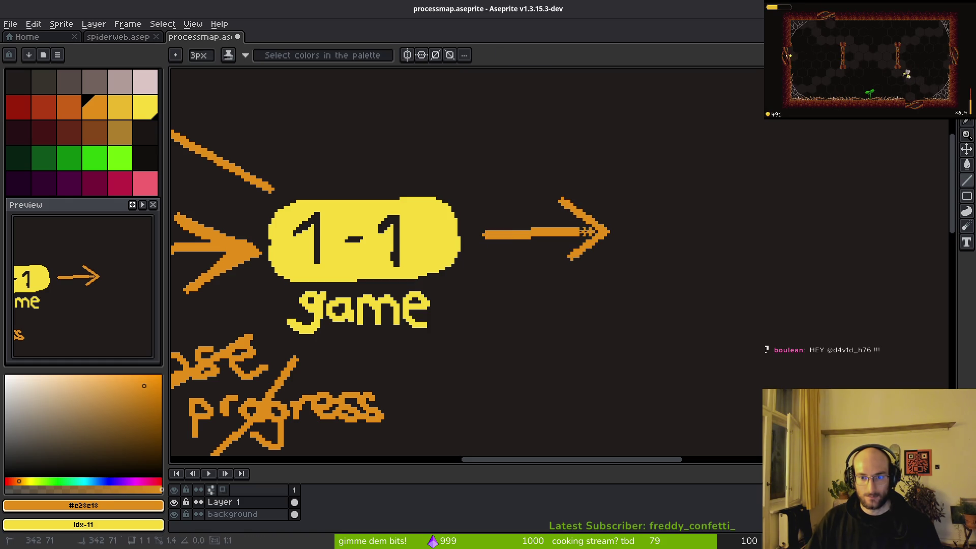
scroll(586, 232, "down", 3)
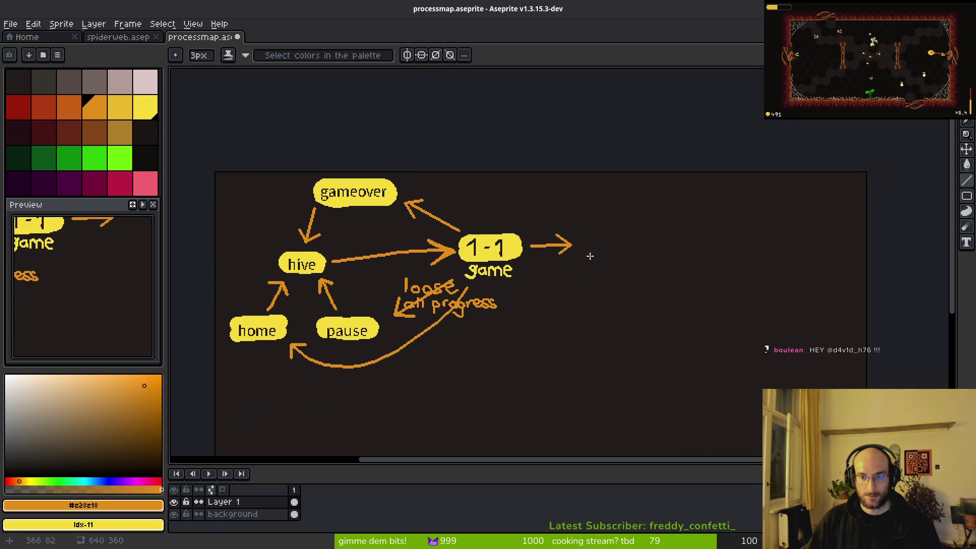
scroll(585, 254, "up", 3)
left_click(293, 218, "alt")
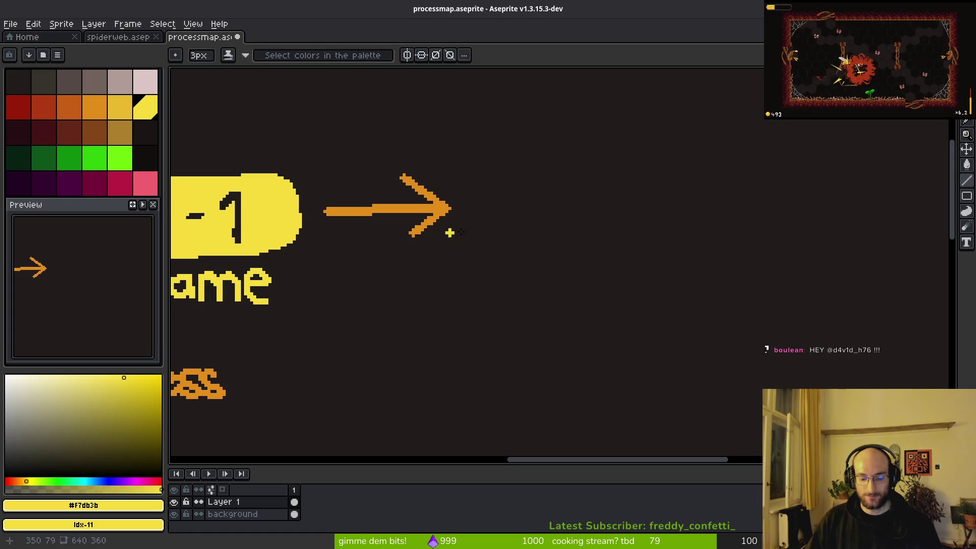
- Paint a thick yellow pill-shaped bubble at the arrow tip with a 13px pencil
key("b")
left_click_drag(522, 191, 694, 191)
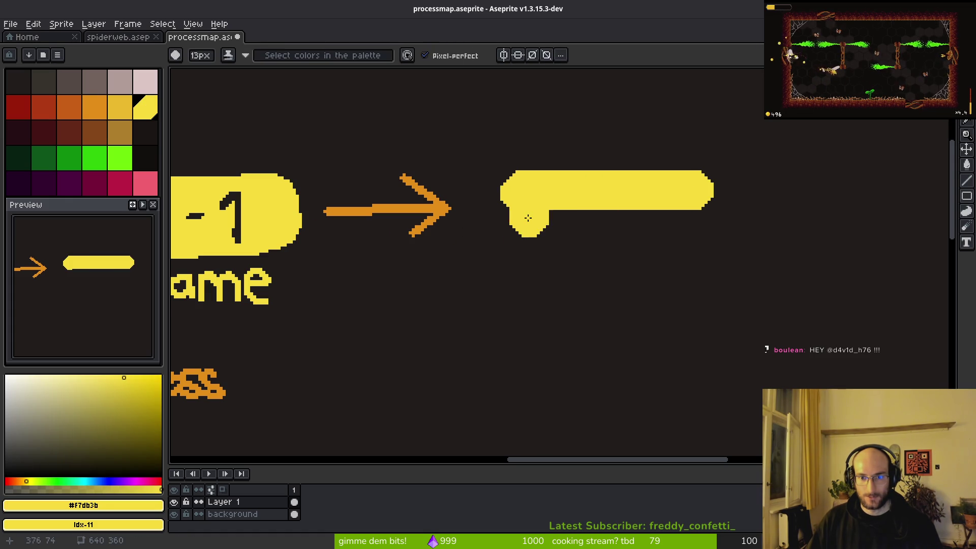
mouse_move(522, 218)
left_mouse_down()
mouse_move(661, 223)
mouse_move(666, 243)
mouse_move(518, 221)
mouse_move(674, 218)
left_mouse_up()
key("ctrl+z")
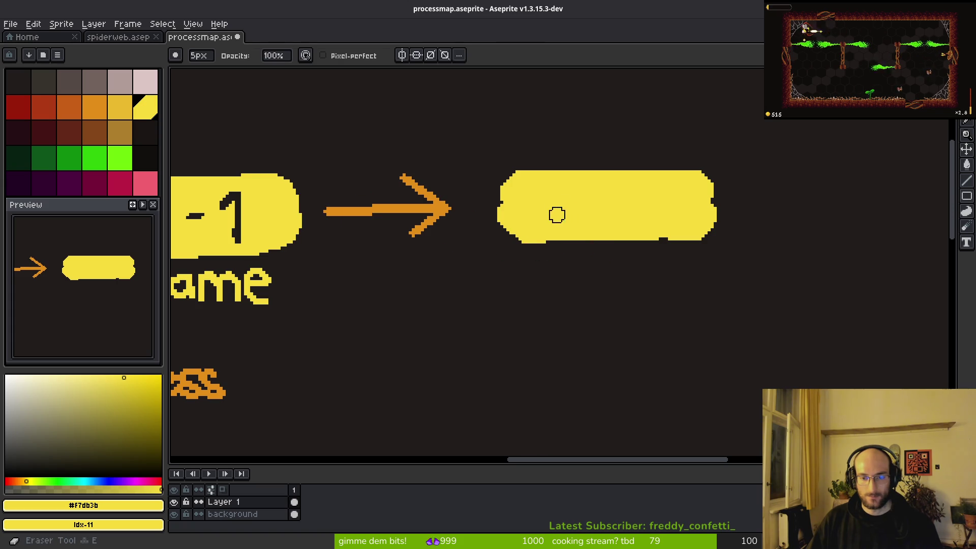
- Hand-letter 'B2-2' inside the new yellow bubble
scroll(560, 207, "up", 1)
scroll(547, 205, "up", 1)
scroll(523, 214, "up", 1)
scroll(523, 214, "right", 1)
mouse_move(490, 176)
left_mouse_down()
mouse_move(490, 243)
mouse_move(507, 168)
mouse_move(506, 224)
mouse_move(554, 223)
mouse_move(556, 280)
mouse_move(503, 285)
left_mouse_up()
scroll(661, 250, "right", 3)
scroll(661, 249, "up", 1)
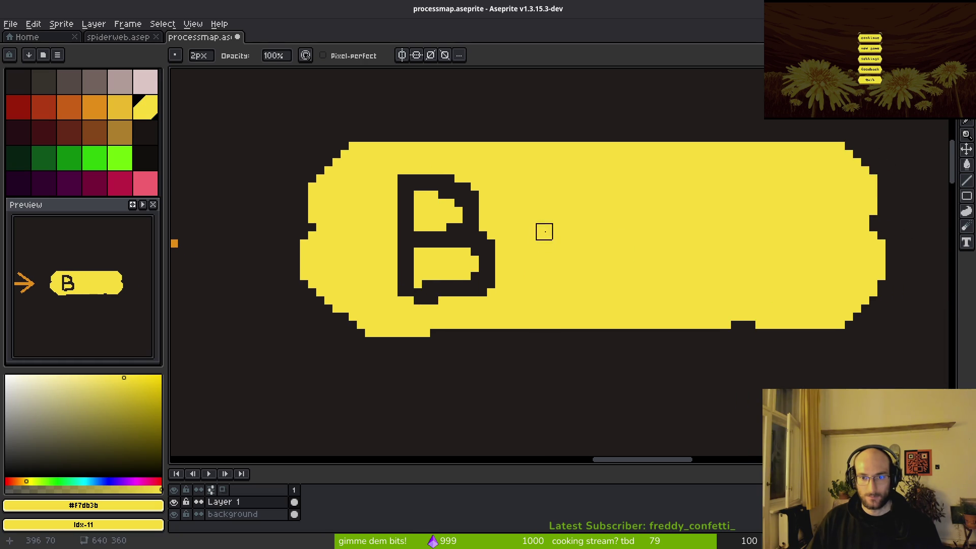
mouse_move(548, 190)
left_mouse_down()
mouse_move(595, 188)
mouse_move(567, 295)
mouse_move(610, 297)
left_mouse_up()
left_click_drag(654, 249, 684, 249)
mouse_move(731, 200)
left_mouse_down()
mouse_move(786, 234)
mouse_move(732, 298)
mouse_move(804, 299)
left_mouse_up()
- Pan the view across the 1-1, B2-2, gameover and pause bubbles to the diagram's left side
scroll(789, 297, "down", 2)
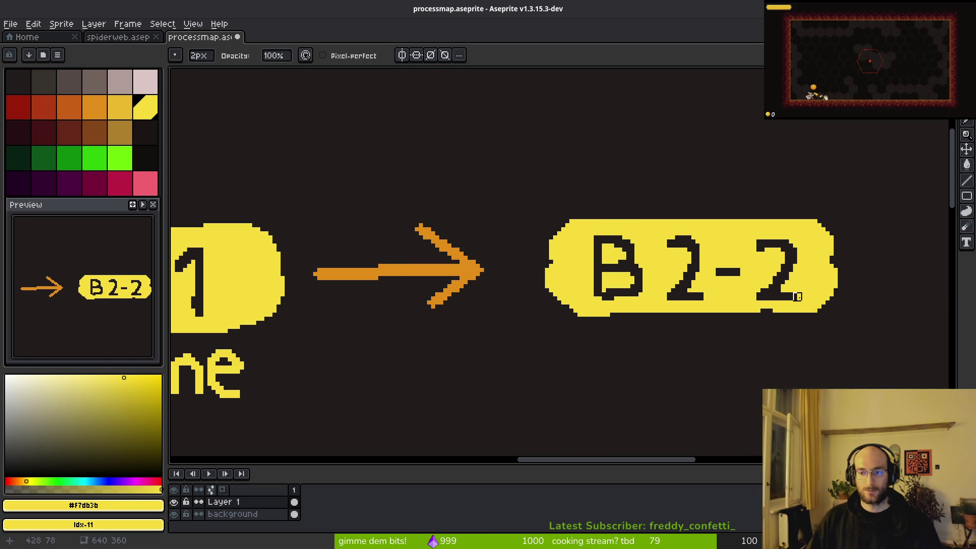
scroll(789, 298, "down", 4)
left_click_drag(747, 345, 686, 328)
mouse_move(634, 298)
left_mouse_down()
mouse_move(587, 261)
mouse_move(614, 250)
left_mouse_up()
scroll(636, 285, "up", 2)
left_click_drag(217, 145, 305, 217)
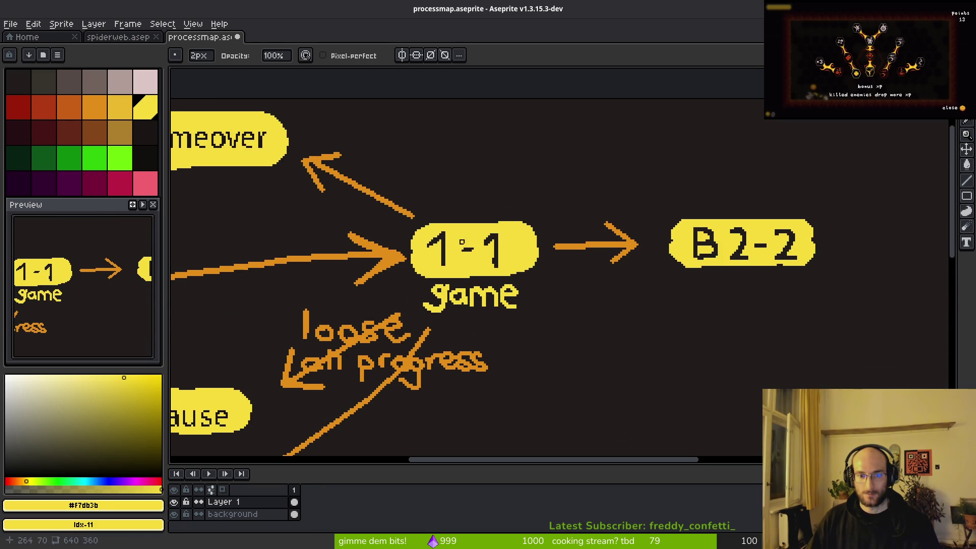
left_click_drag(216, 148, 327, 151)
- Select orange for the Death label beside the arrow to gameover, undoing a stray dab
left_click(97, 108)
scroll(534, 200, "up", 3)
left_click(486, 205)
key("ctrl+z")
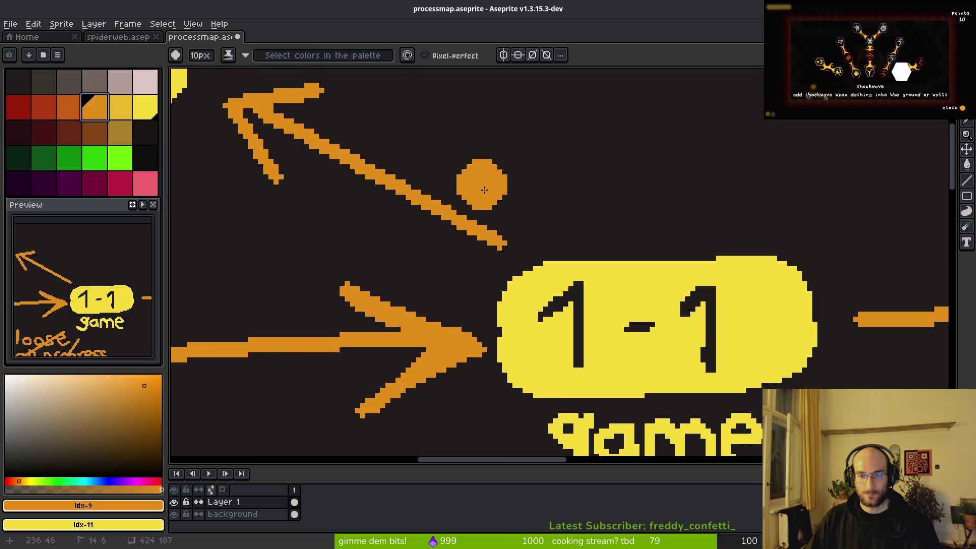
scroll(469, 214, "up", 4)
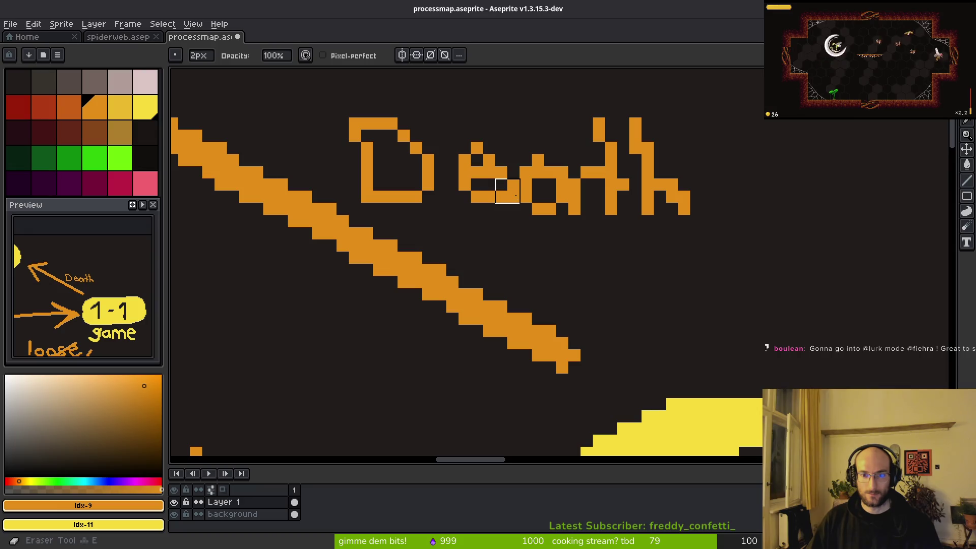
scroll(514, 197, "down", 6)
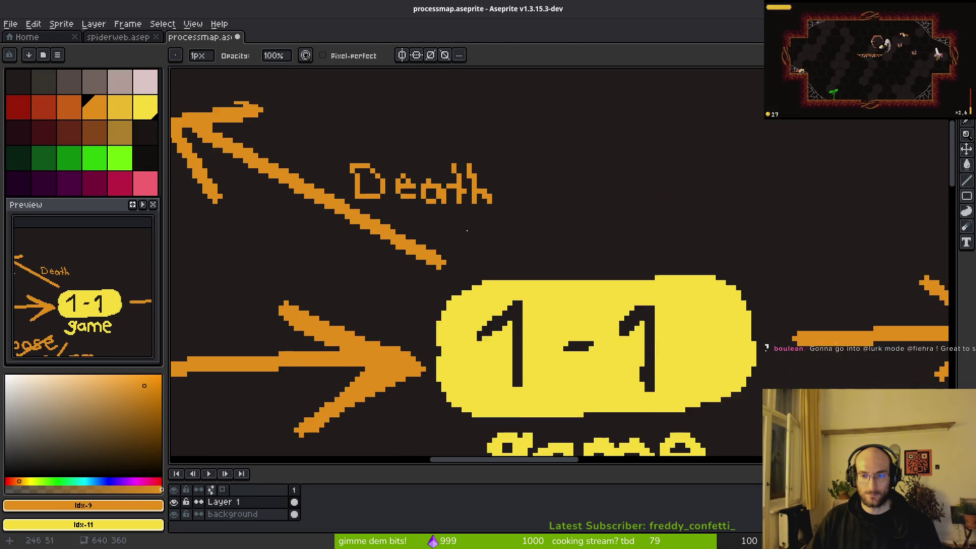
scroll(529, 255, "left", 3)
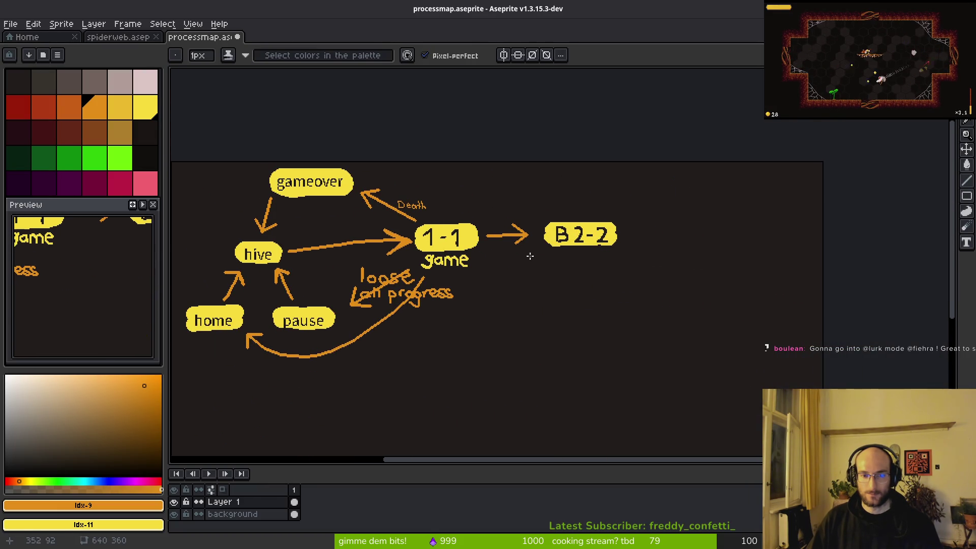
scroll(617, 264, "up", 3)
scroll(618, 264, "up", 3)
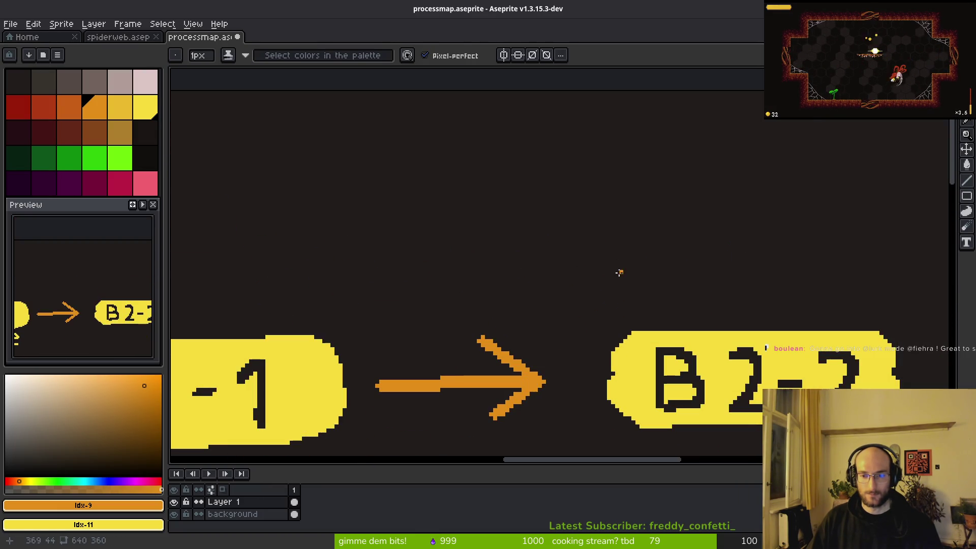
- Draw a 3px orange line from B2-2 back to gameover, ending in an arrowhead
key("plus")
key("plus")
scroll(621, 273, "down", 3)
mouse_move(642, 279)
left_mouse_down()
mouse_move(585, 248)
mouse_move(464, 245)
left_mouse_up()
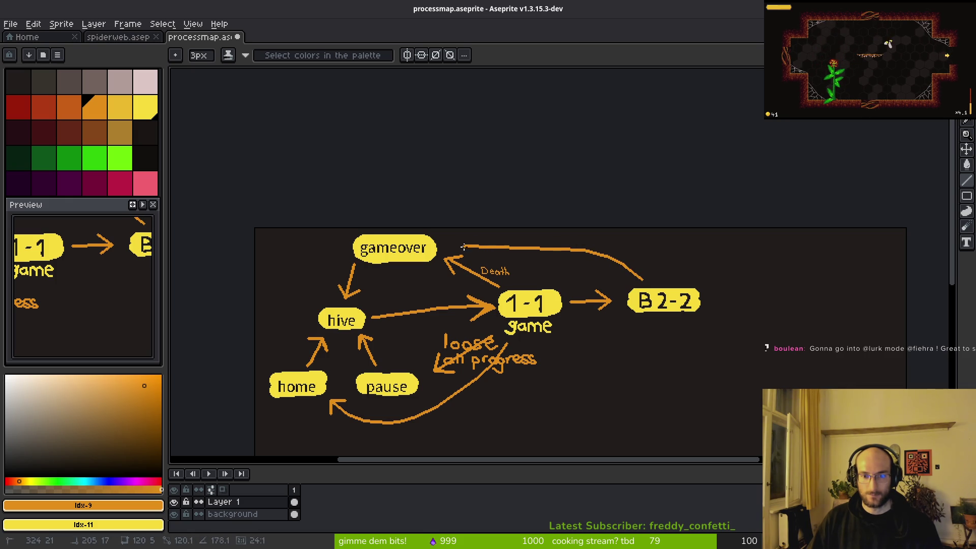
scroll(460, 244, "up", 4)
mouse_move(502, 194)
left_mouse_down()
mouse_move(443, 238)
mouse_move(501, 293)
left_mouse_up()
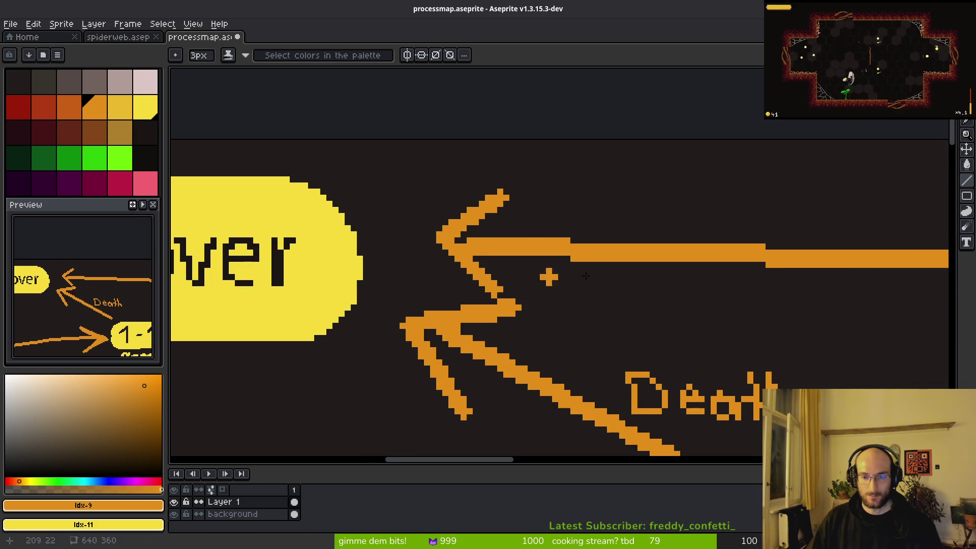
scroll(537, 276, "down", 4)
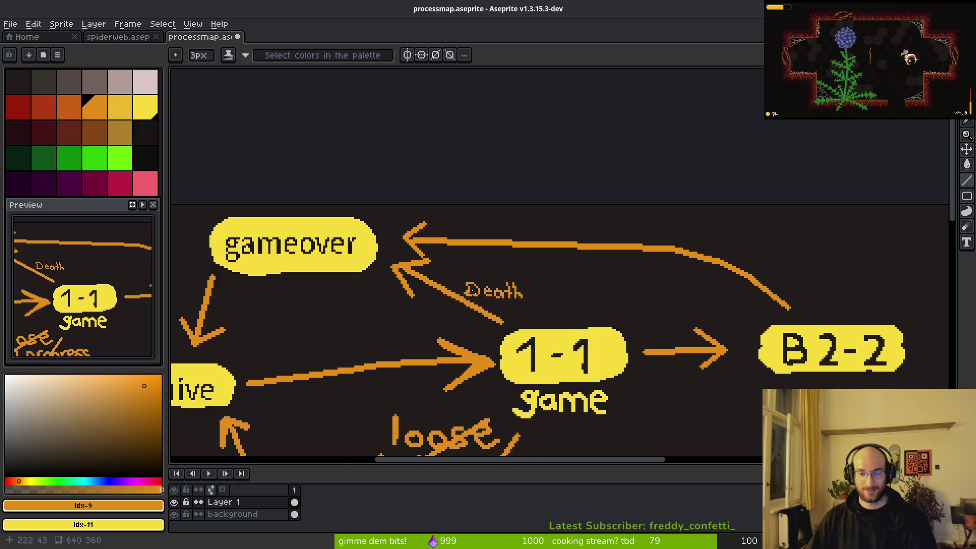
- Pan the canvas to view the whole process map
scroll(463, 292, "down", 2)
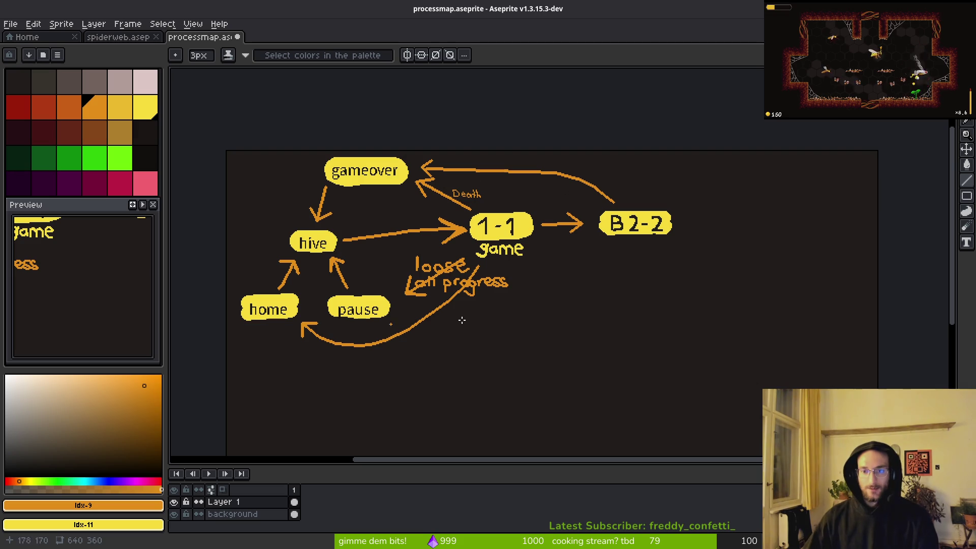
left_click_drag(562, 195, 502, 190)
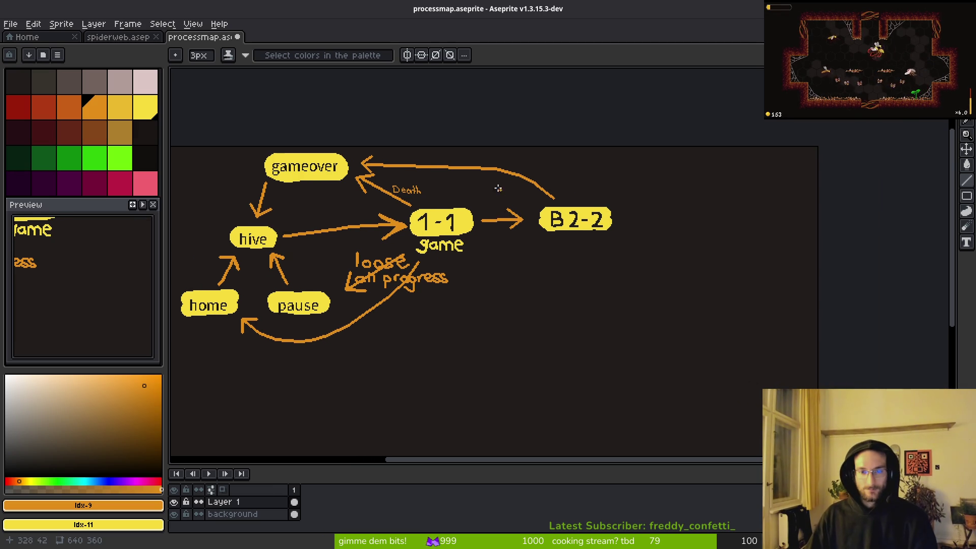
- Hand-letter 'finish' above the B2-2 arrow with a 1px pencil
scroll(501, 191, "up", 5)
key("b")
left_click_drag(427, 148, 433, 154)
left_click_drag(401, 184, 384, 178)
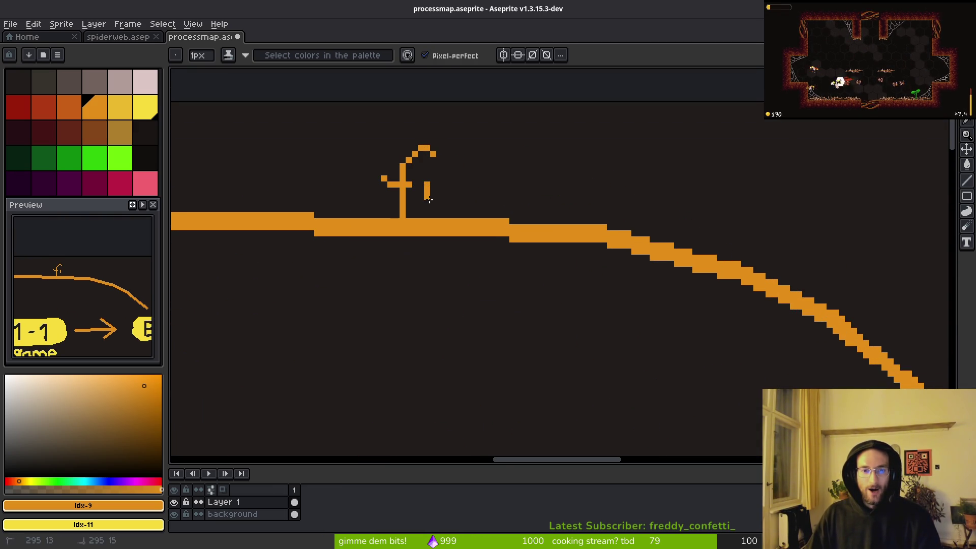
key("ctrl+z")
left_click(439, 185)
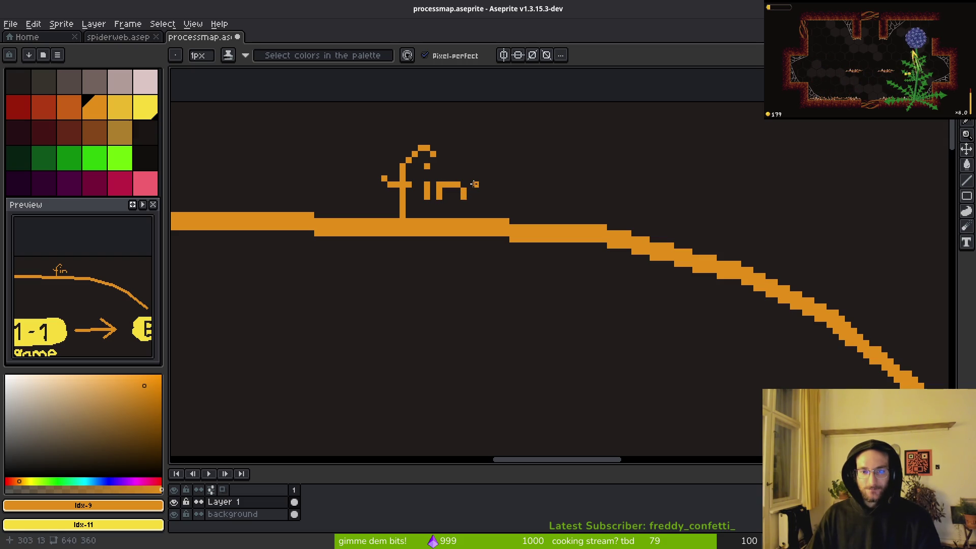
scroll(474, 171, "up", 3)
mouse_move(521, 175)
left_mouse_down()
mouse_move(488, 200)
mouse_move(529, 217)
mouse_move(488, 241)
left_mouse_up()
left_click(555, 142)
left_click_drag(554, 94, 554, 241)
mouse_move(563, 159)
left_mouse_down()
mouse_move(590, 162)
mouse_move(588, 241)
left_mouse_up()
- Zoom out to the whole diagram and bring the Neovim window with hive.gd to the front
scroll(659, 261, "down", 2)
scroll(582, 312, "down", 3)
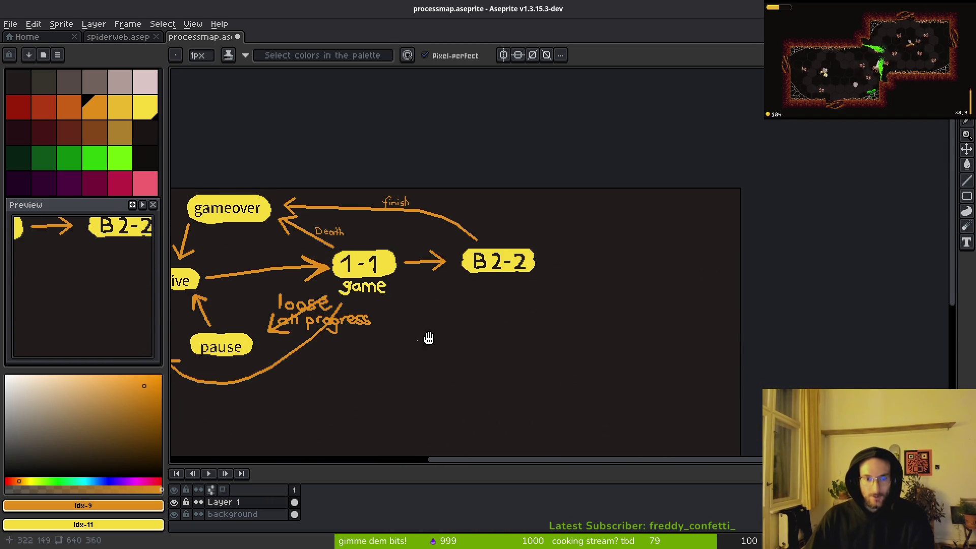
left_click_drag(416, 340, 538, 309)
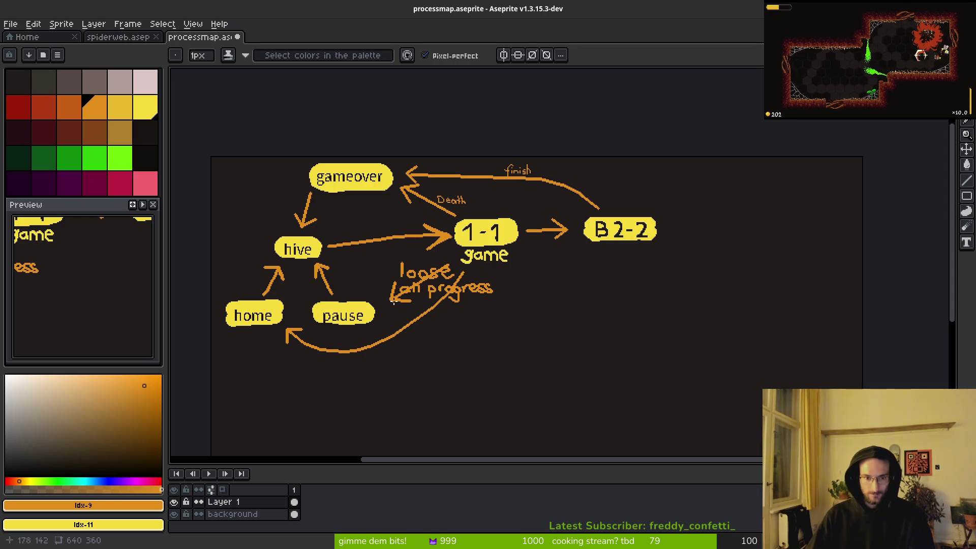
mouse_move(353, 281)
left_mouse_down()
mouse_move(427, 252)
mouse_move(388, 210)
left_mouse_up()
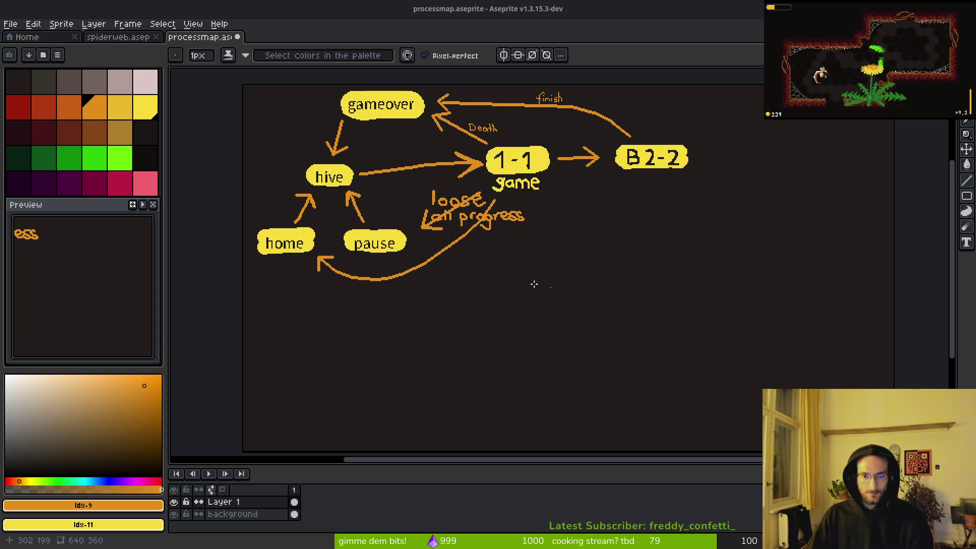
left_click_drag(514, 281, 503, 284)
key("i")
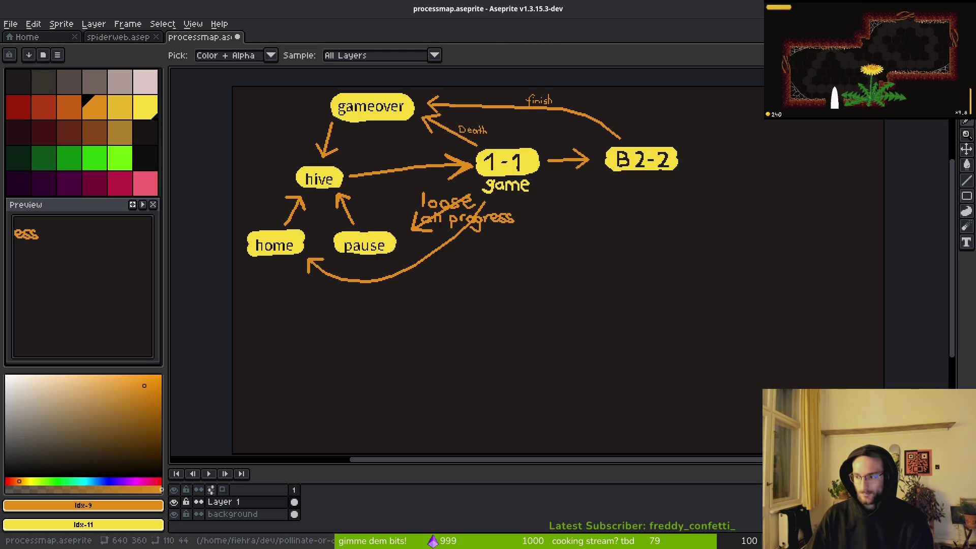
key("alt+Tab")
left_click(484, 14)
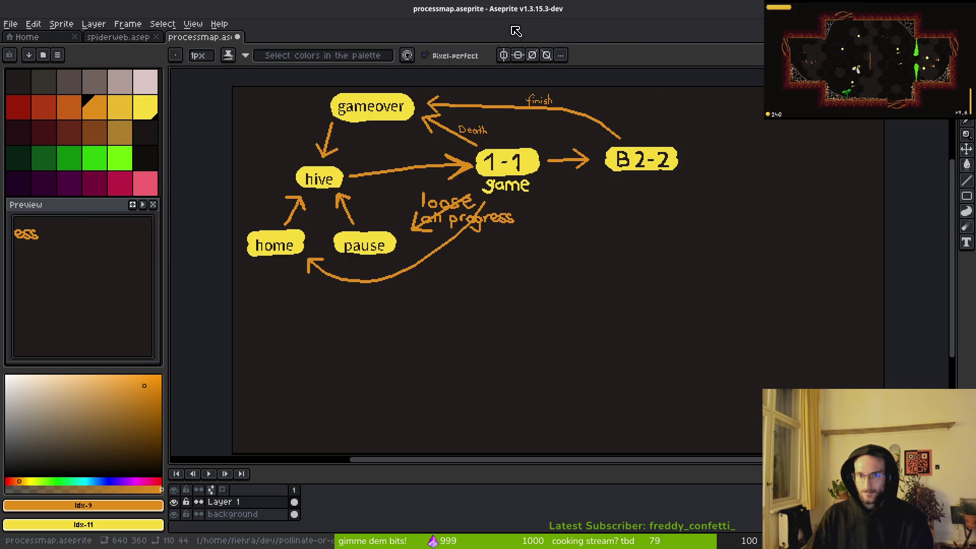
key("i")
key("alt+Tab")
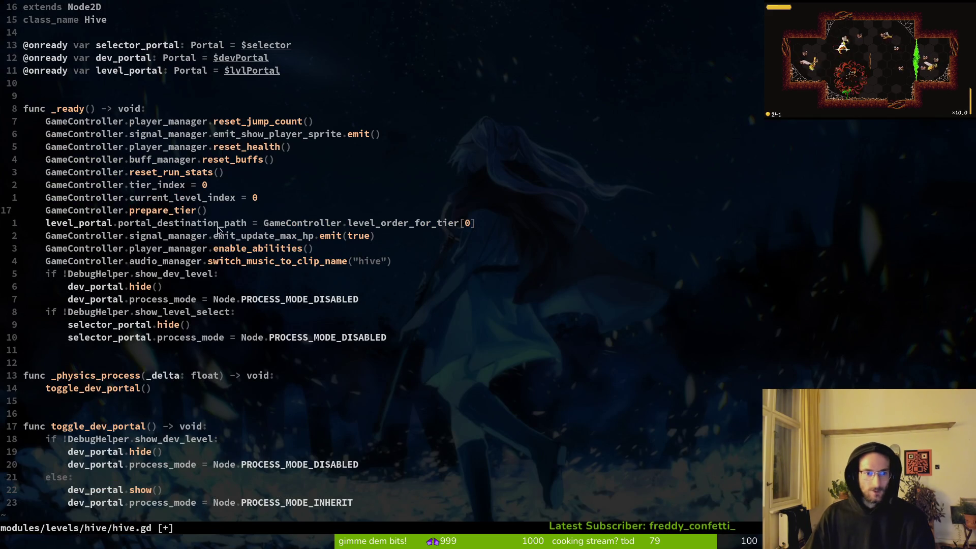
- Look up where prepare_tier is defined (game.controller.gd), then close the info popup
left_click(143, 173)
key("j")
key("j")
key("j")
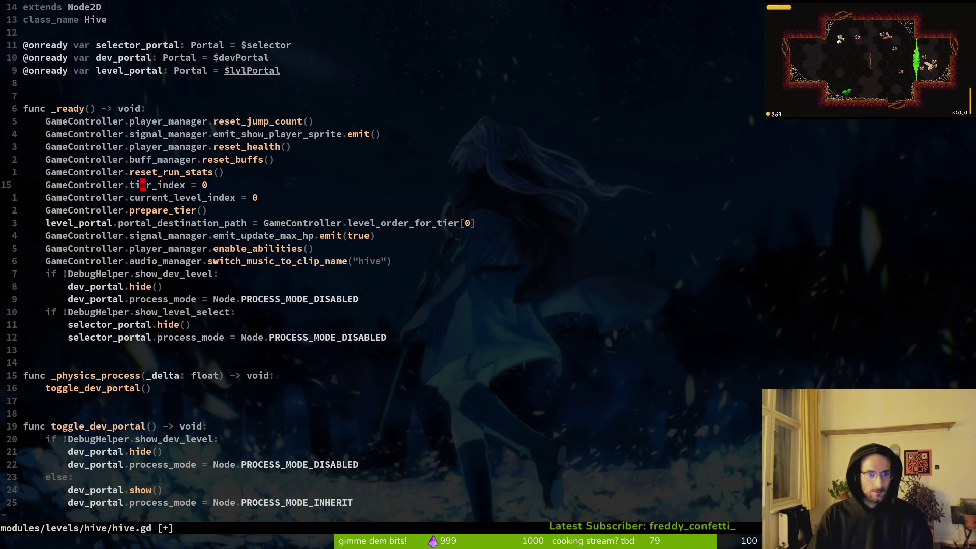
key("K")
key("K")
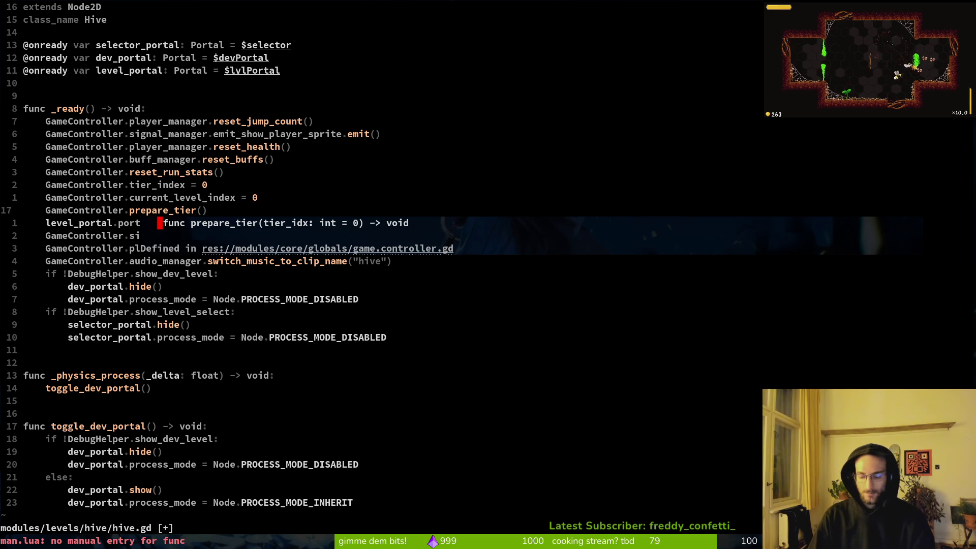
type(":q")
key("Return")
- Look over the reset calls in _ready and open the project file finder
key("V")
key("k")
key("k")
key("k")
key("k")
key("k")
key("Escape")
key("j")
key("k")
key("k")
key("k")
key("k")
key("j")
key("j")
key("j")
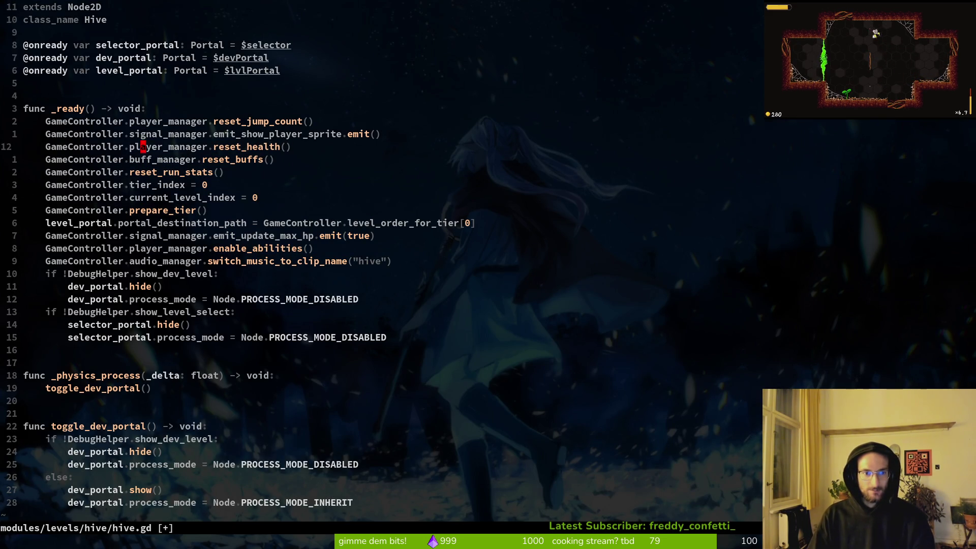
key("space")
- Find and open game.controller.gd by name, fixing the misspelled search
key("f")
key("f")
type("gamtectron")
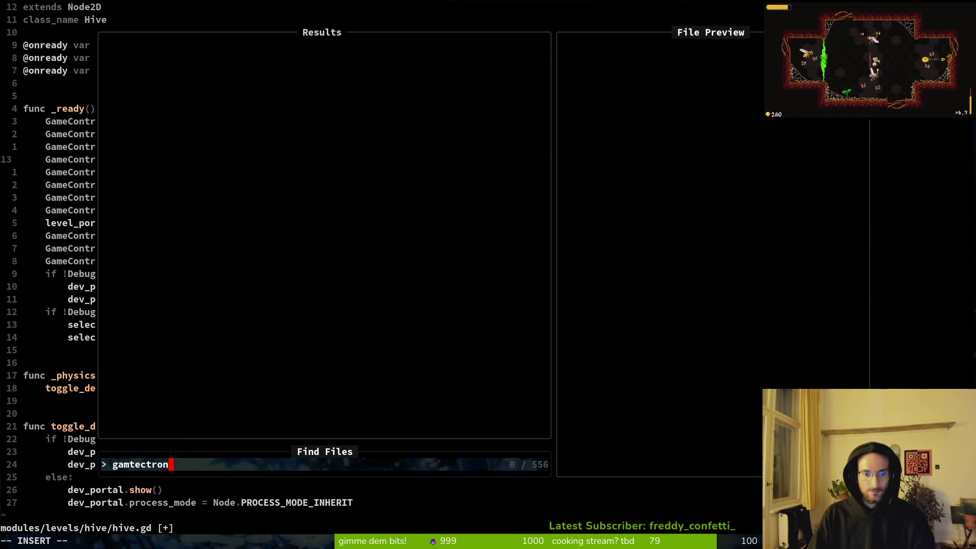
key("BackSpace")
key("BackSpace")
key("BackSpace")
key("BackSpace")
key("BackSpace")
key("BackSpace")
key("BackSpace")
type("econtro")
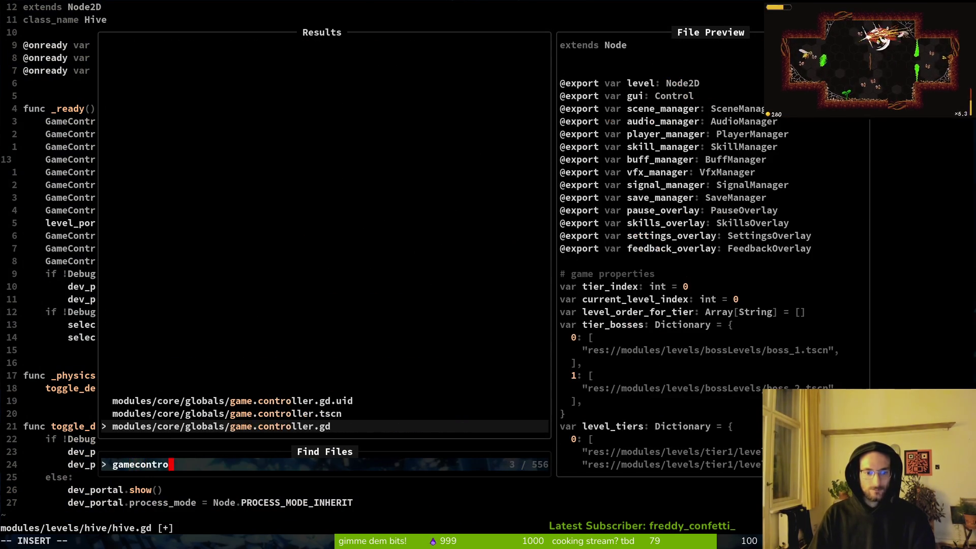
key("Return")
- Rename the controller's reset_run_stats function to reset_run
key("ctrl+d")
key("ctrl+d")
key("ctrl+d")
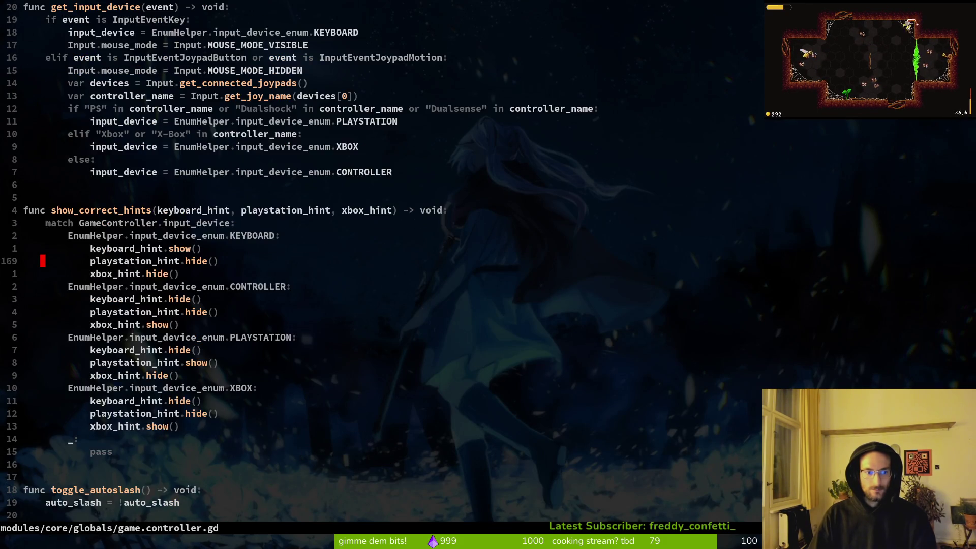
key("ctrl+d")
key("ctrl+d")
key("ctrl+u")
key("k")
type("wcwreset_run")
key("Escape")
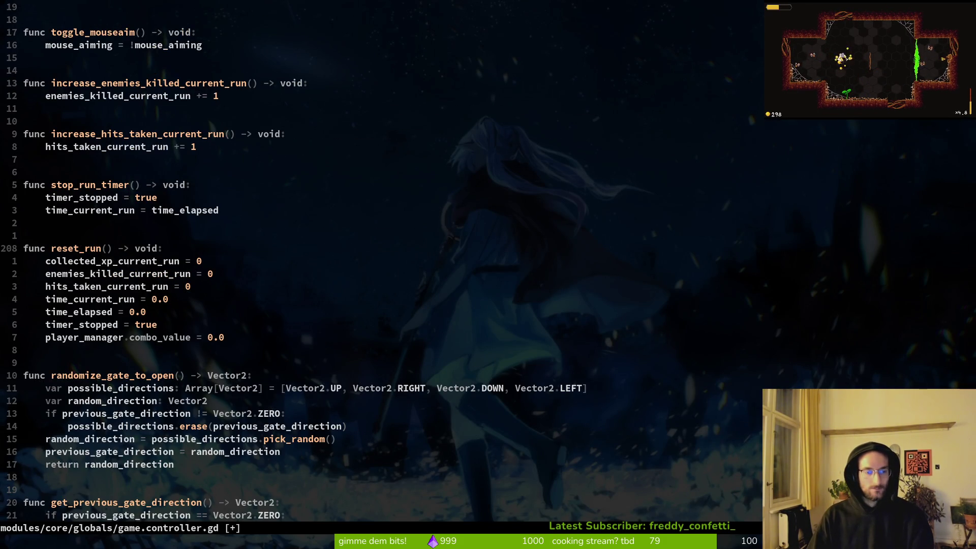
- Grep the project for reset_run_stats and open the player.gd match at line 56
key("space")
type("greset_ru")
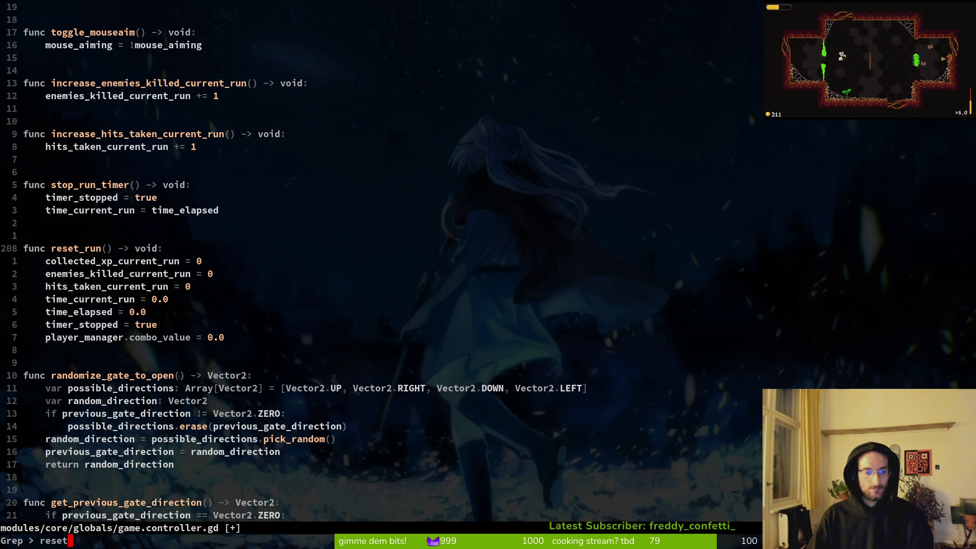
type("stats")
key("Return")
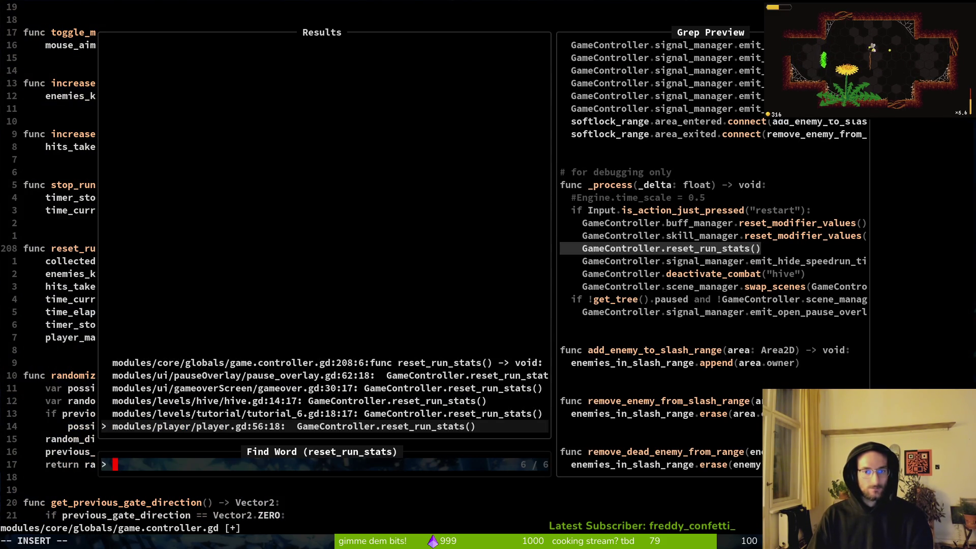
key("Return")
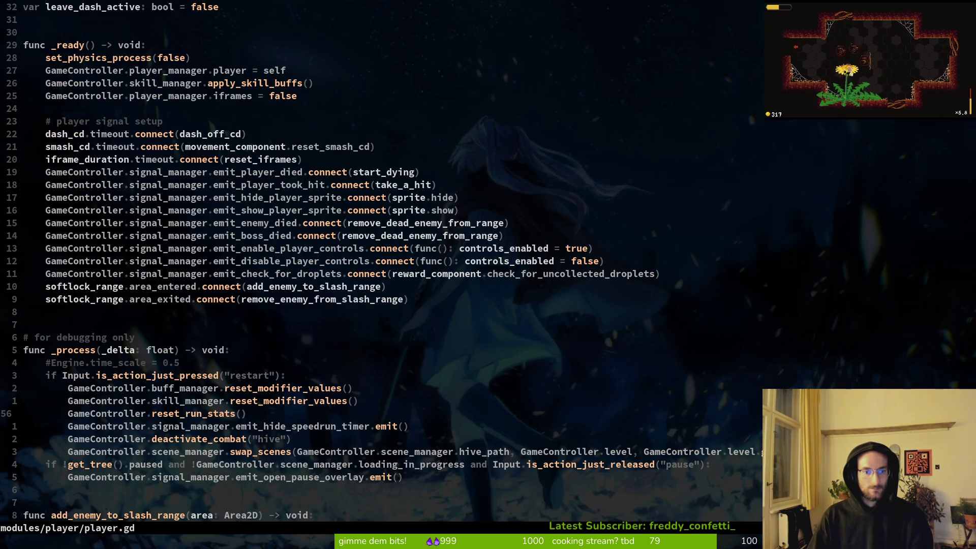
- In player.gd, delete then restore the reset_run_stats call and copy the buff_manager reset line
key("shift+v")
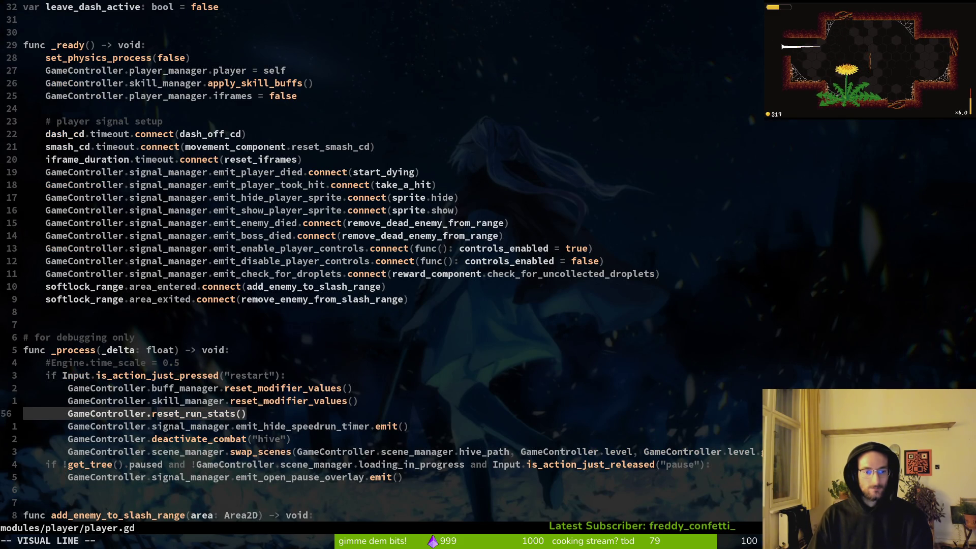
key("d")
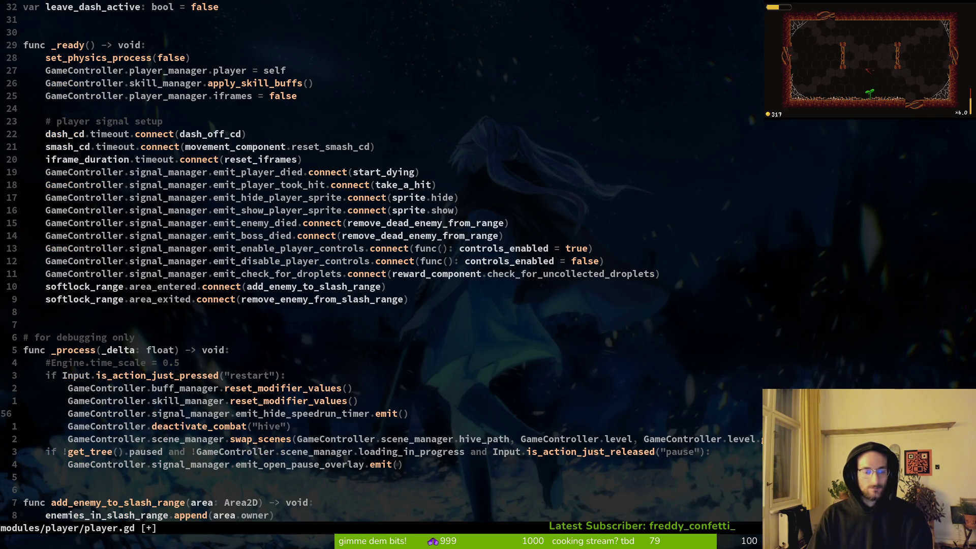
key("u")
key("k")
key("k")
key("k")
key("j")
key("y")
key("y")
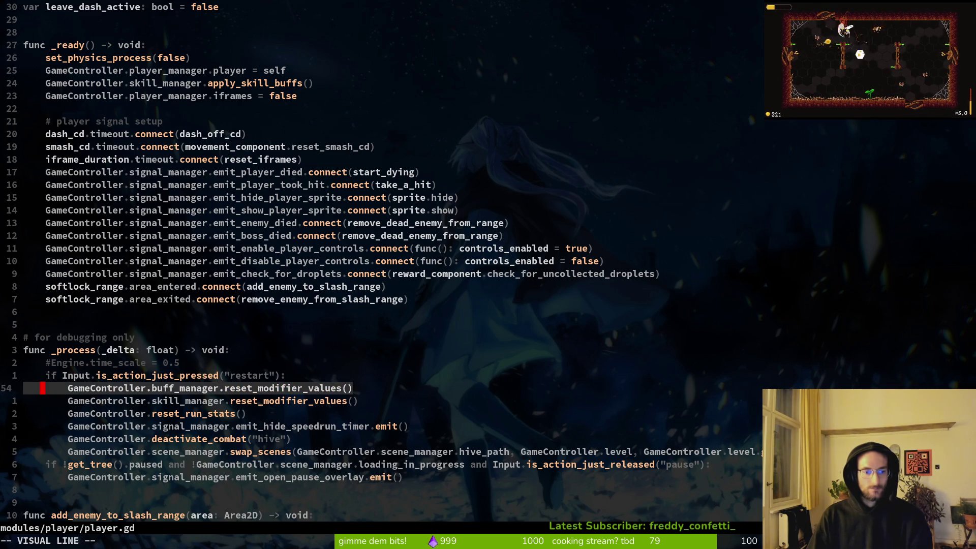
key("j")
key("w")
key("w")
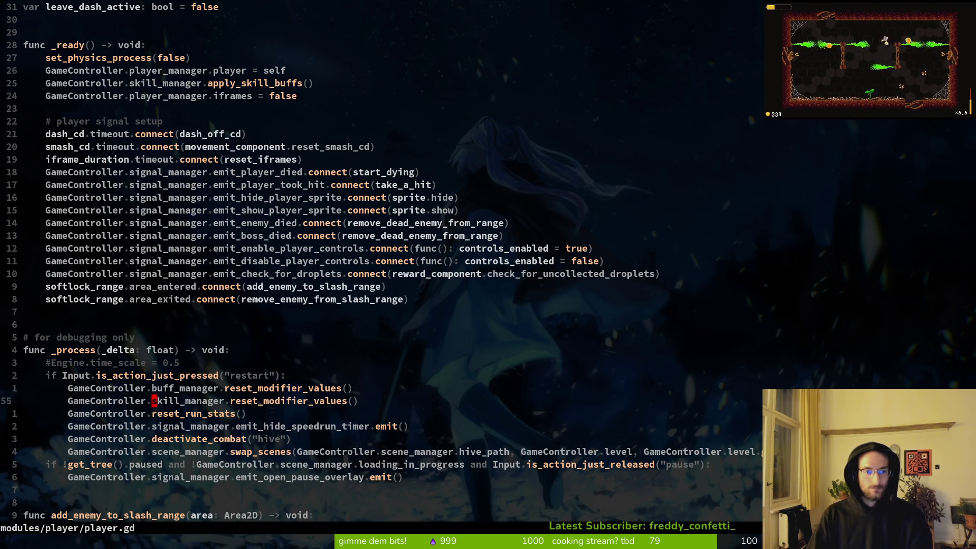
key("w")
key("w")
key("b")
key("j")
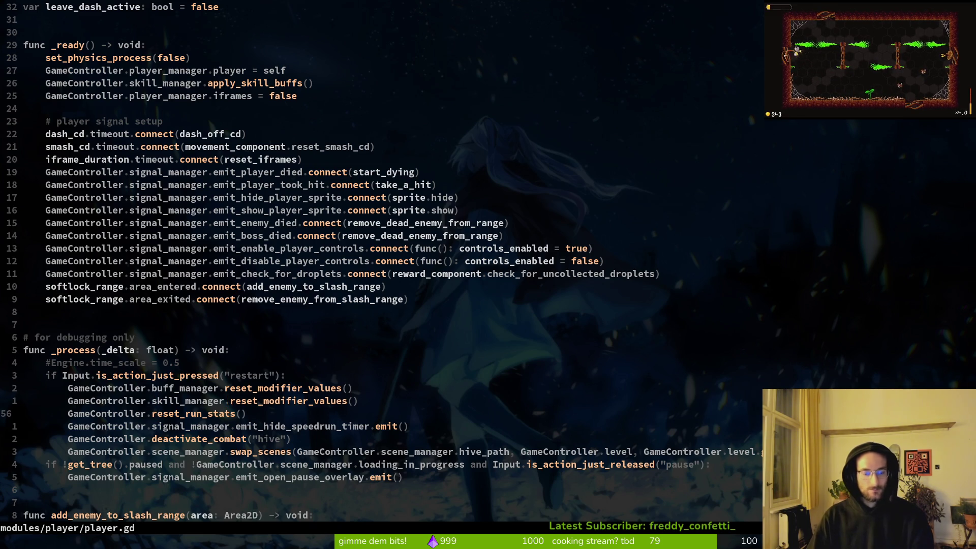
- Grep again for reset_run_stats and open the tutorial_6.gd:18 match
key("space")
type("fgreset_ru")
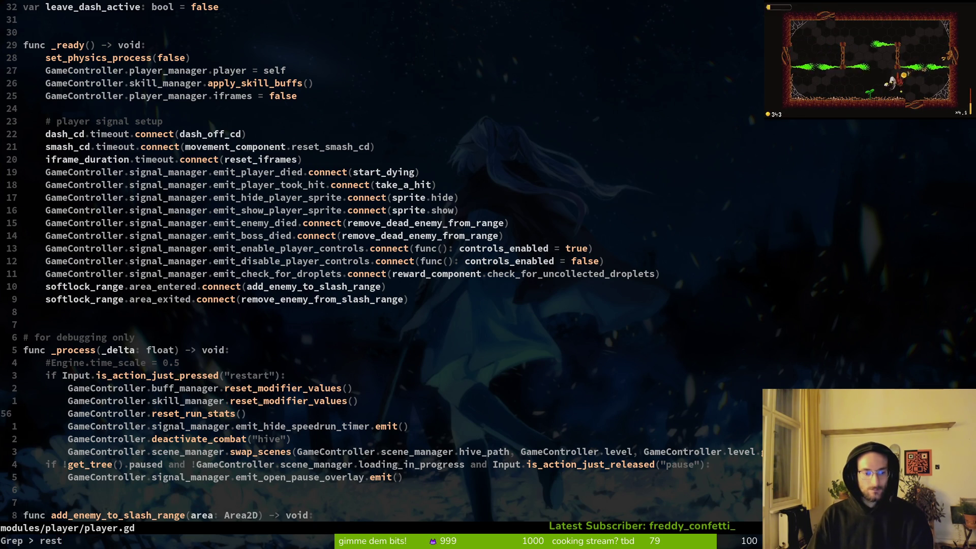
type("n_stats")
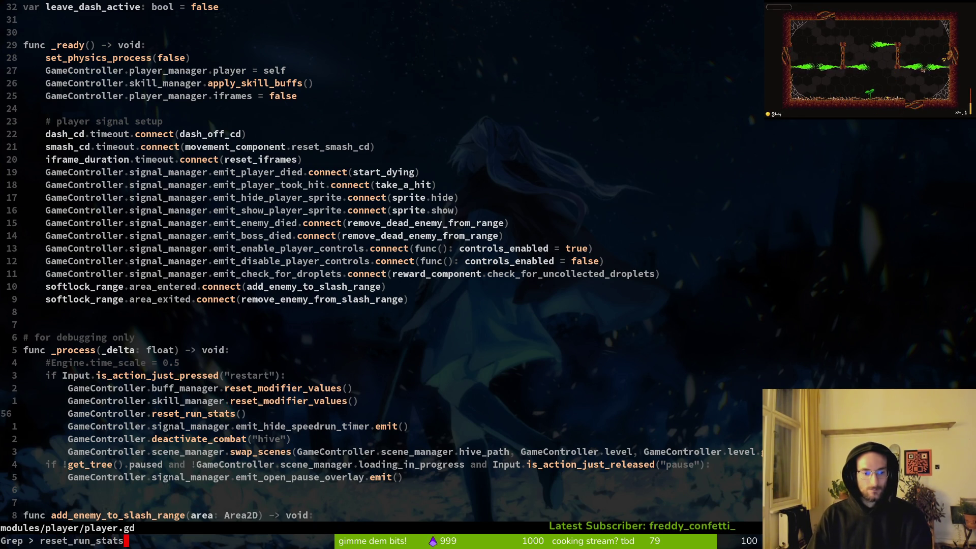
key("Return")
key("Up")
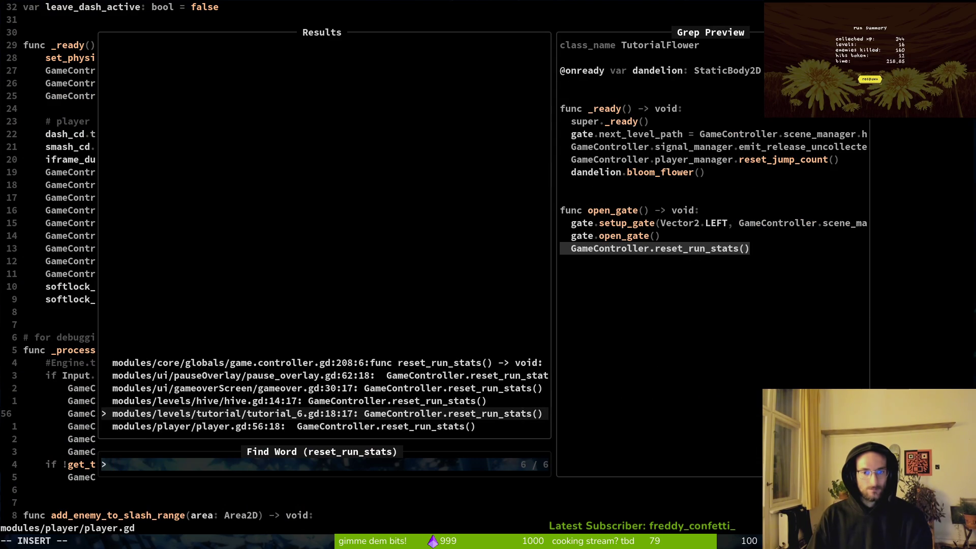
key("Up")
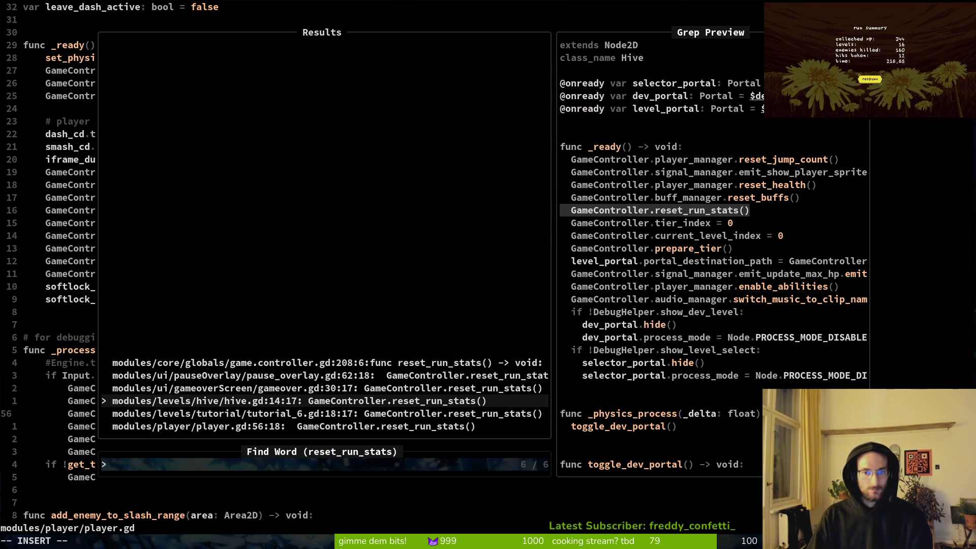
key("Down")
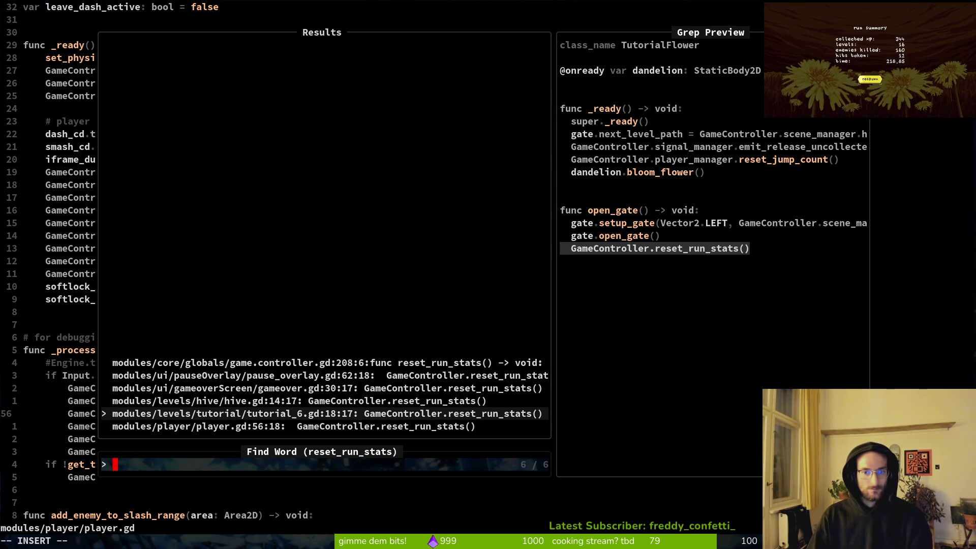
key("Return")
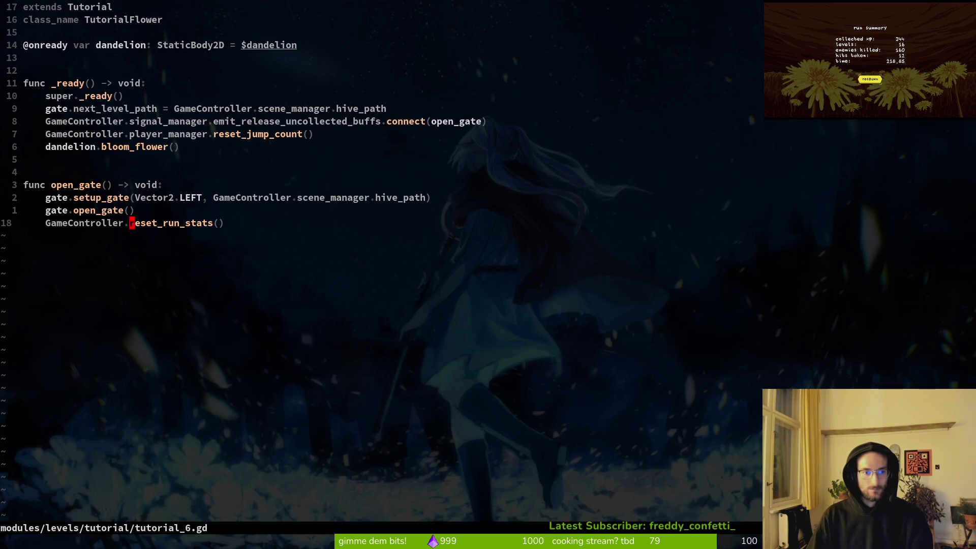
- Delete the reset_run_stats call from tutorial_6.gd's open_gate and save the file
key("d")
key("d")
type(":w")
key("Return")
key("space")
- Open hive.gd with the project file finder
key("f")
key("f")
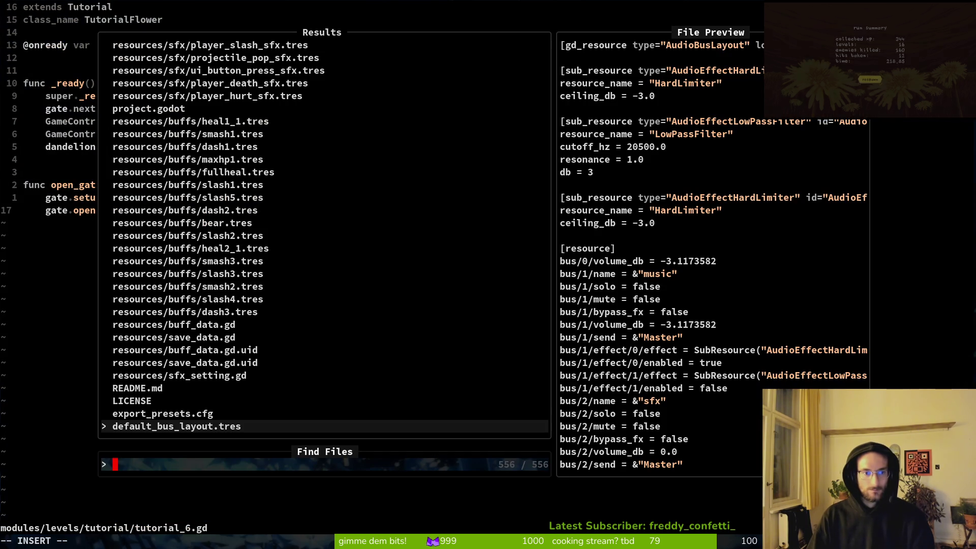
type("hive")
key("Return")
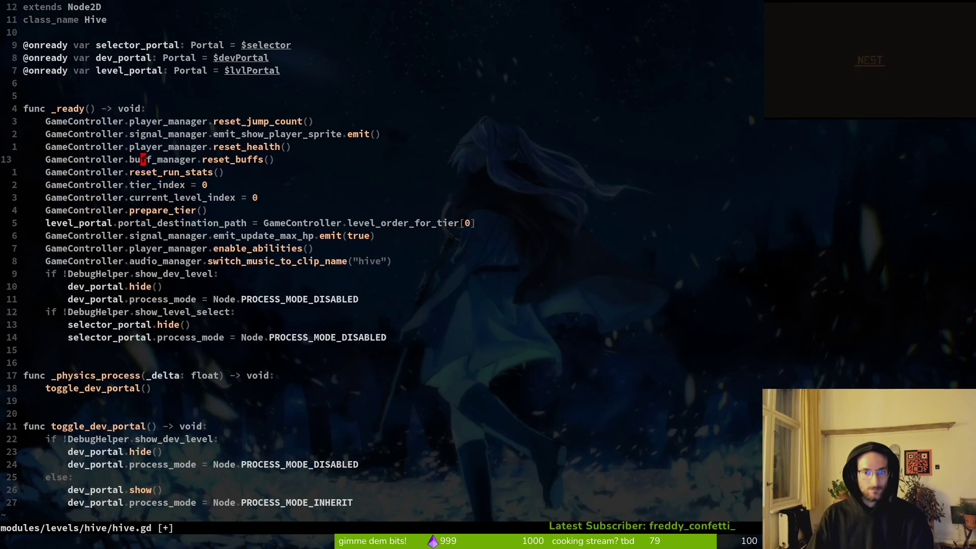
- Grep the project for reset_run_stats and browse results to the game.controller.gd definition
key("space")
type("fgreset")
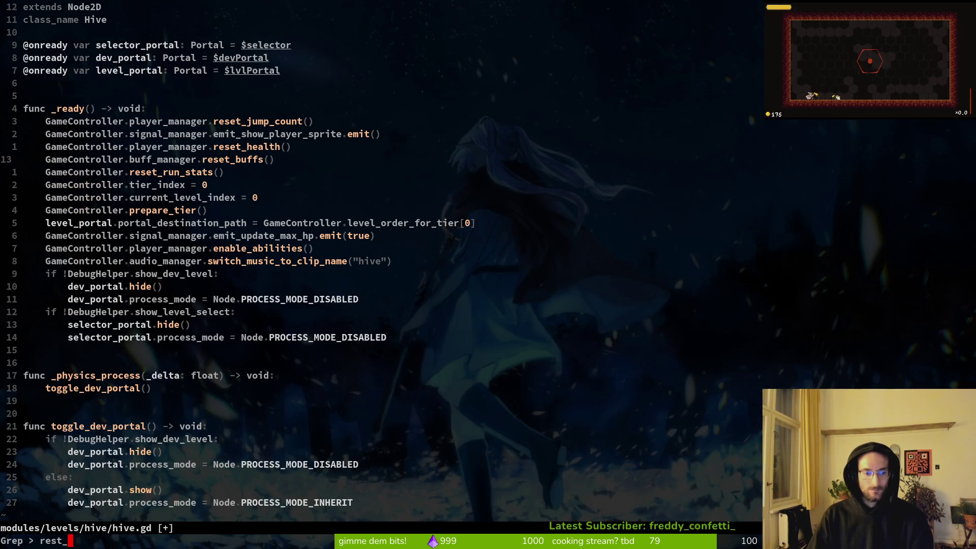
type("run_stats")
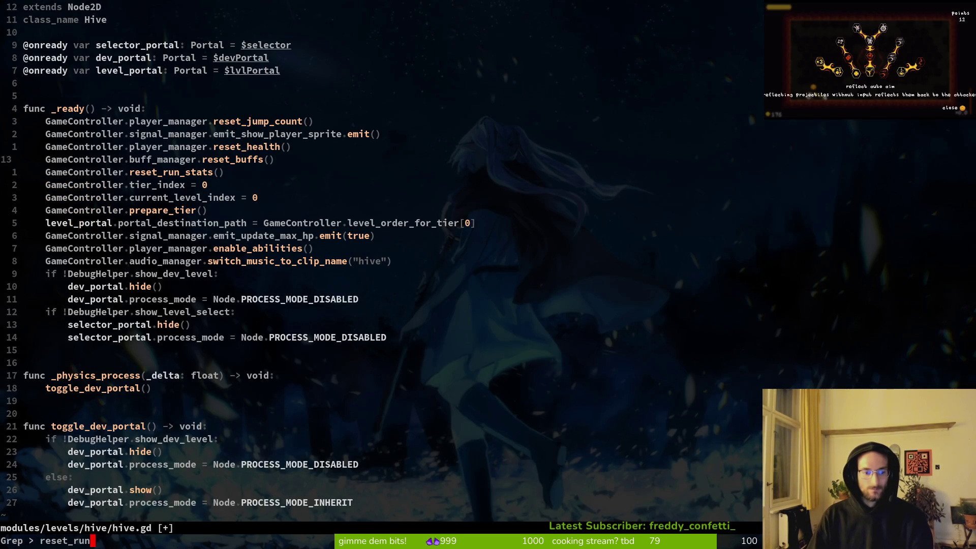
key("Return")
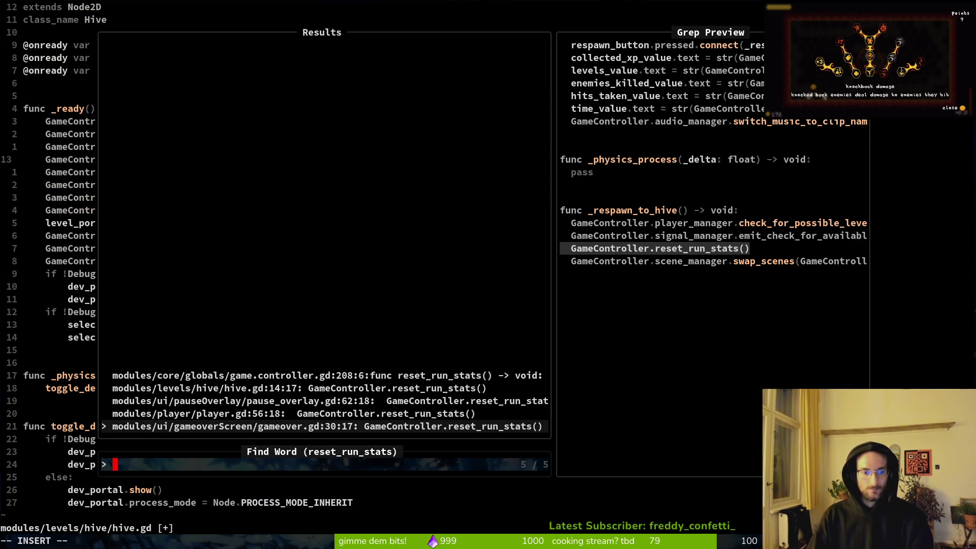
left_click(294, 413)
key("Up")
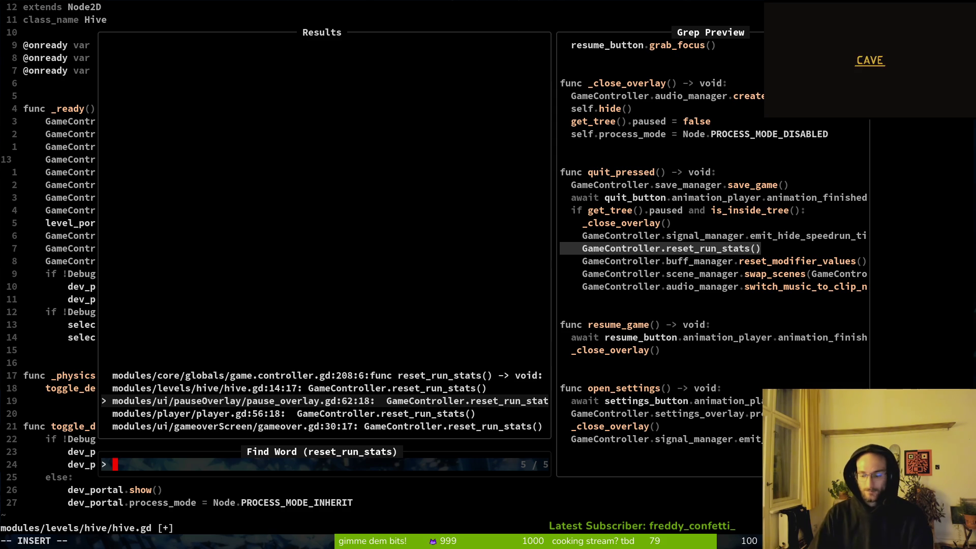
key("Up")
key("Up")
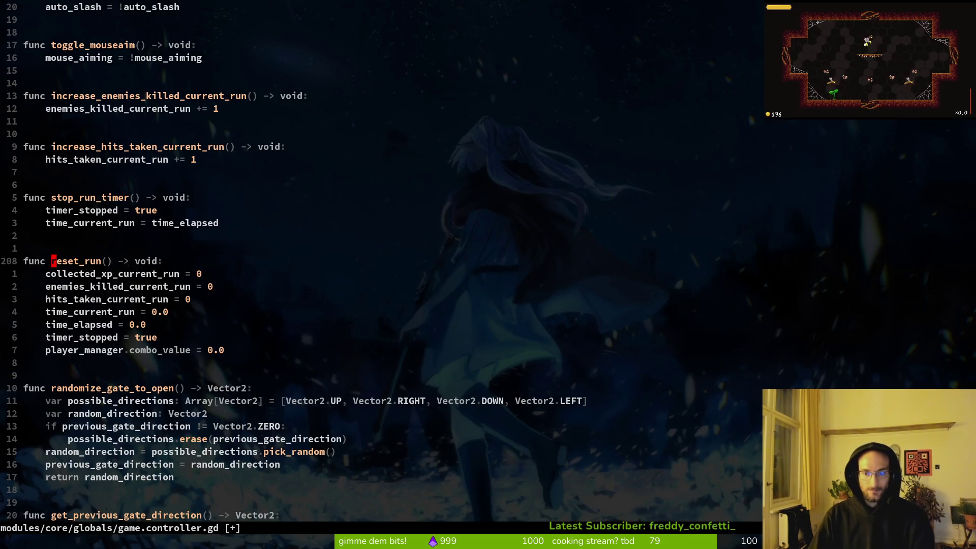
- In game.controller.gd, duplicate the reset_run_stats declaration line above the original
key("Return")
key("l")
key("l")
key("u")
key("shift+v")
key("Escape")
key("k")
key("shift+p")
key("w")
key("k")
key("o")
key("Escape")
- Rename the duplicate function to reset_run and save game.controller.gd
key("j")
key("f")
key("(")
key("i")
key("BackSpace")
key("BackSpace")
key("BackSpace")
key("Escape")
type(":w")
key("Return")
key("j")
key("j")
key("j")
- Give reset_run a body that calls reset_run_stats() and save
key("k")
key("l")
key("l")
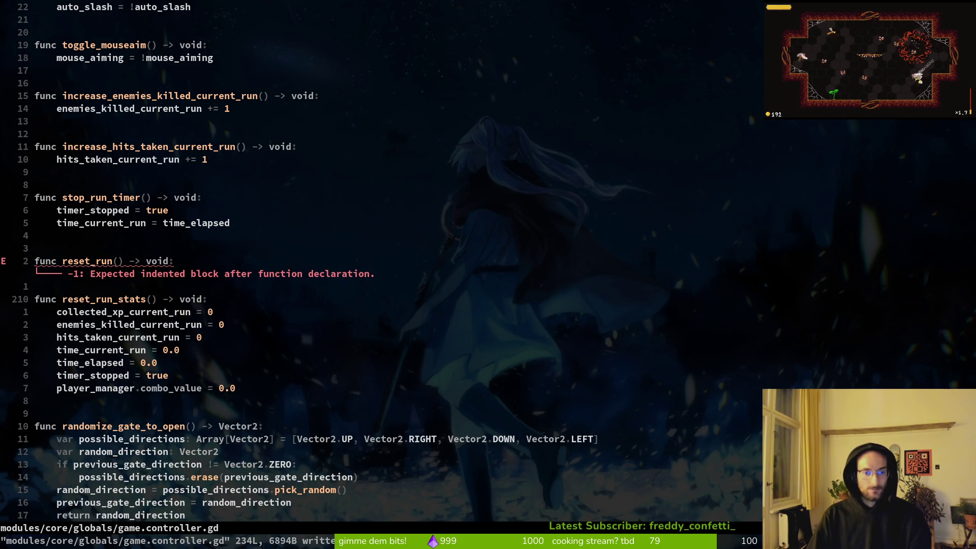
key("h")
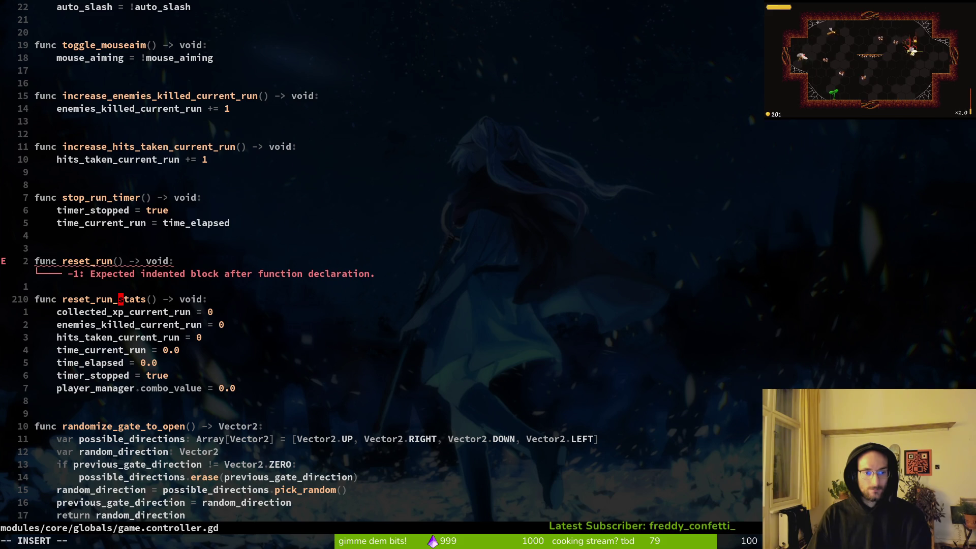
key("l")
key("l")
key("l")
key("l")
key("l")
key("0")
key("l")
key("f")
key("parenleft")
key("i")
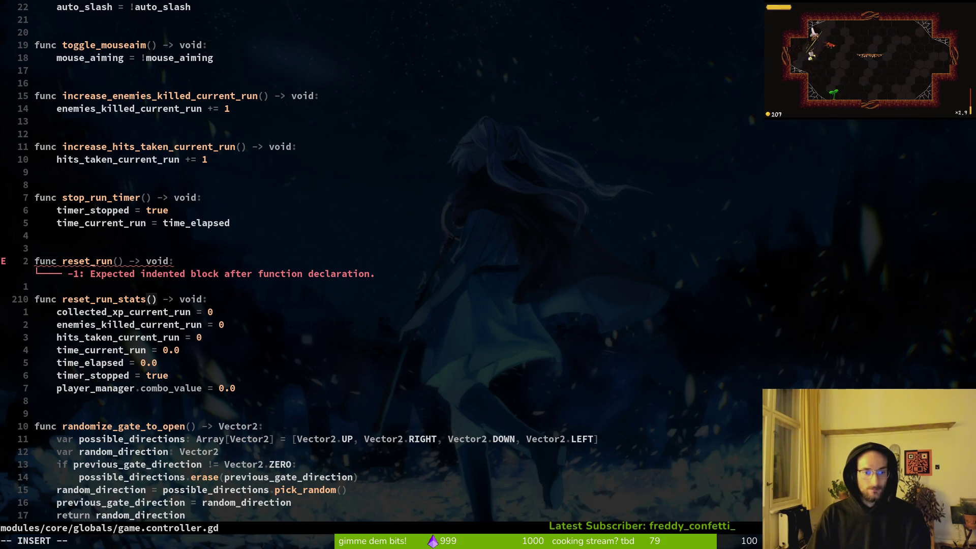
key("Escape")
key("k")
key("k")
type("o")
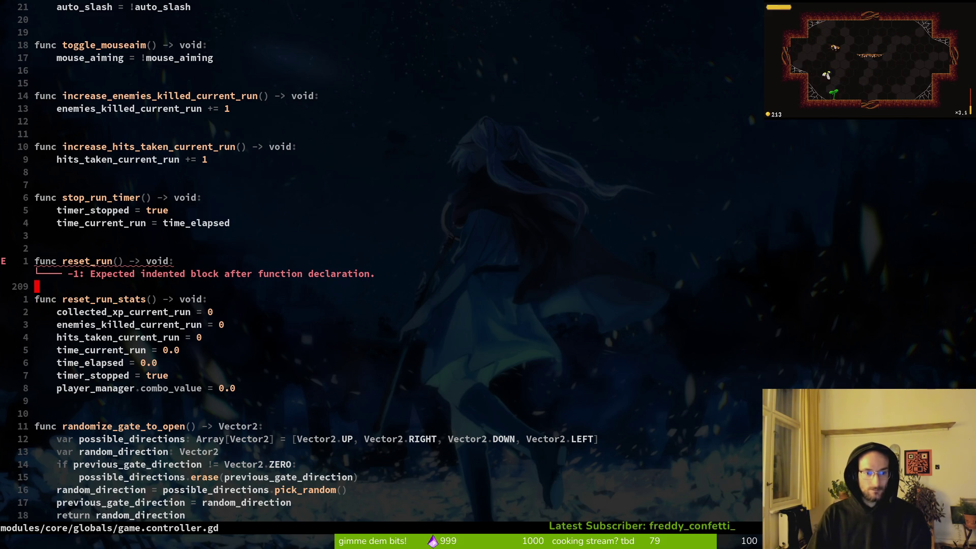
type("rese")
key("Return")
key("Escape")
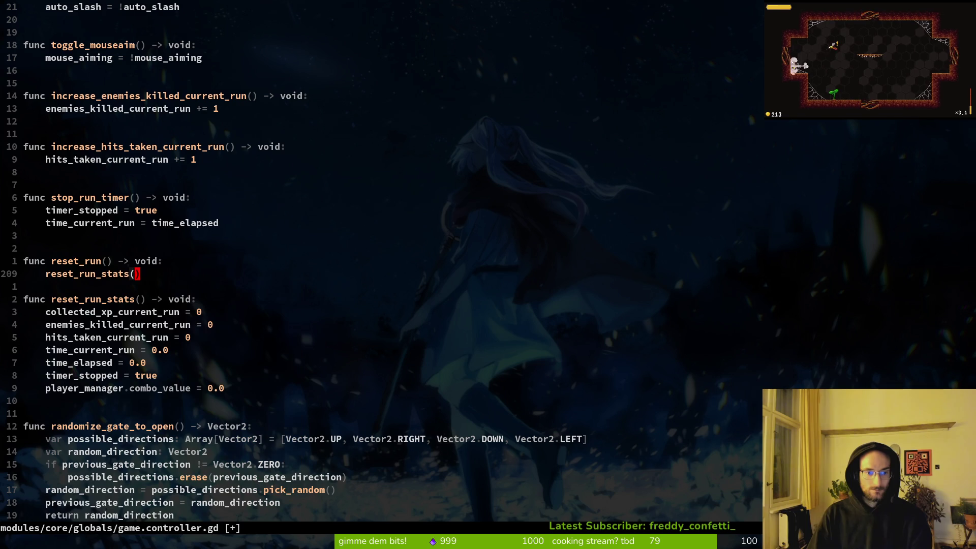
type(":w")
key("Return")
key("o")
key("Escape")
type(":w")
key("Return")
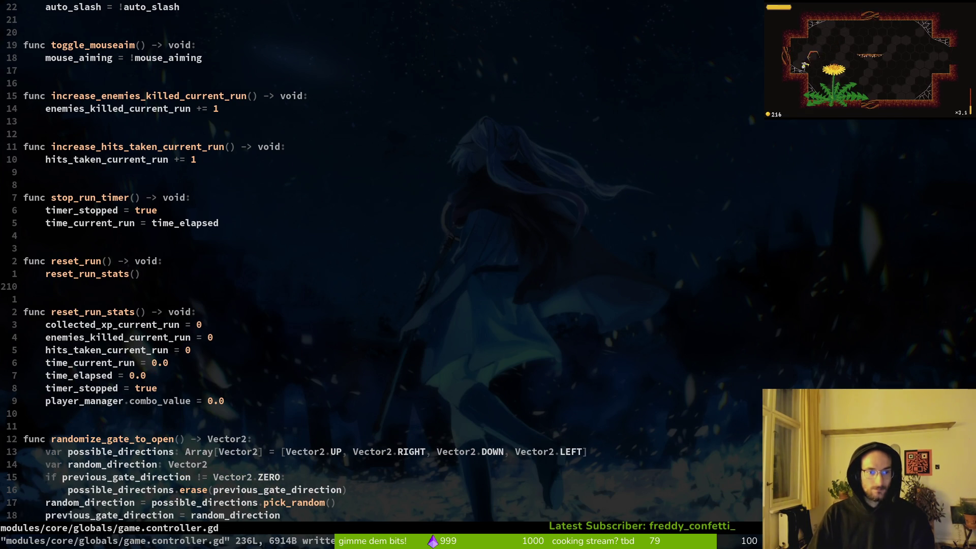
- In hive.gd, delete the reset_run_stats call and the tier_index and current_level_index lines, then save
key("ctrl+6")
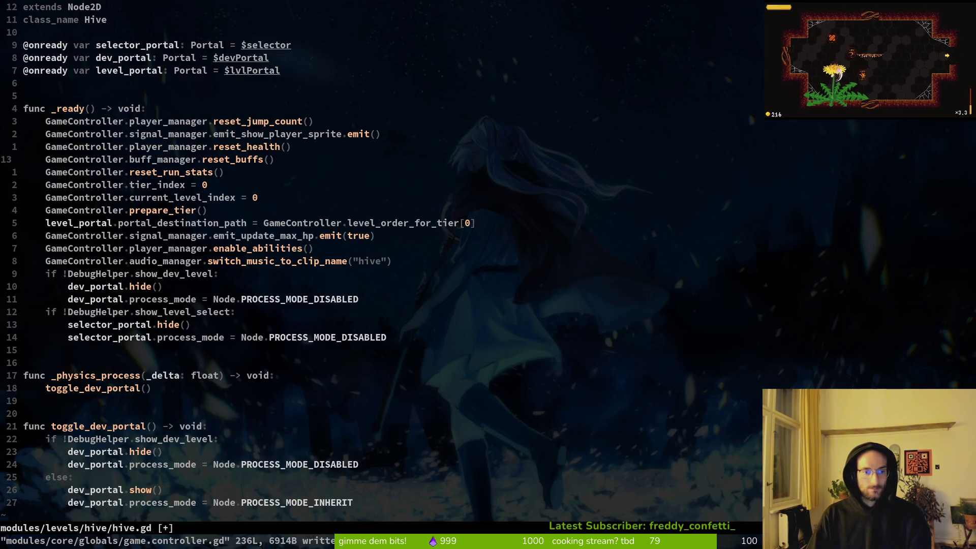
key("j")
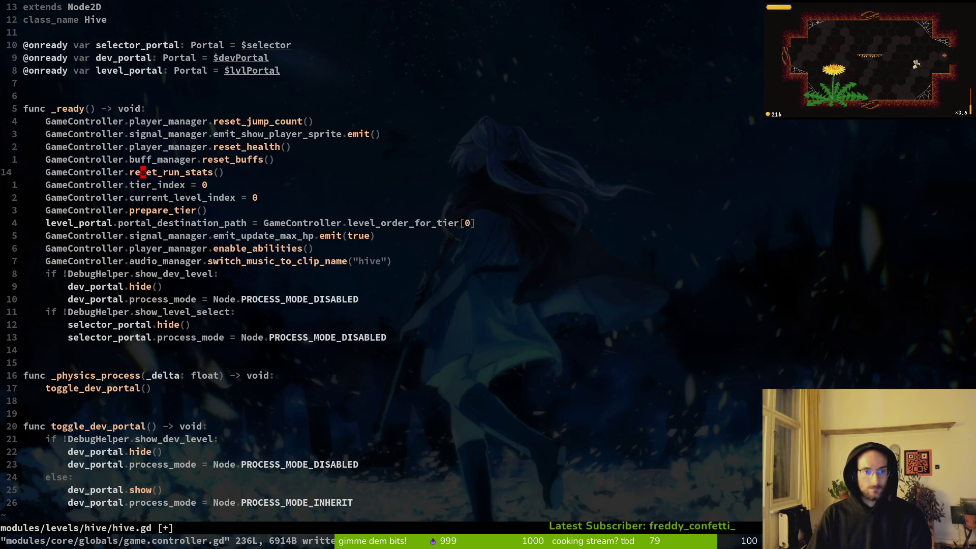
key("d")
key("d")
key("shift+v")
type("jd:w")
key("Return")
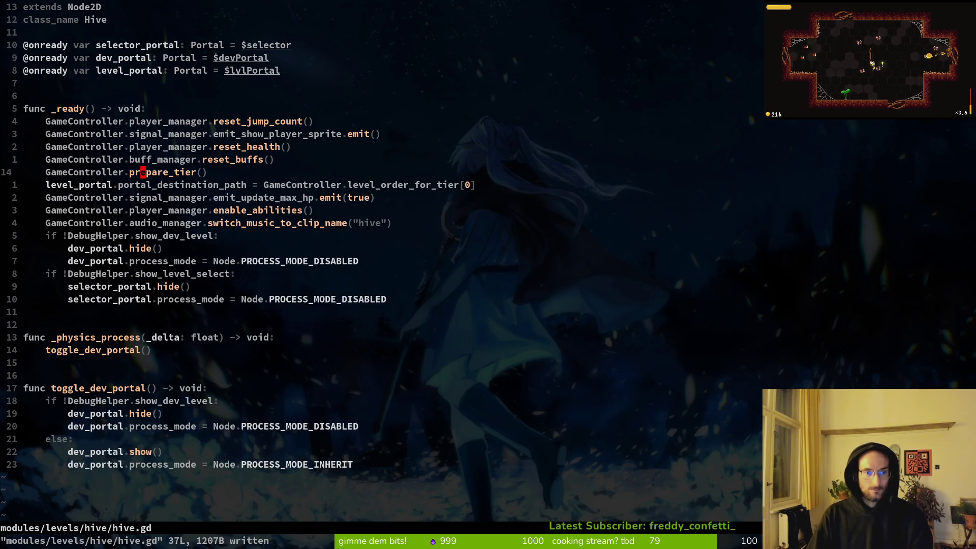
- Paste the tier_index and current_level_index resets into reset_run in game.controller.gd
key("ctrl+o")
key("j")
key("p")
key("alt+Tab")
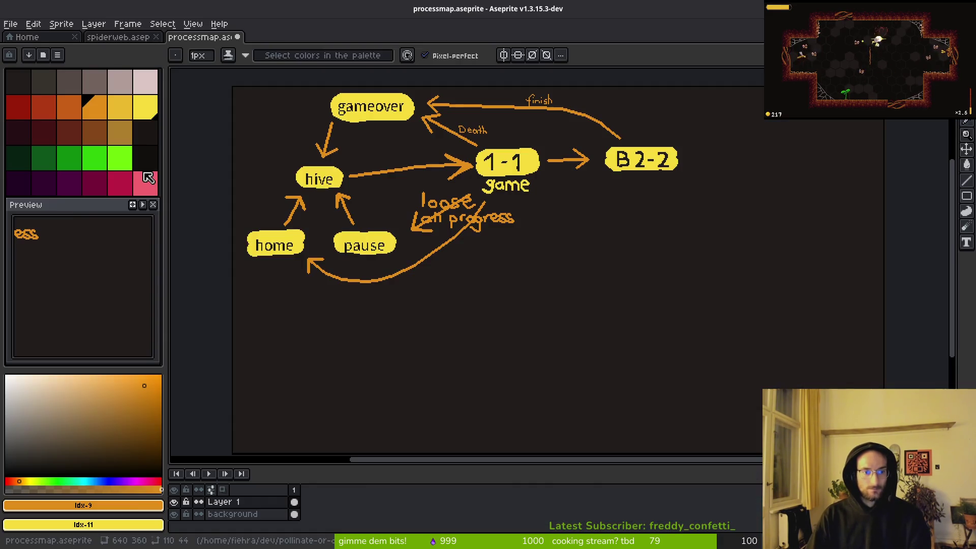
key("alt+Tab")
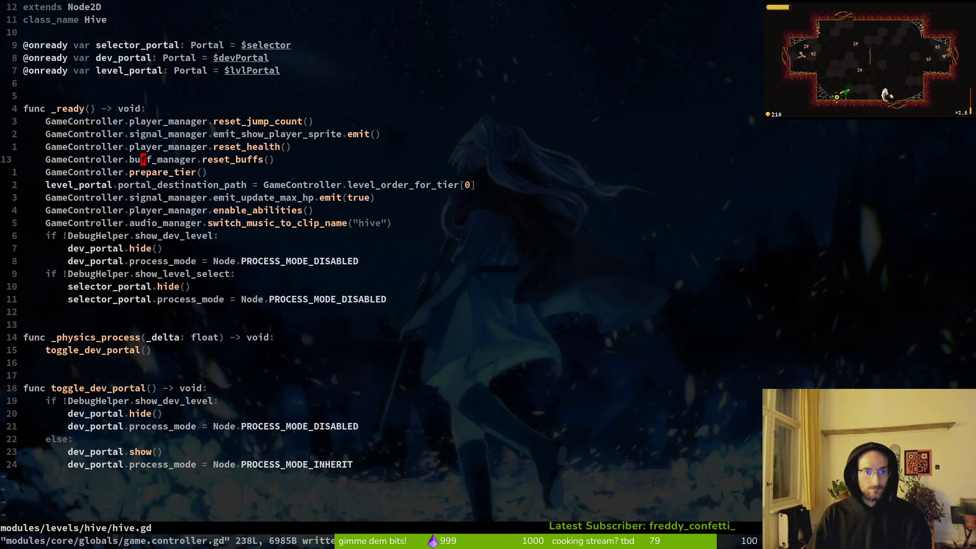
- Cut the prepare_tier call from hive.gd, save, and paste it into reset_run
key("j")
key("shift+v")
type("d:w")
key("Return")
key("alt+Tab")
key("alt+Tab")
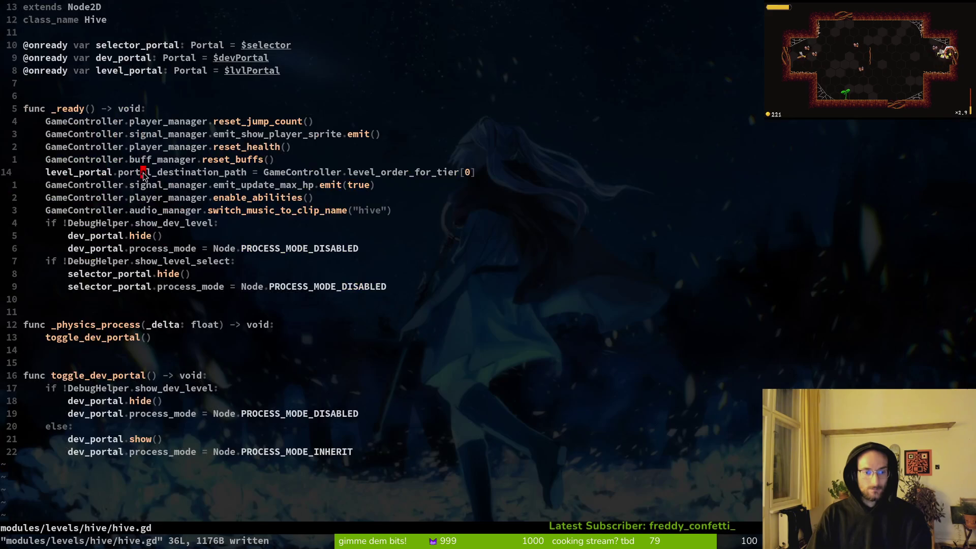
key("ctrl+o")
key("k")
key("p")
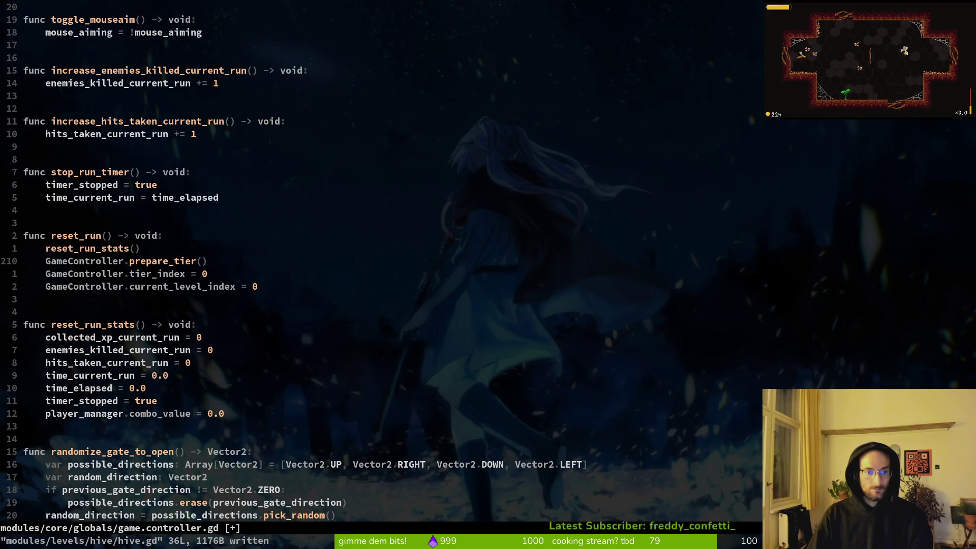
- Move the prepare_tier call below the index resets in reset_run and save game.controller.gd
key("ctrl+6")
key("k")
key("ctrl+6")
key("V")
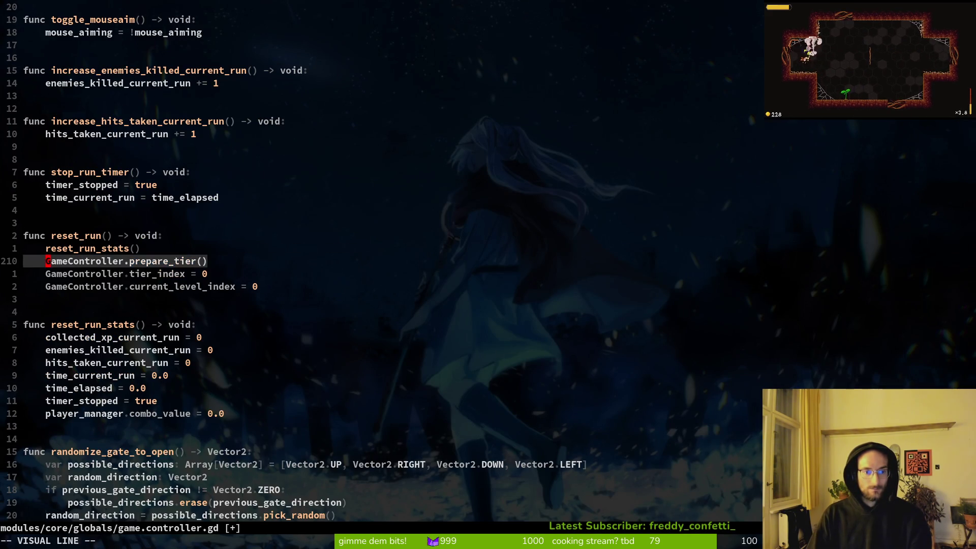
key("J")
key("J")
key("Escape")
type(":w")
key("Return")
key("ctrl+6")
- Cut the reset_health and reset_buffs lines from hive.gd's _ready and save
key("j")
key("V")
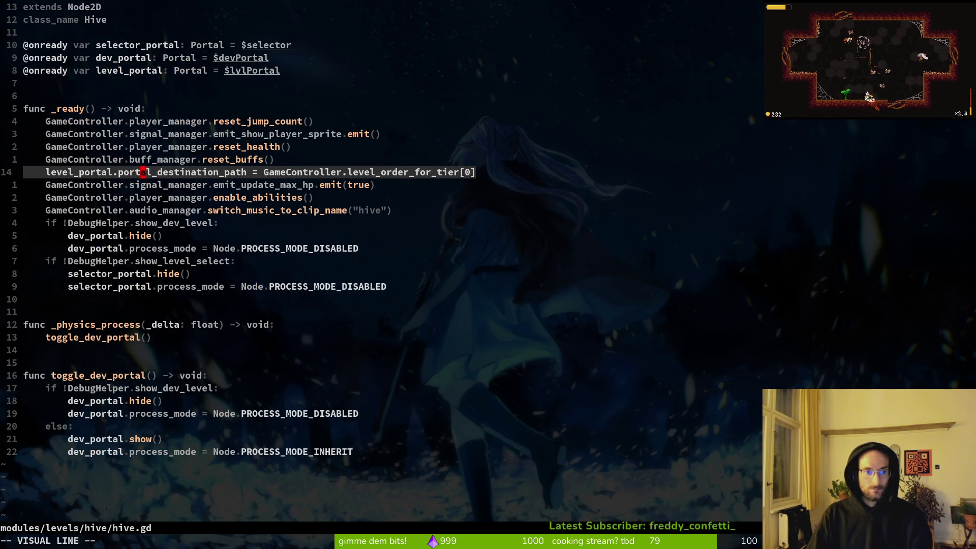
key("Escape")
key("V")
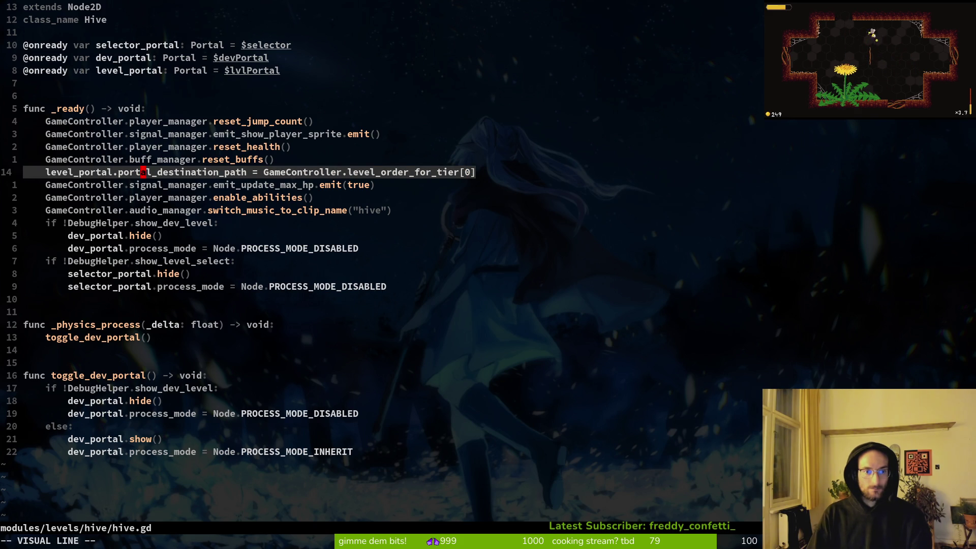
key("Escape")
key("k")
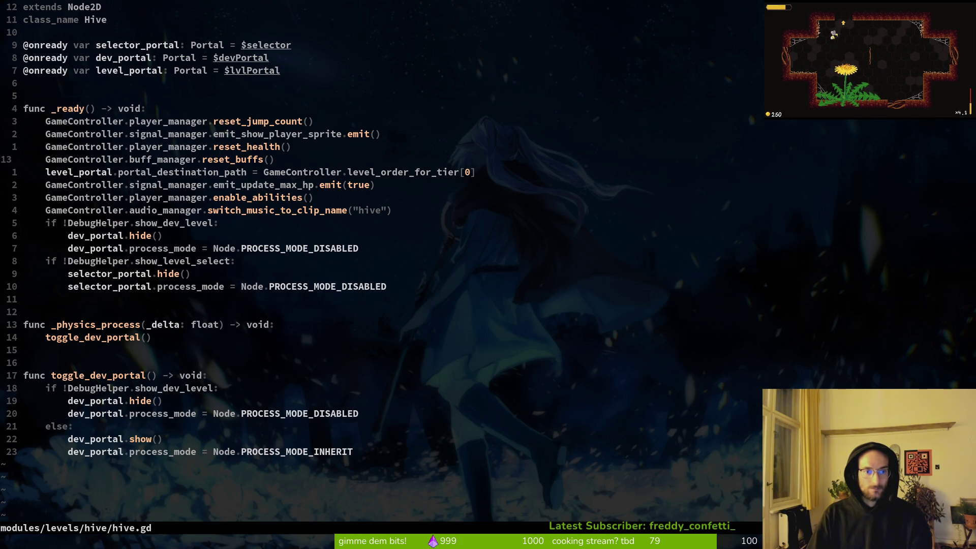
key("V")
key("Escape")
key("k")
key("V")
key("j")
key("d")
key("ctrl+s")
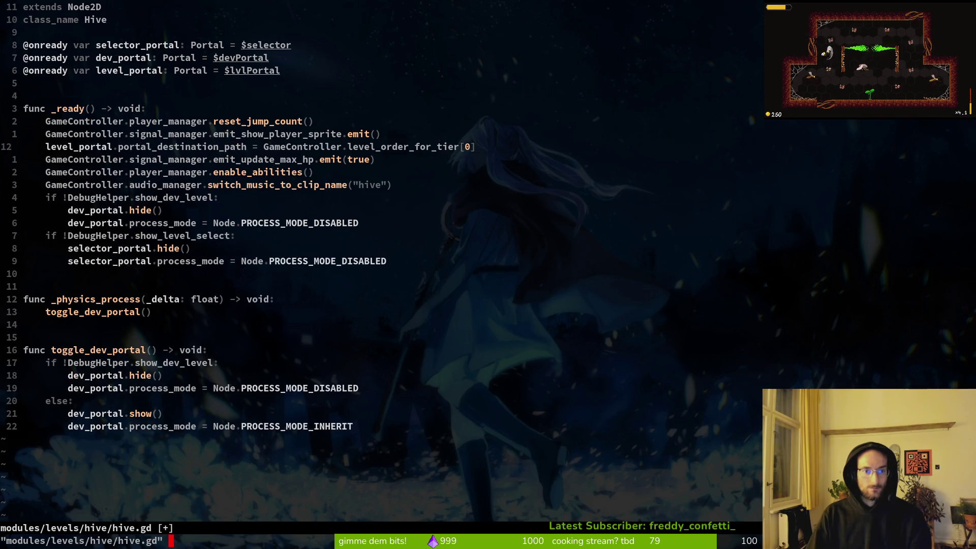
key("ctrl+^")
- Paste reset_health and reset_buffs into game.controller.gd, then cut reset_jump_count from hive.gd and save
key("p")
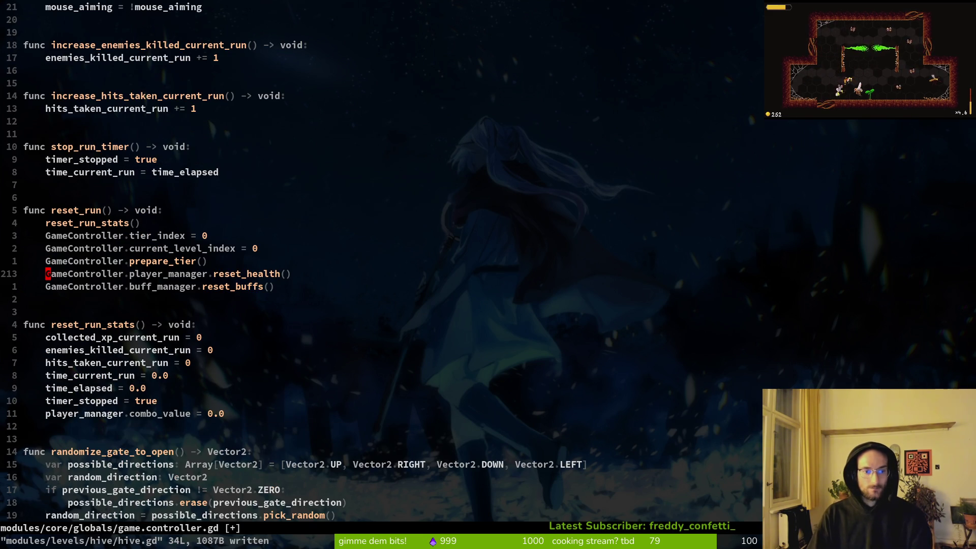
key("ctrl+s")
key("ctrl+^")
key("ctrl+^")
key("ctrl+^")
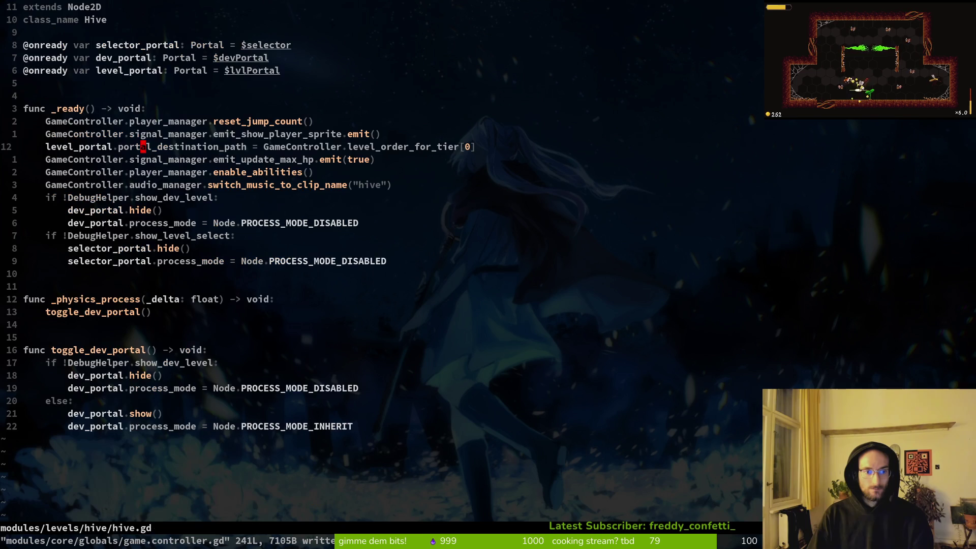
key("V")
key("k")
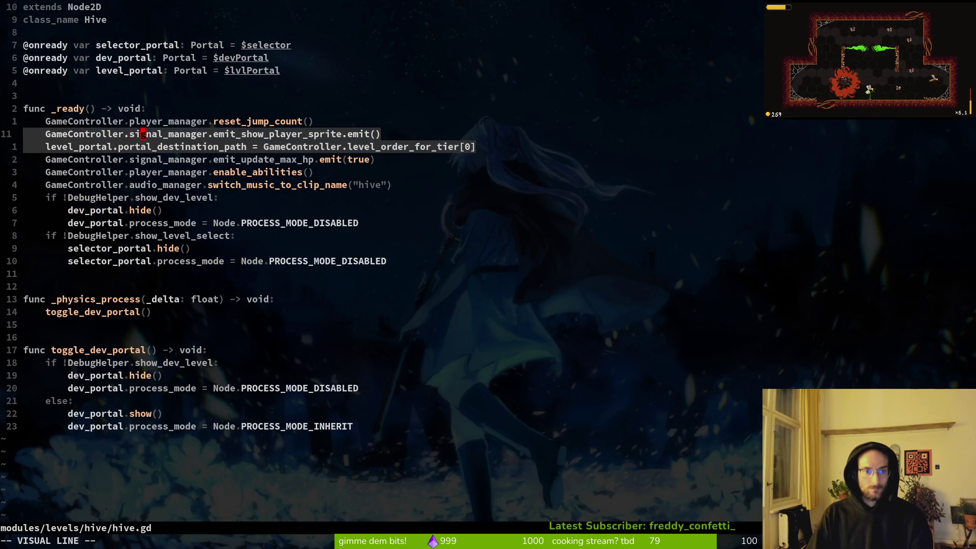
key("Escape")
key("k")
key("V")
type("d")
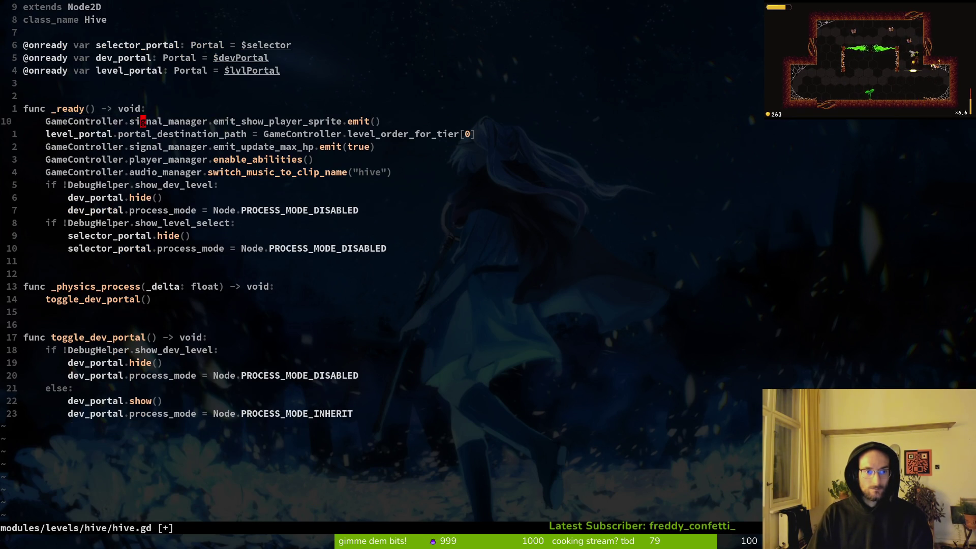
type(":w")
key("Return")
- Paste reset_jump_count into reset_run, then restore hive.gd's emit_update_max_hp line and save
key("ctrl+o")
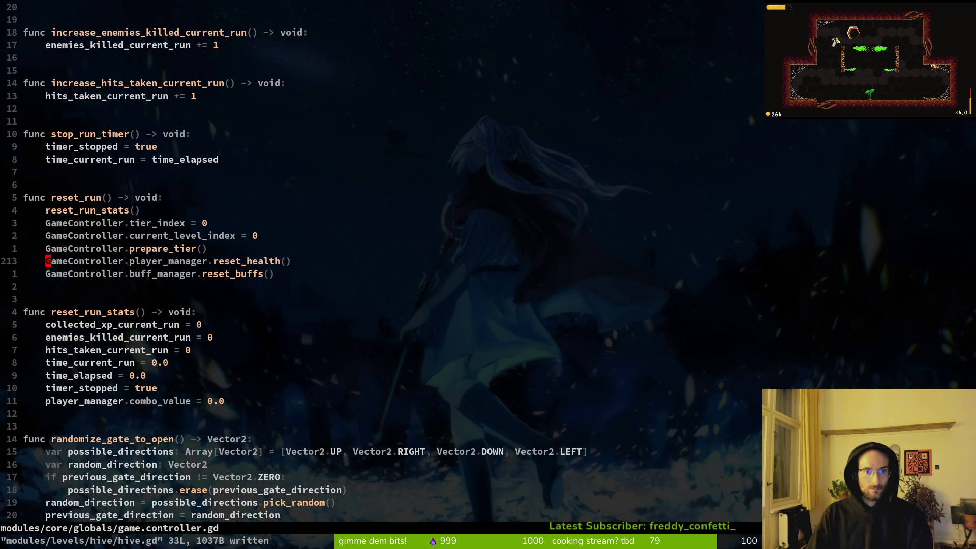
type("p:w")
key("Return")
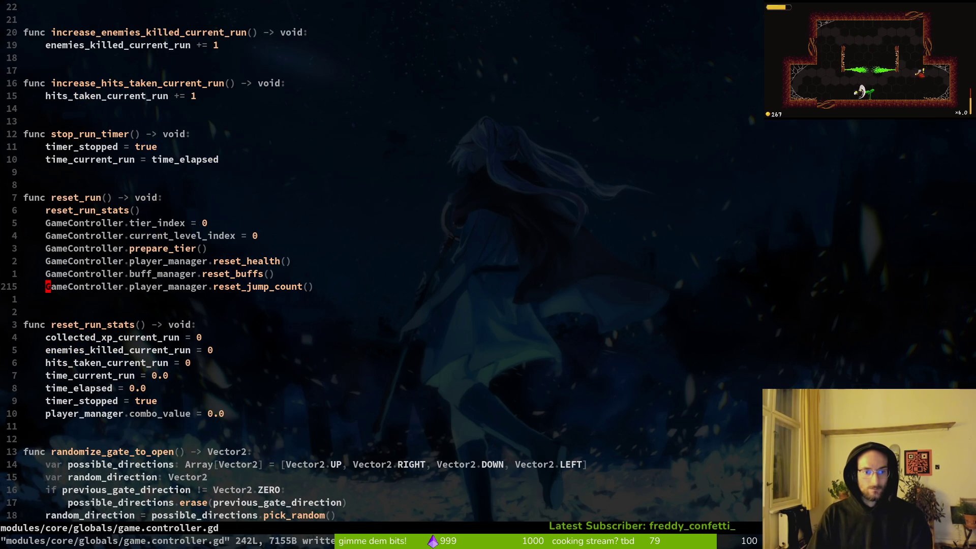
key("ctrl+o")
key("j")
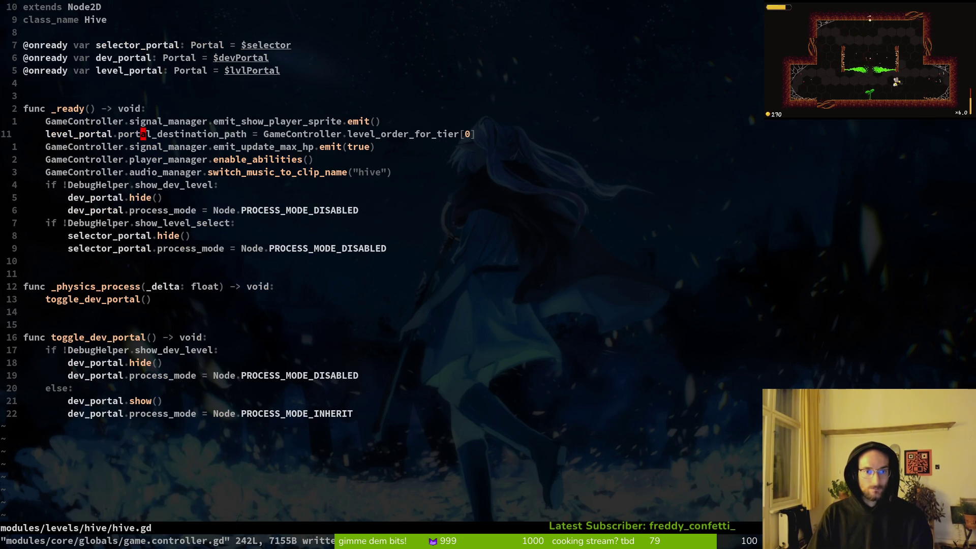
key("V")
key("Escape")
key("j")
key("V")
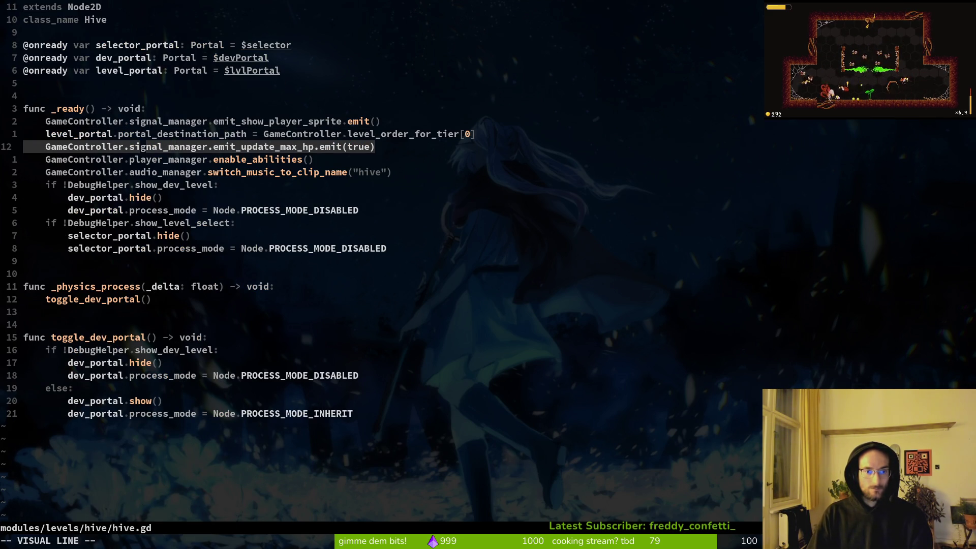
type("d")
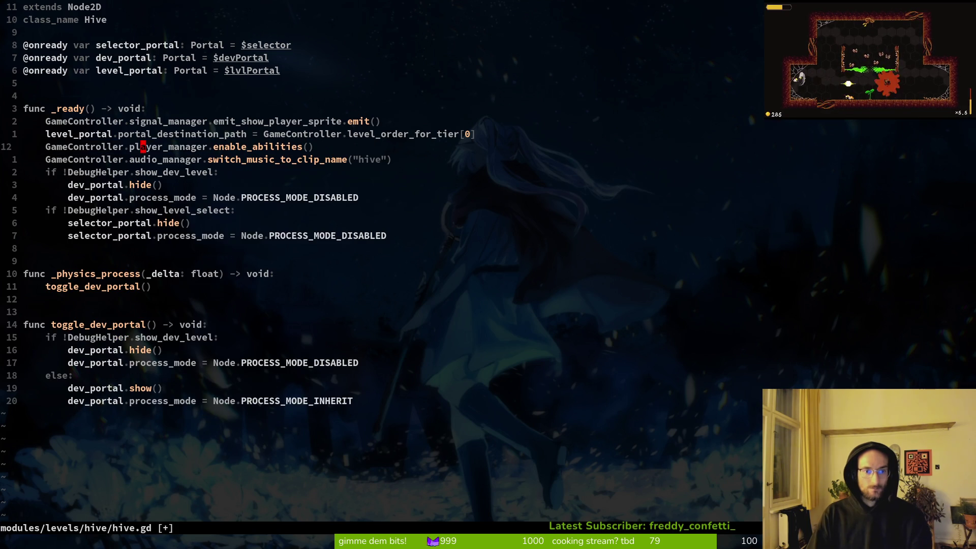
type("u:w")
key("Return")
- Move hive.gd's level_portal line below the music switch line and save
key("j")
key("j")
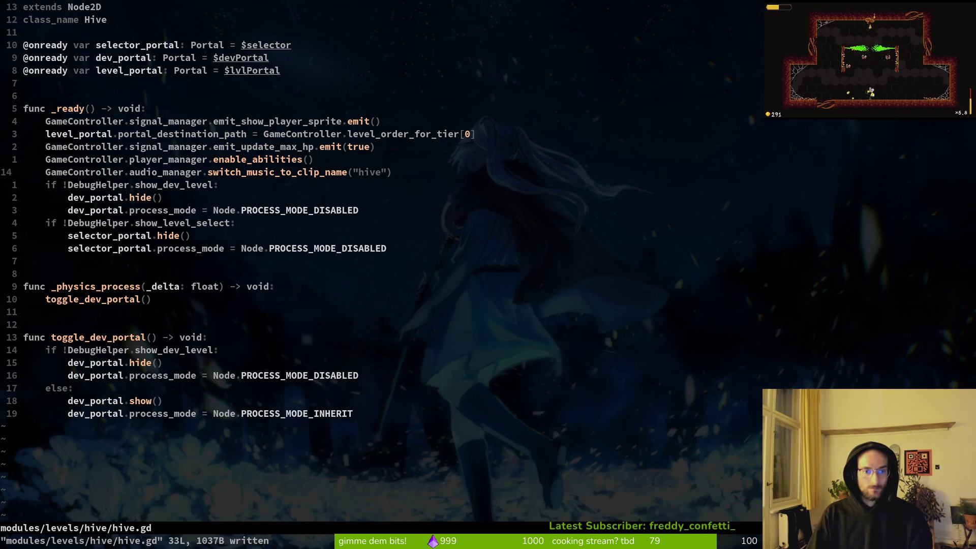
key("k")
key("k")
key("k")
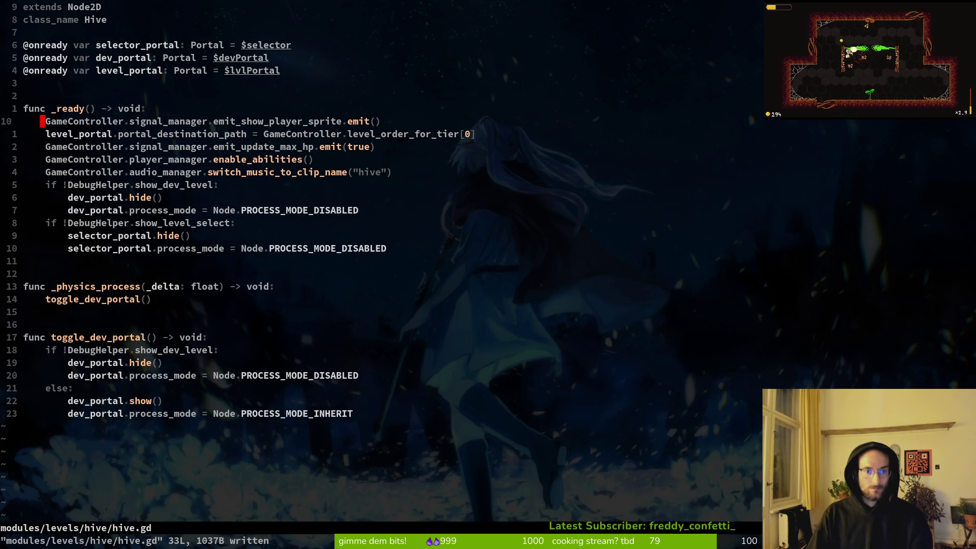
key("V")
key("d")
key("p")
key("V")
key("J")
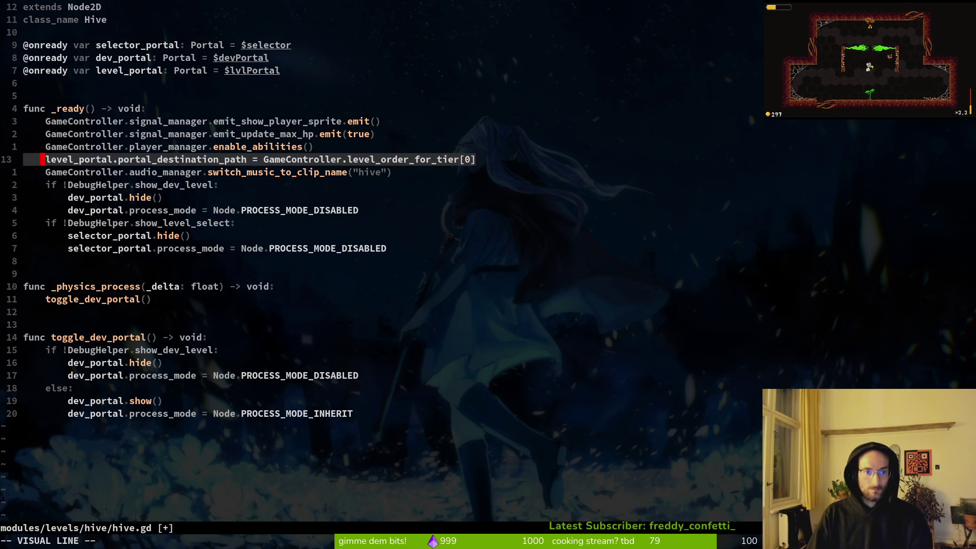
key("J")
key("Escape")
type(":w")
key("Return")
- In reset_run, move reset_health up to right after reset_run_stats() and save
key("k")
key("k")
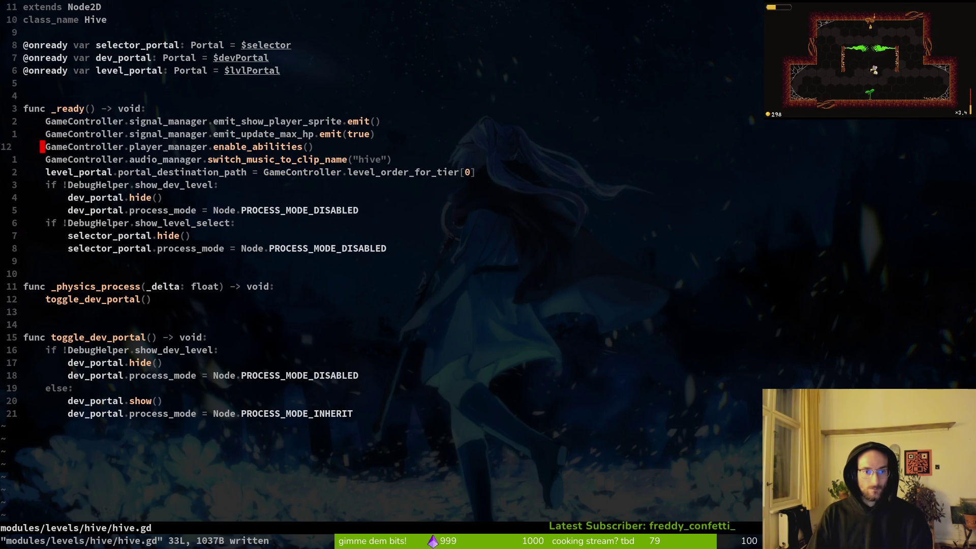
key("j")
key("j")
key("j")
key("j")
key("j")
key("j")
key("j")
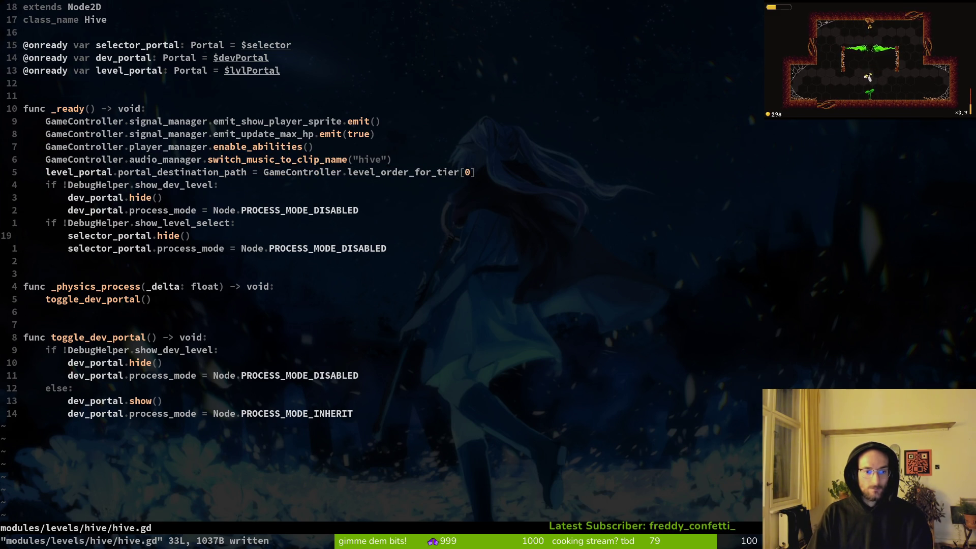
key("k")
key("k")
key("k")
key("ctrl+o")
key("j")
key("j")
key("j")
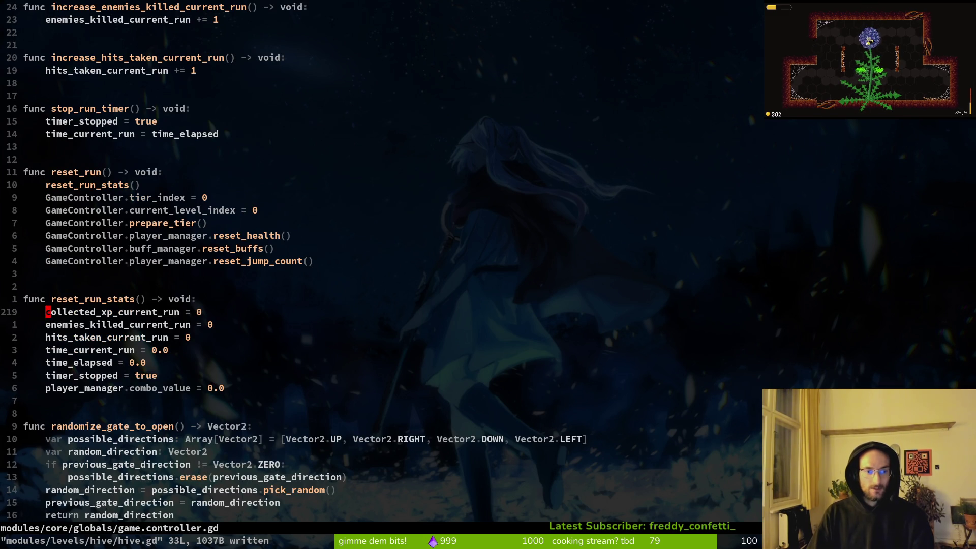
key("k")
key("k")
key("k")
key("k")
key("k")
key("j")
key("j")
key("j")
key("k")
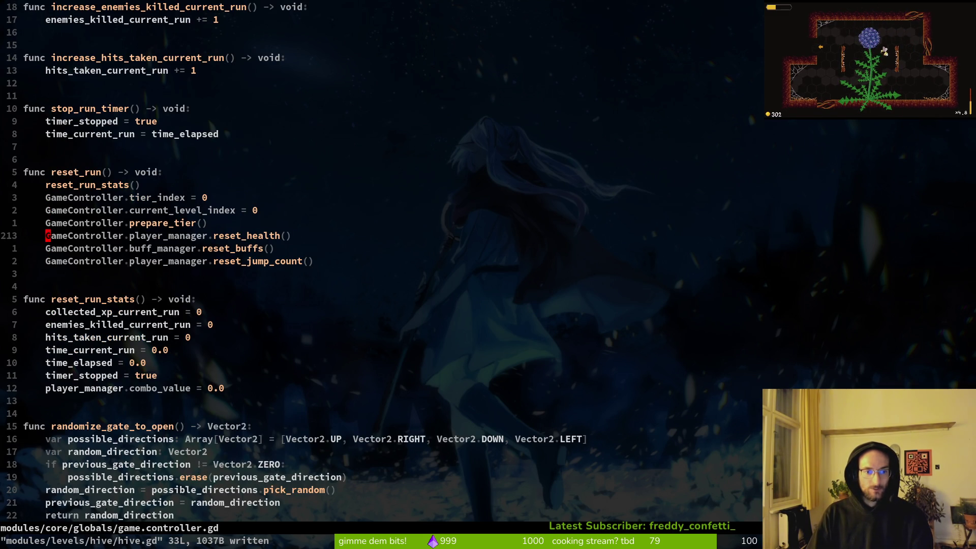
key("shift+v")
key("shift+k")
key("shift+k")
key("shift+k")
key("Escape")
key("ctrl+s")
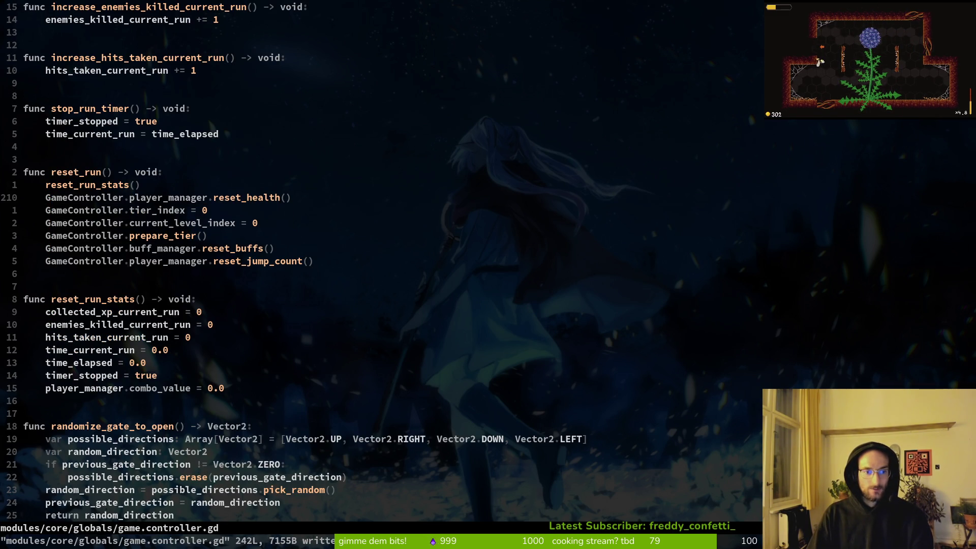
- Move reset_buffs directly after reset_health in reset_run and save
key("j")
key("j")
key("j")
key("j")
key("shift+v")
key("shift+k")
key("shift+k")
key("shift+k")
key("Escape")
key("ctrl+s")
key("j")
key("j")
key("j")
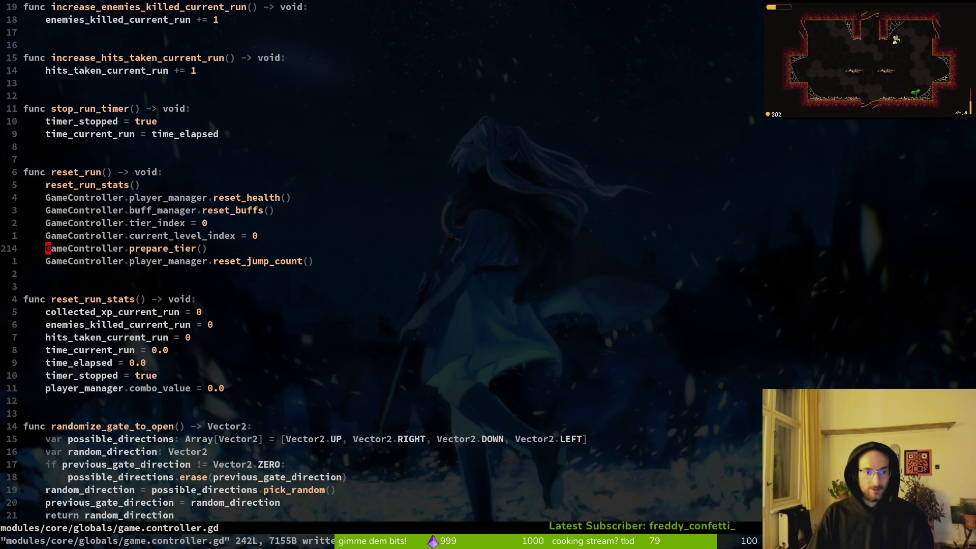
key("ctrl+o")
key("k")
key("k")
- Insert GameController.reset_run() as the first line of hive.gd's _ready via autocomplete and save
key("k")
key("k")
key("j")
key("k")
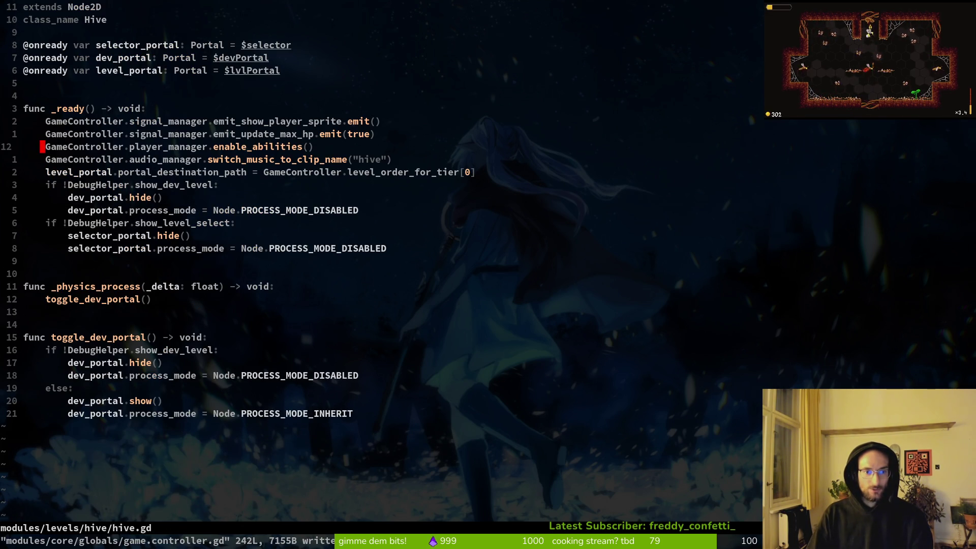
key("k")
key("shift+o")
type("rest")
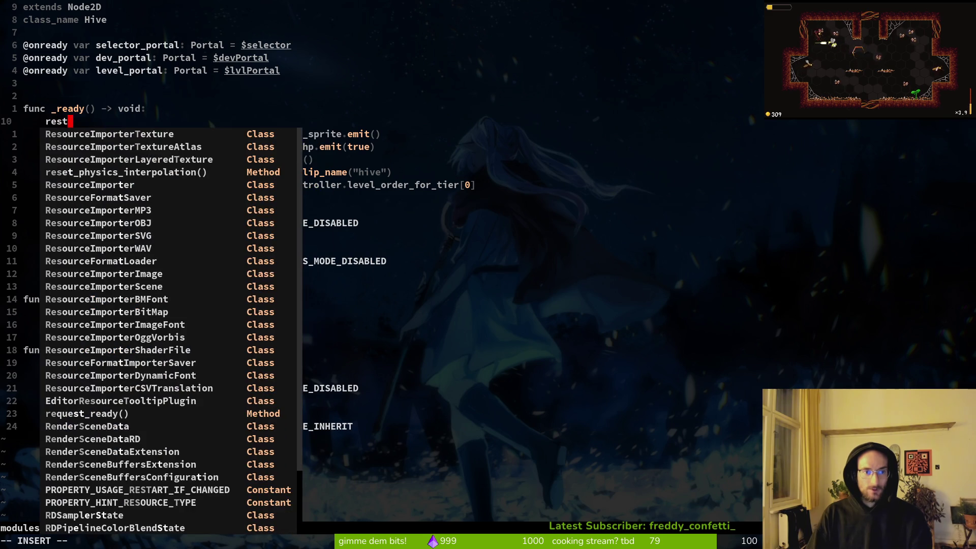
key("BackSpace")
key("BackSpace")
key("BackSpace")
type("Gm")
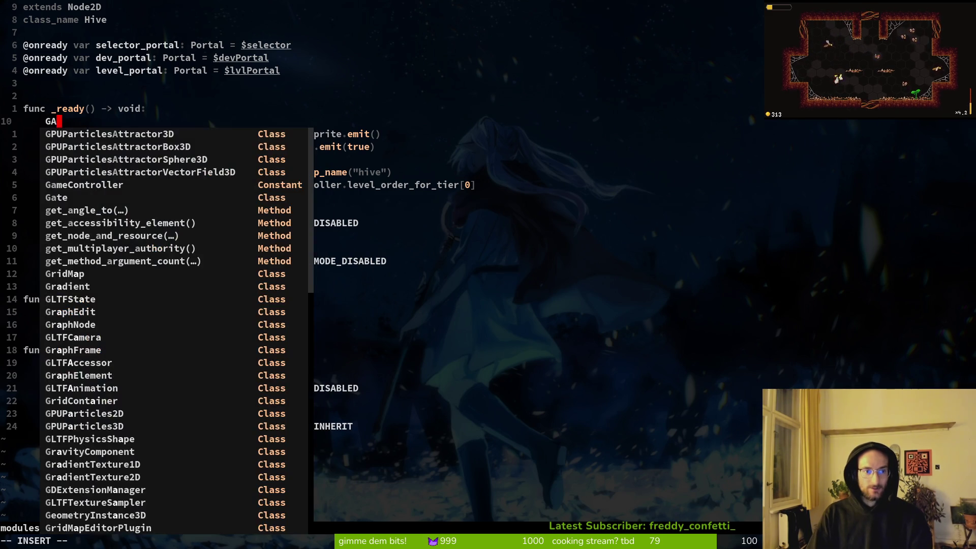
key("BackSpace")
type("ameController.")
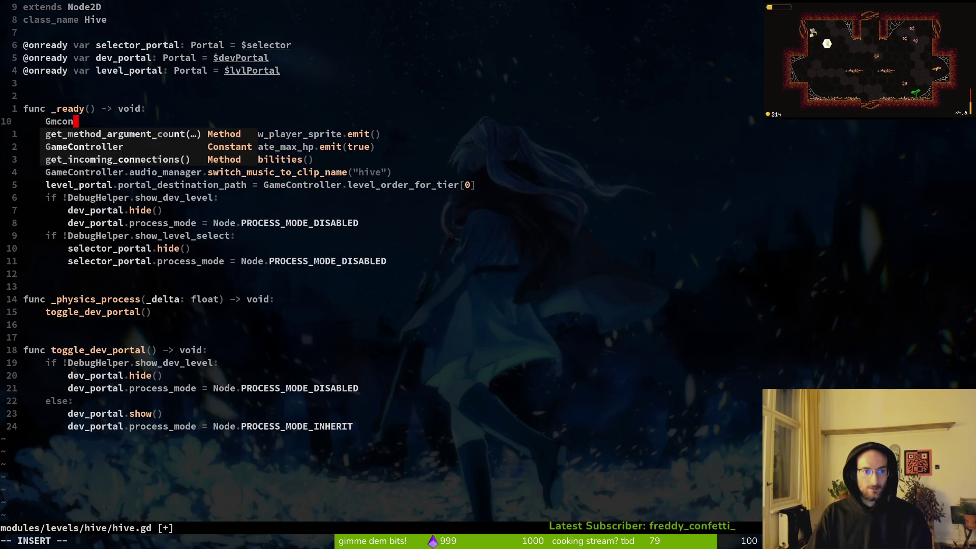
type("reset")
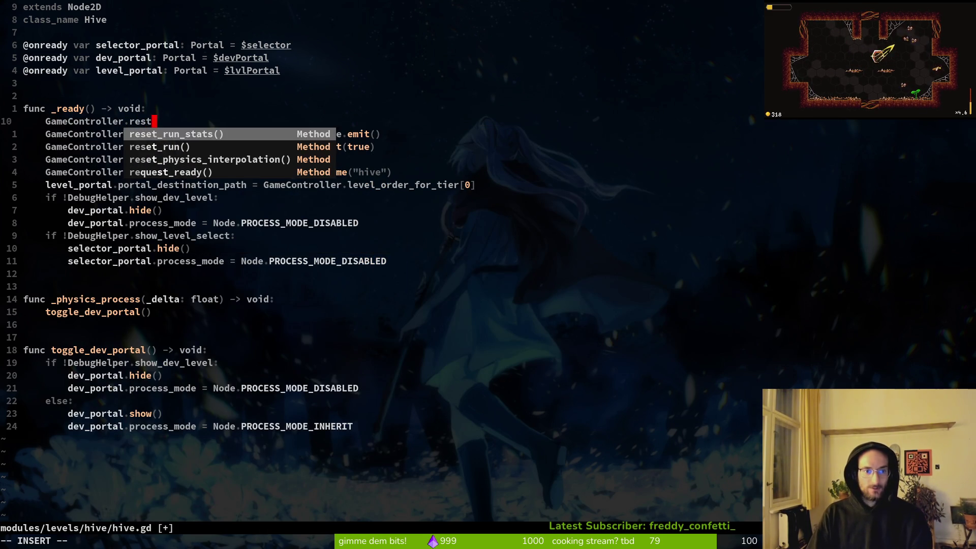
key("Tab")
key("Tab")
key("Return")
key("Escape")
type(":w")
key("Return")
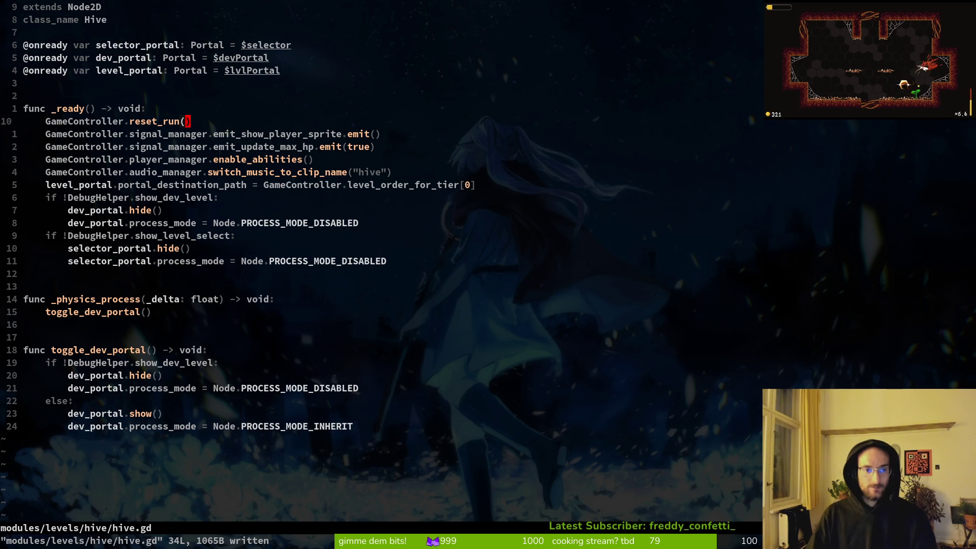
key("space")
- Open pause_overlay.gd and delete the reset_run_stats and reset_modifier_values calls in quit_pressed
key("f")
key("f")
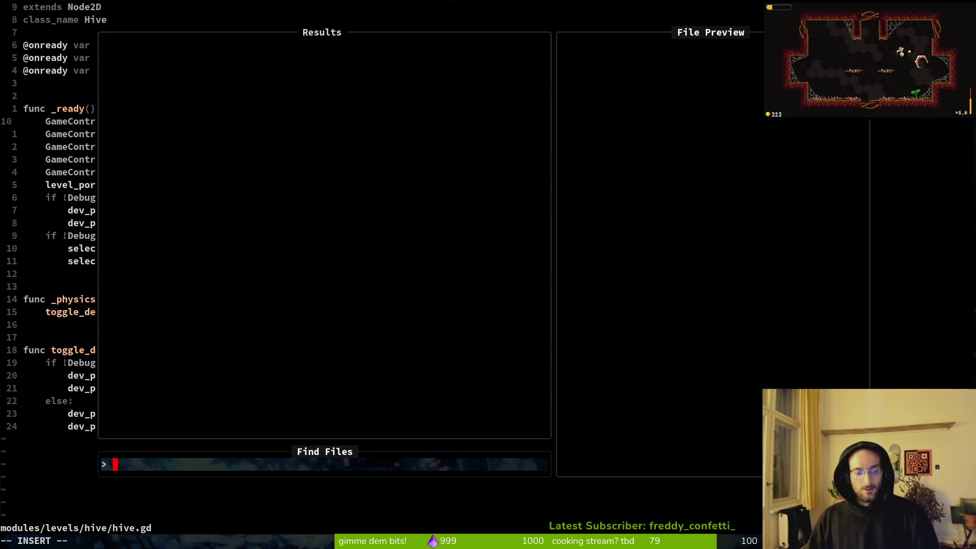
type("pause")
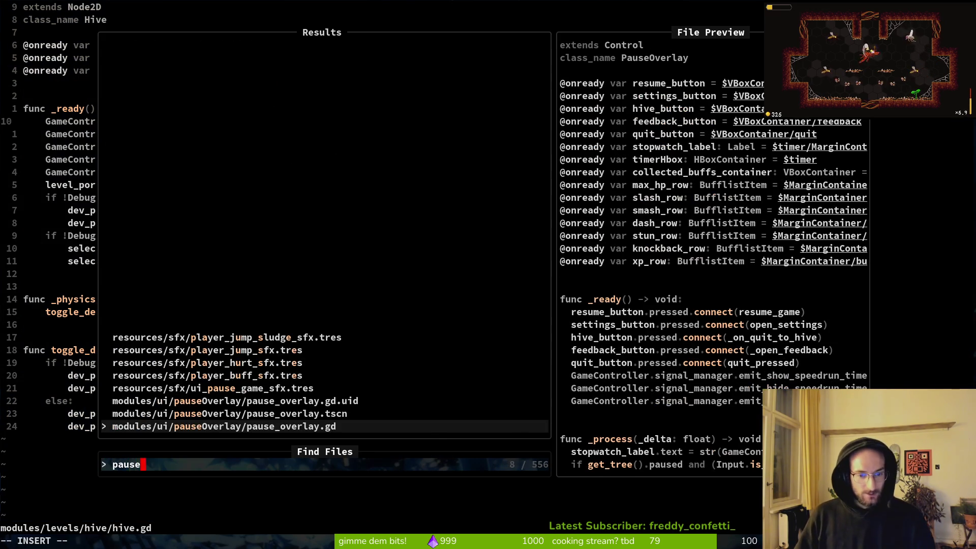
key("Return")
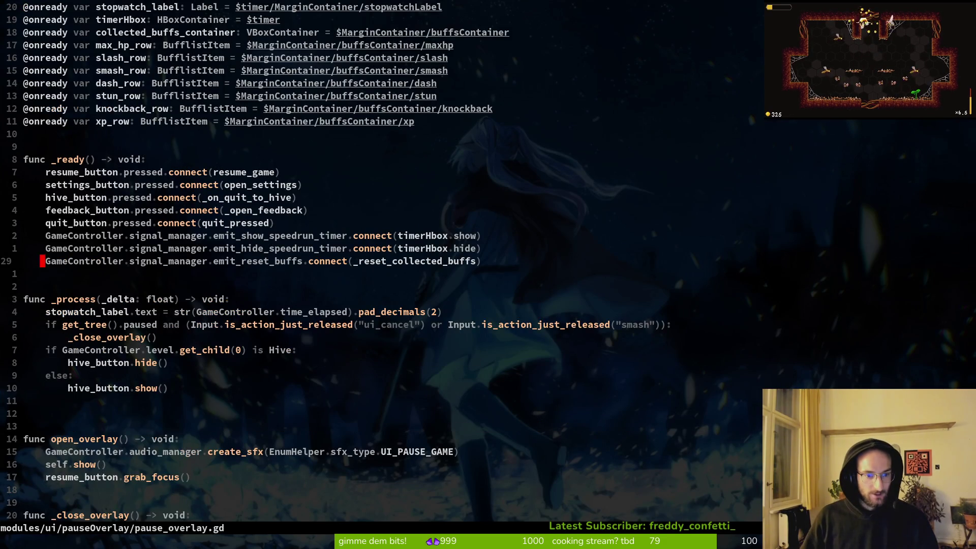
key("ctrl+d")
key("j")
key("j")
key("j")
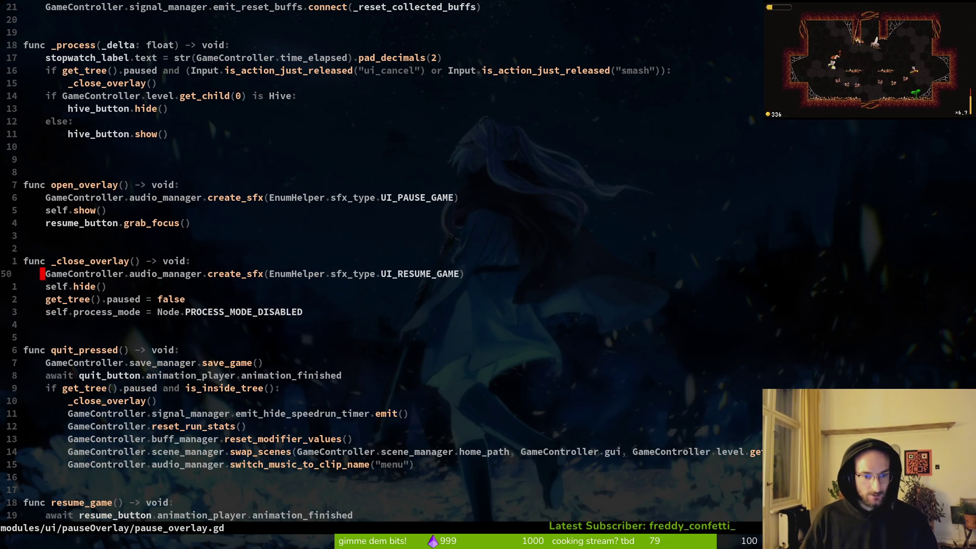
key("k")
key("k")
key("k")
key("shift+v")
key("j")
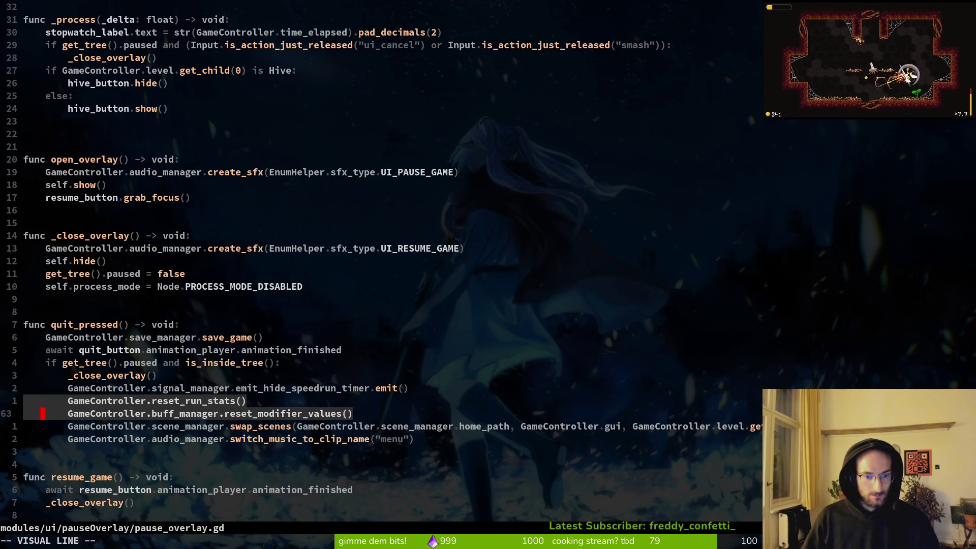
key("d")
- Add GameController.reset_run() in their place, move it above the hide-timer emit, and save
key("k")
type("o")
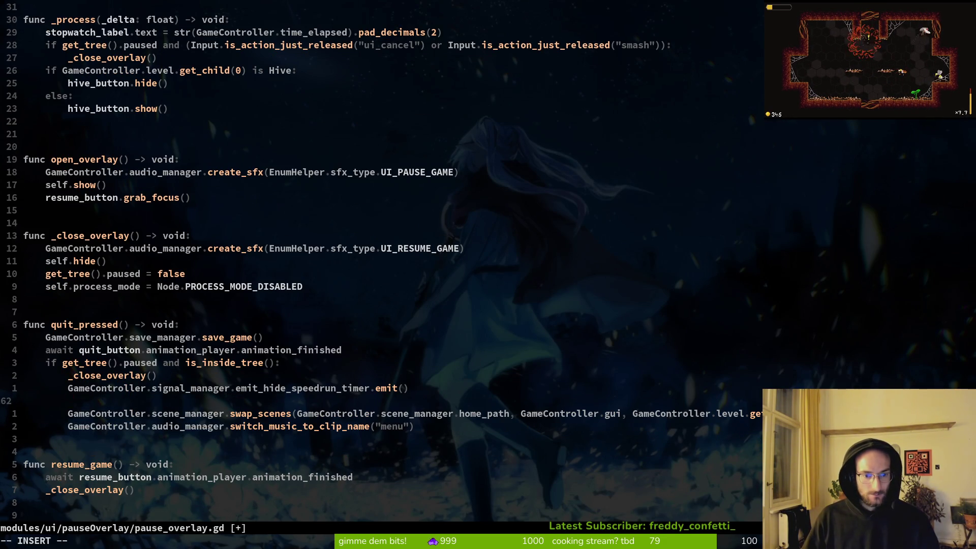
type("GameController.res")
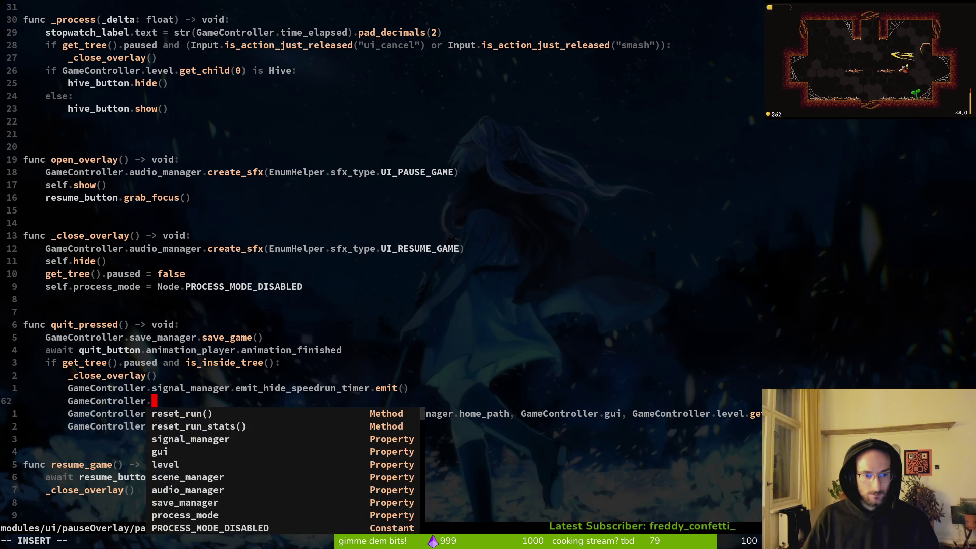
key("Return")
key("Escape")
key("ctrl+s")
key("shift+v")
key("shift+k")
key("Escape")
key("ctrl+s")
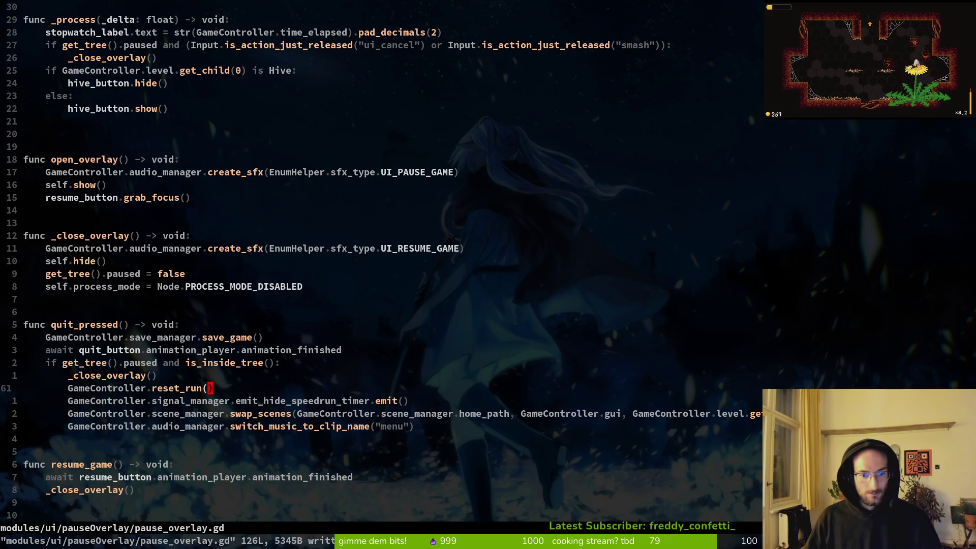
key("j")
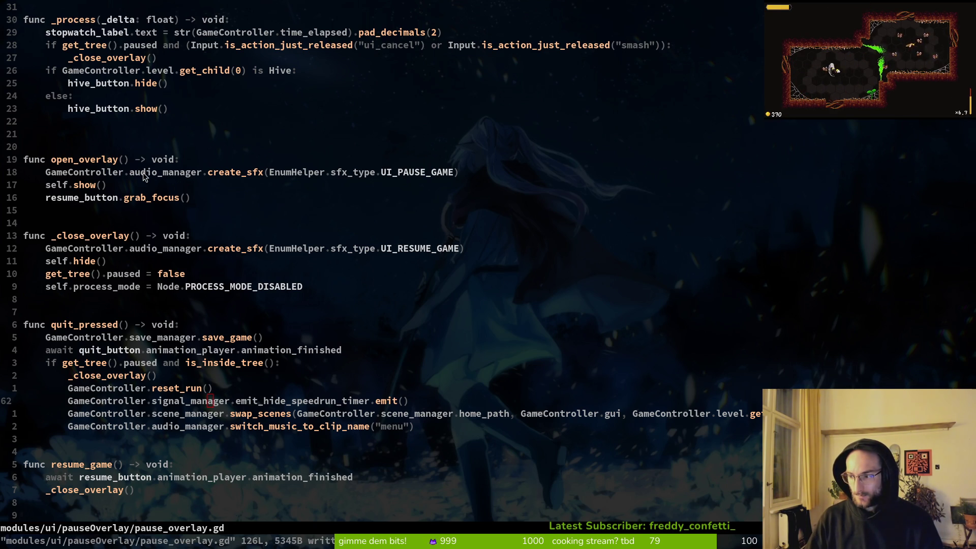
key("alt+Tab")
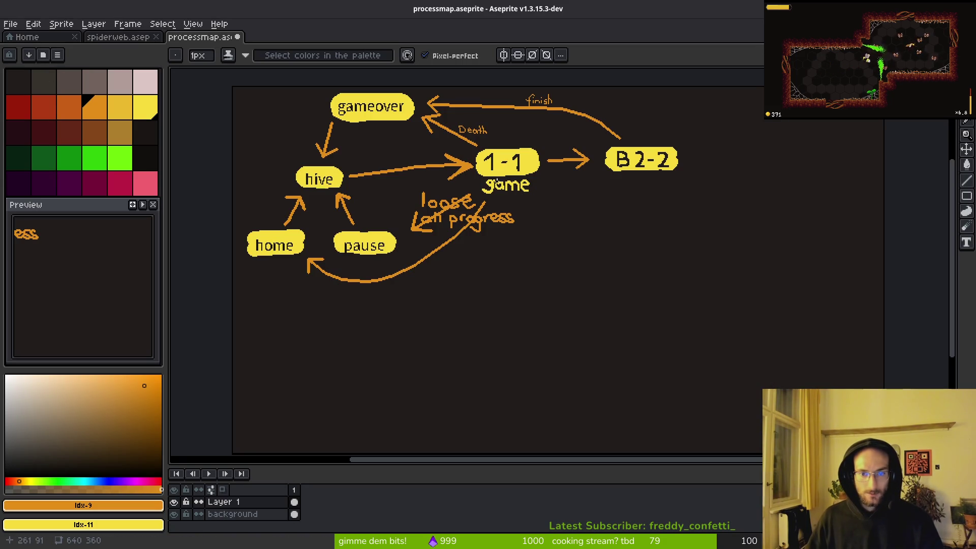
- After reviewing the process map and code, launch the game from Godot with F5
scroll(464, 182, "up", 2)
scroll(484, 216, "down", 3)
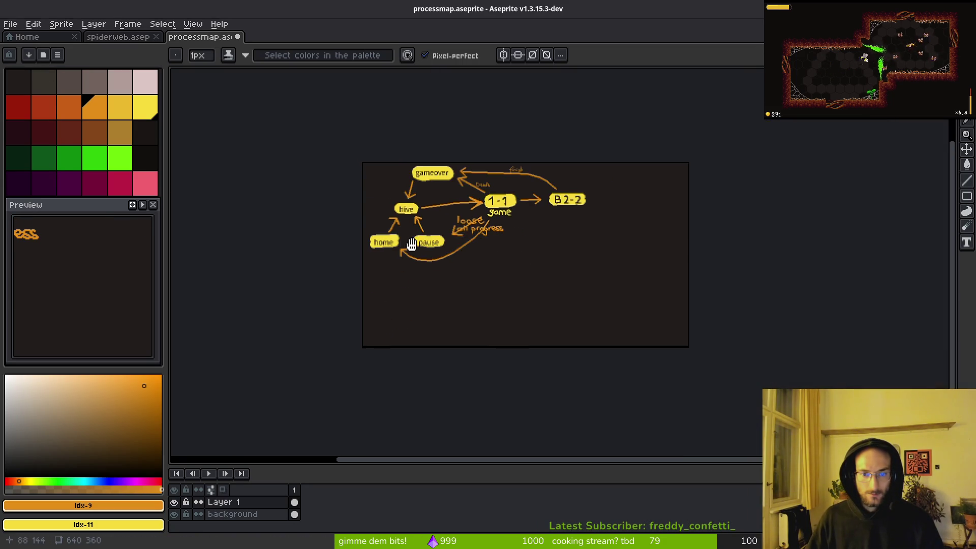
scroll(497, 285, "up", 1)
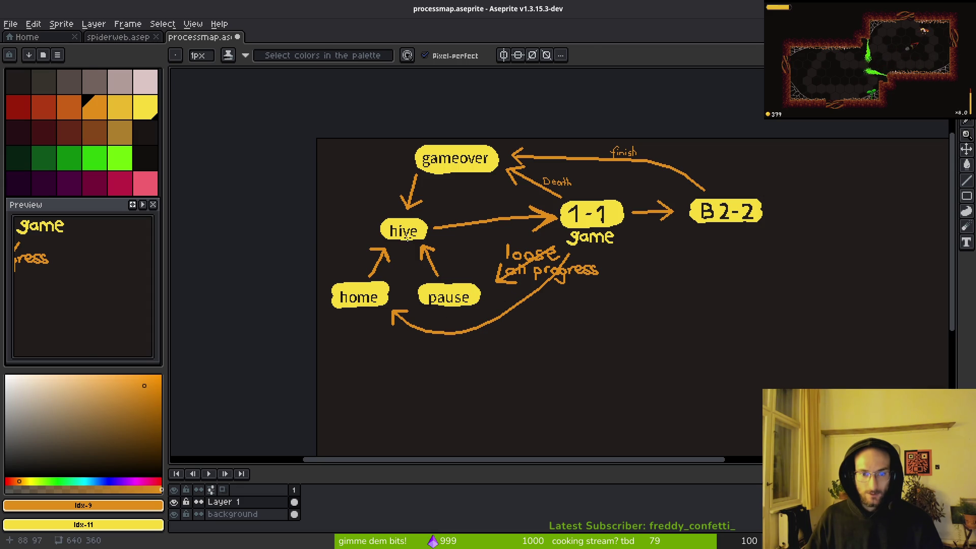
key("alt+Tab")
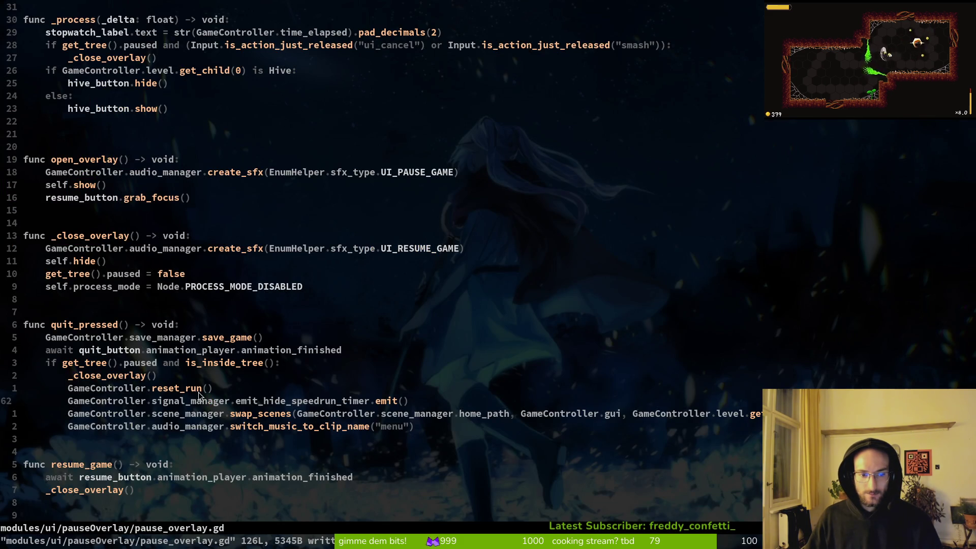
key("alt+Tab")
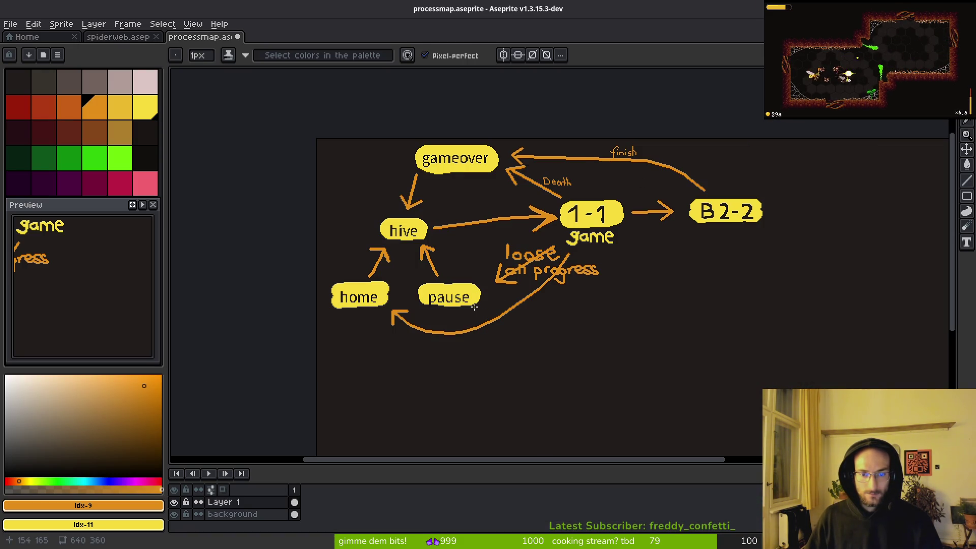
key("alt+Tab")
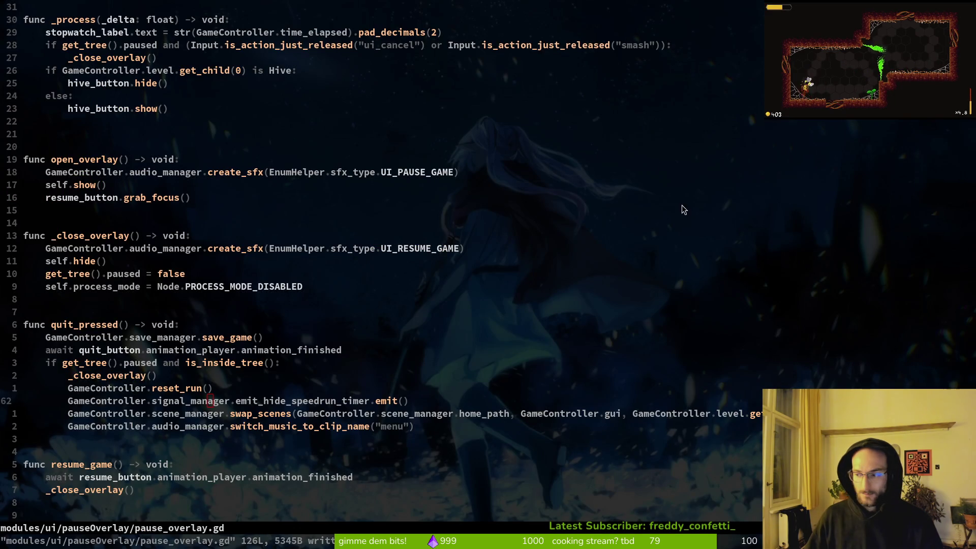
key("alt+Tab")
key("F5")
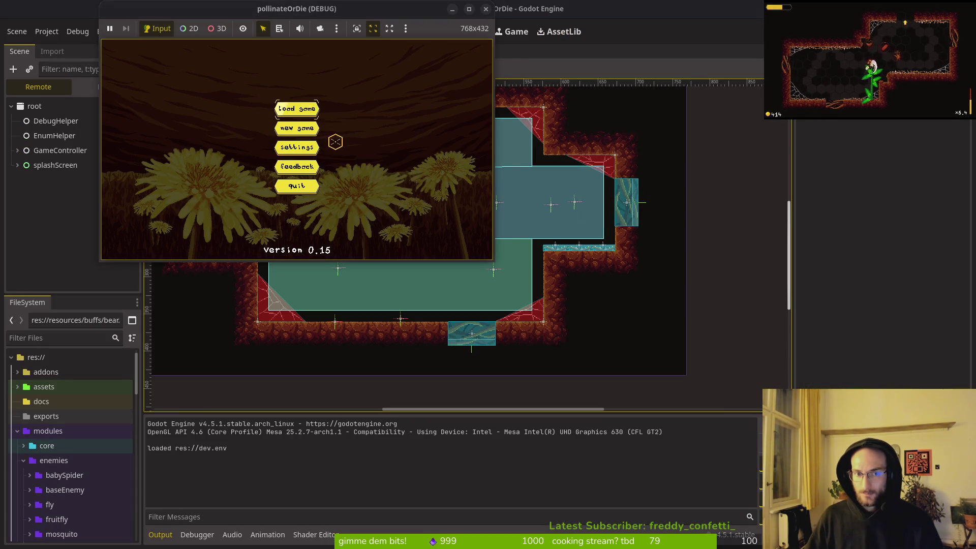
- Test-play: start a game, dash, pause, return to the hive, then stop the run
left_click(290, 109)
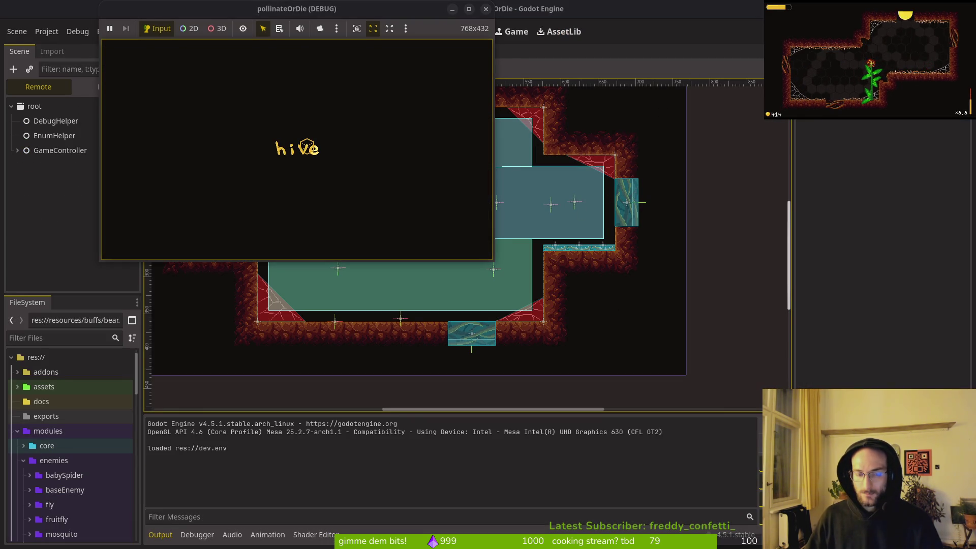
key("space")
key("space")
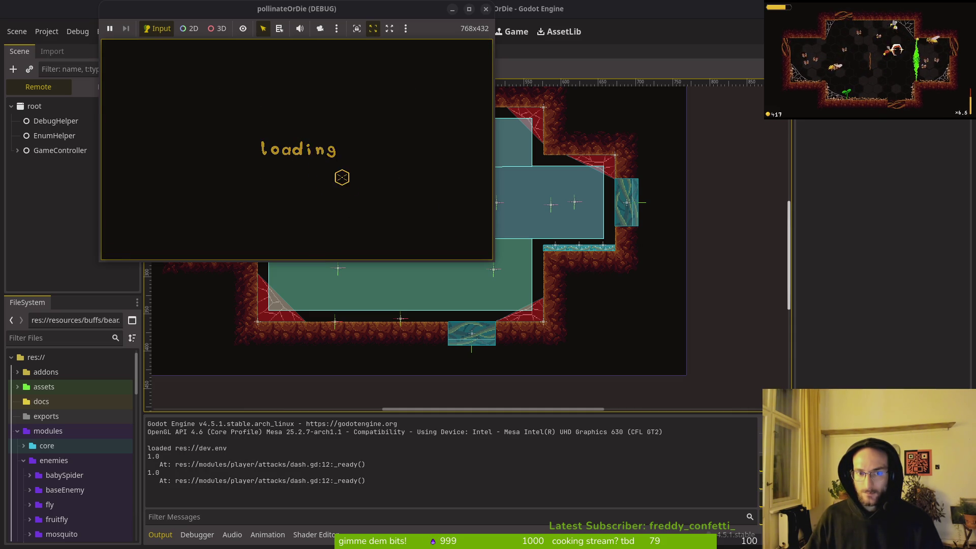
key("Escape")
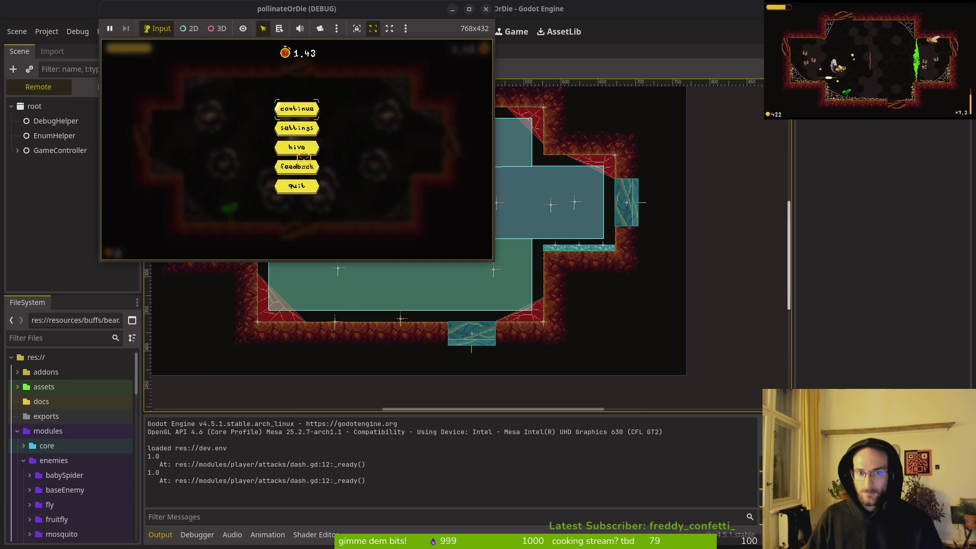
left_click(298, 147)
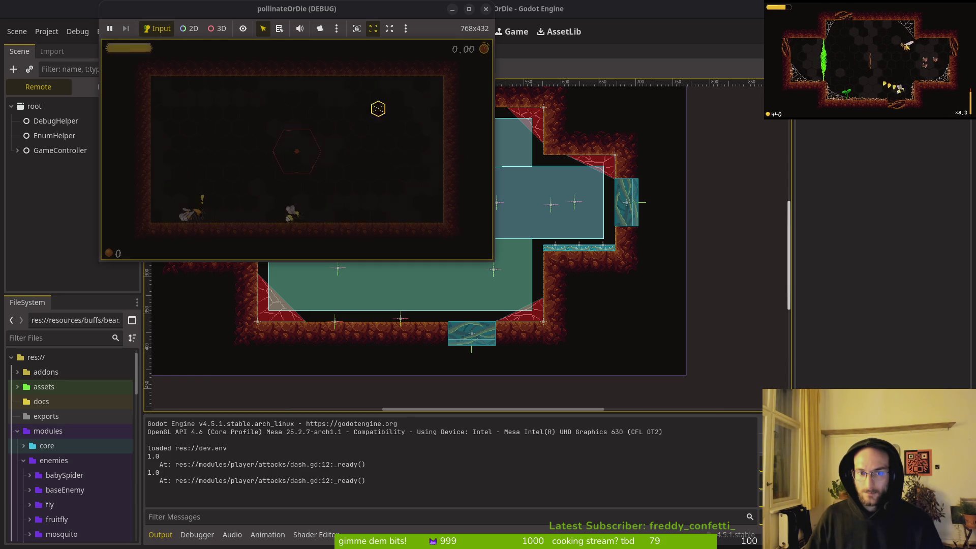
left_click(487, 10)
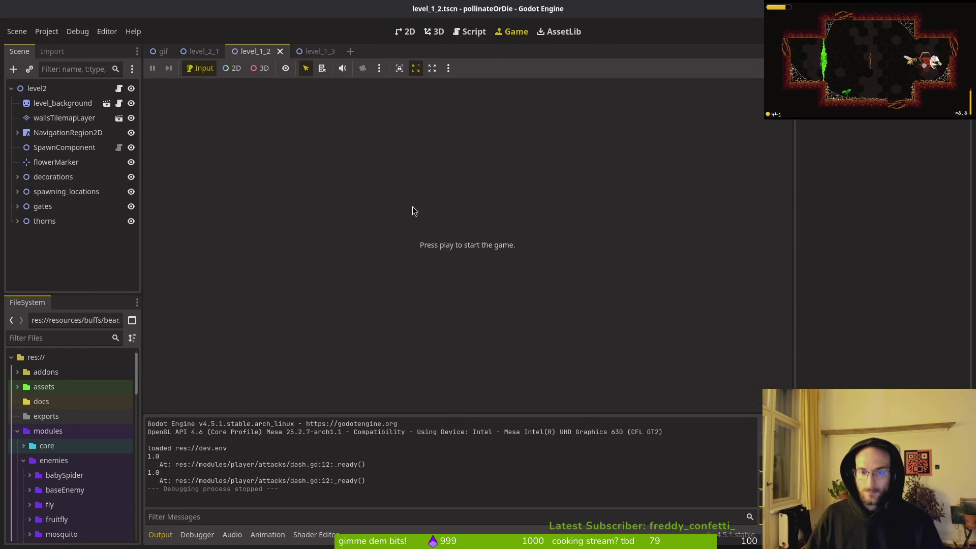
key("alt+Tab")
key("alt+Tab")
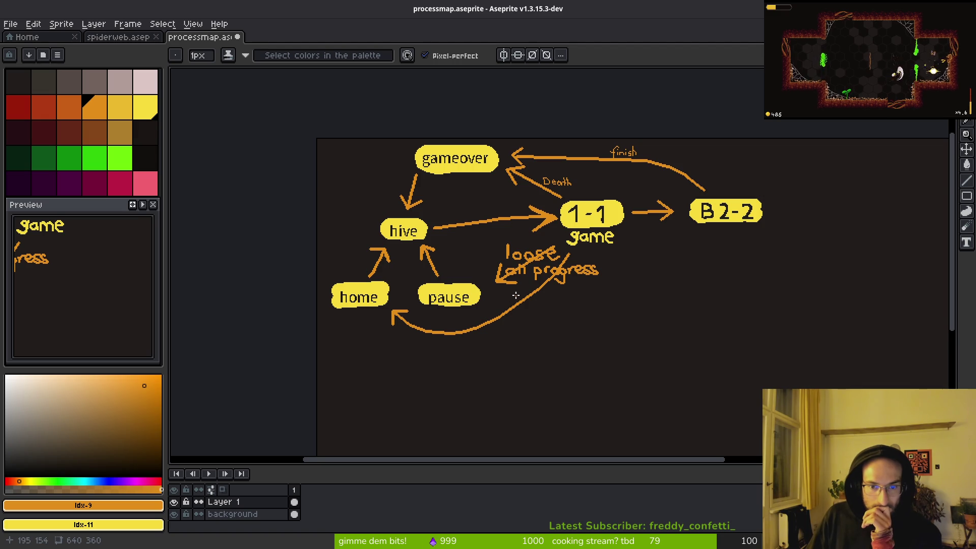
- Erase the top end and dotted tip of the long curve from game to home
scroll(574, 300, "up", 4)
scroll(574, 300, "down", 4)
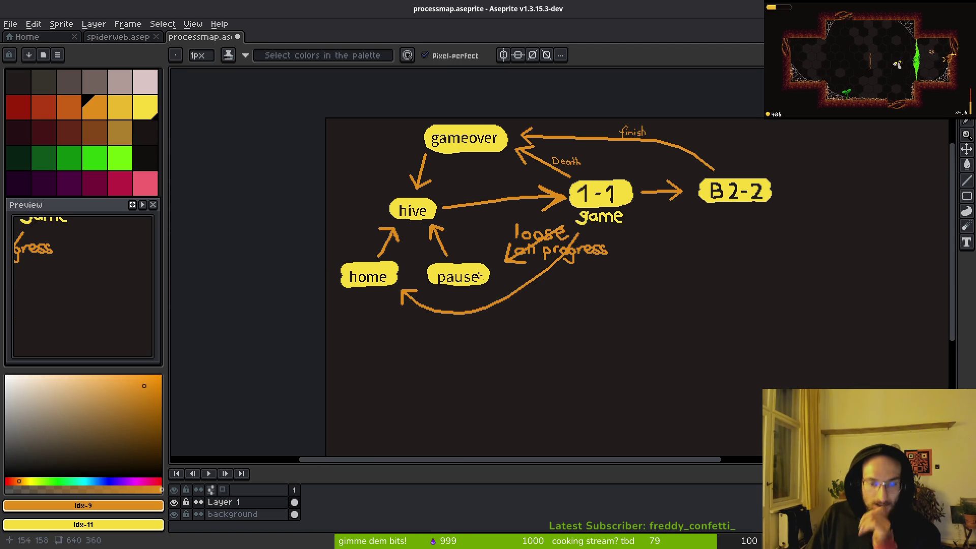
scroll(501, 284, "up", 2)
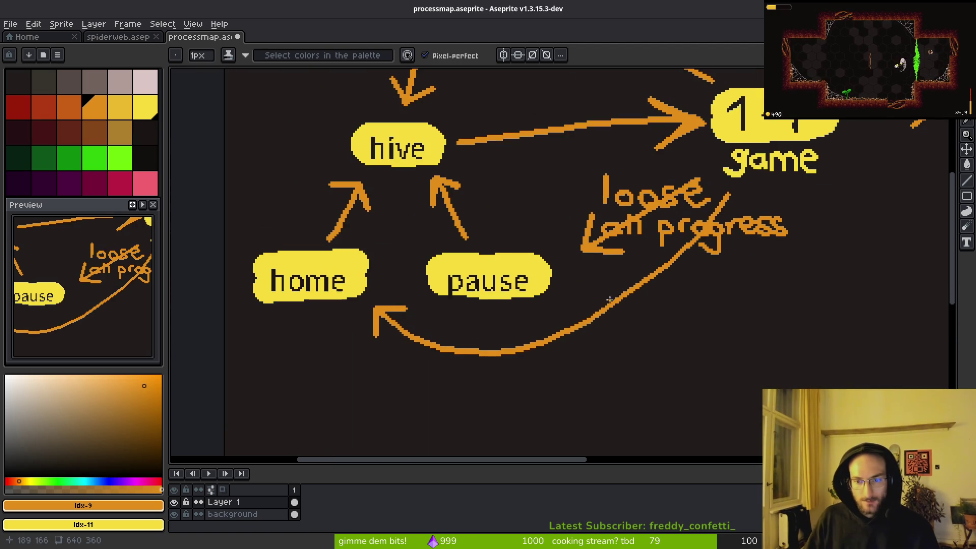
key("b")
scroll(709, 218, "up", 2)
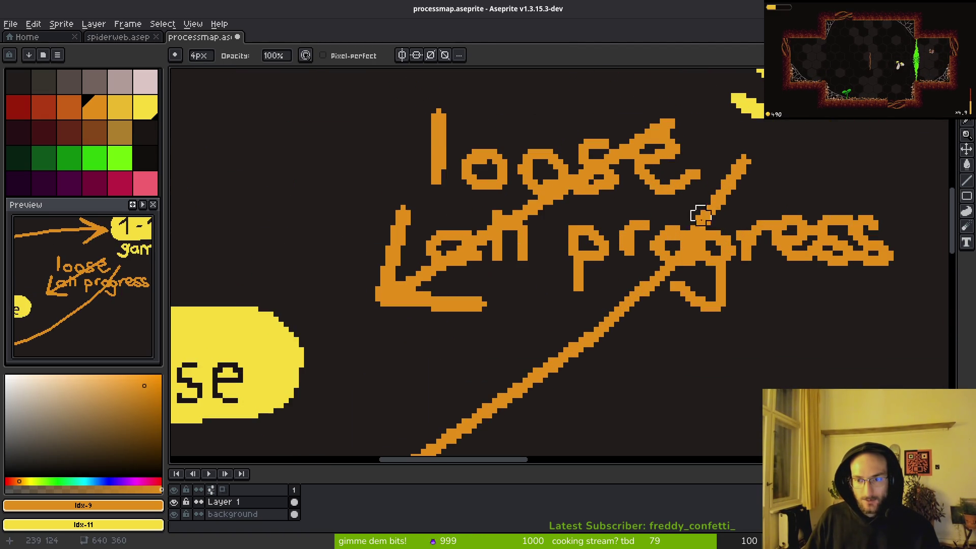
key("ctrl+z")
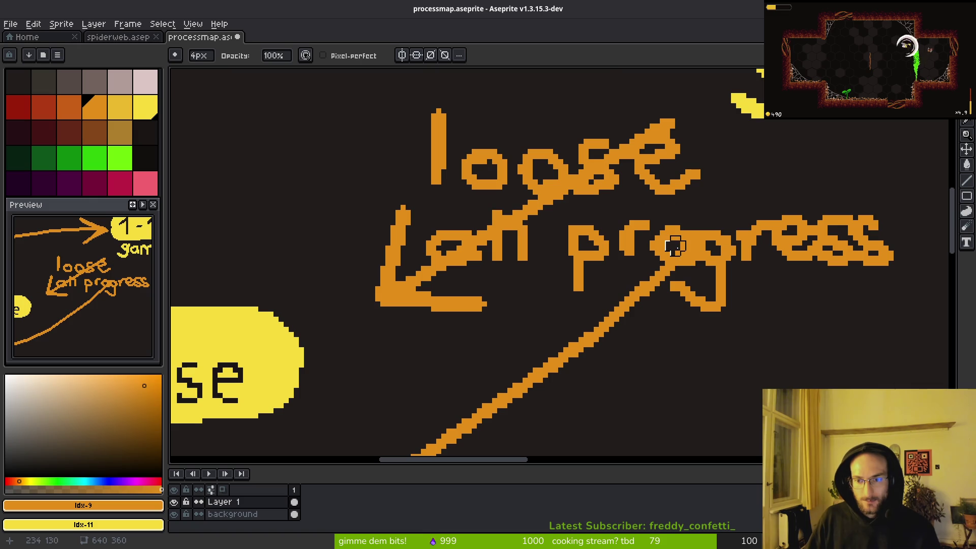
key("minus")
key("minus")
key("minus")
scroll(677, 252, "up", 4)
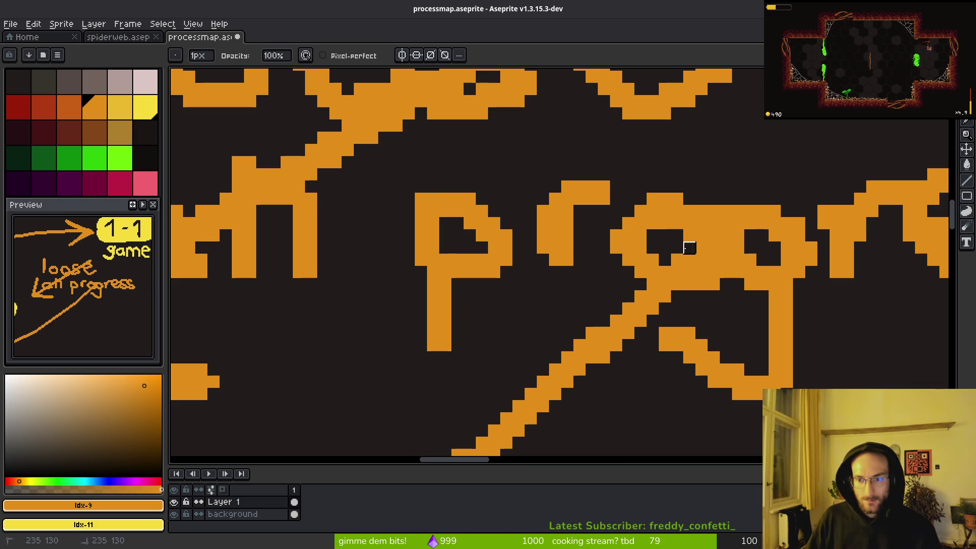
scroll(688, 233, "down", 3)
scroll(697, 277, "up", 3)
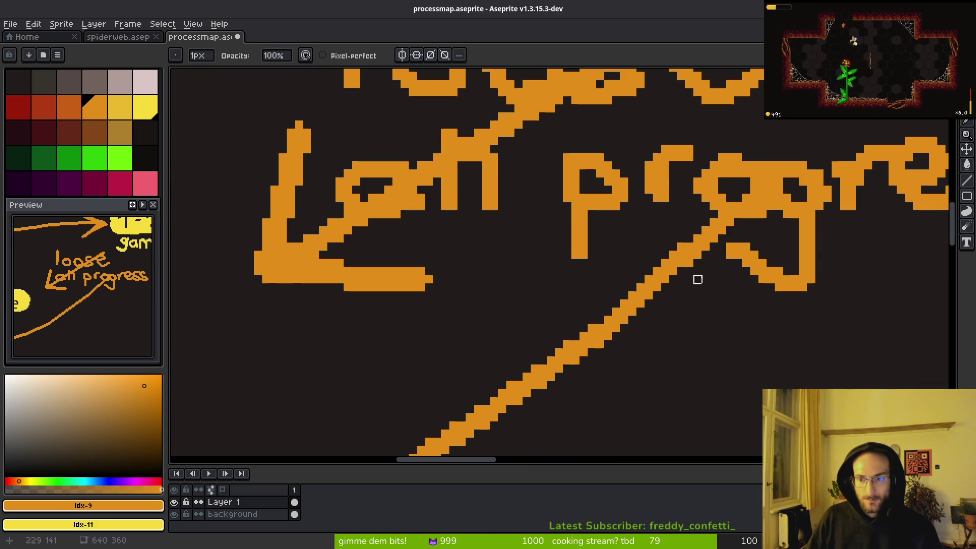
mouse_move(714, 231)
left_mouse_down()
mouse_move(700, 255)
mouse_move(665, 260)
mouse_move(497, 392)
left_mouse_up()
key("plus")
key("plus")
key("plus")
scroll(677, 290, "down", 3)
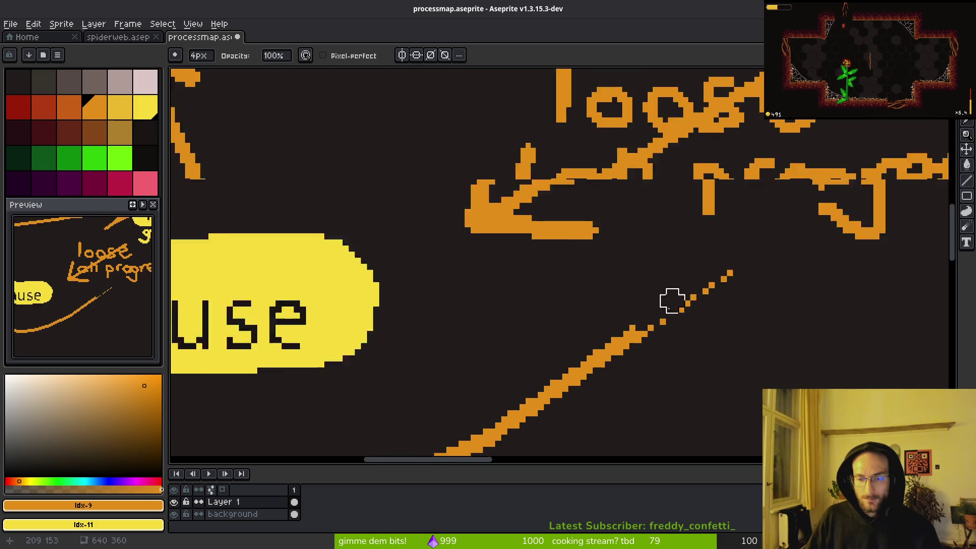
left_click_drag(704, 287, 539, 395)
scroll(606, 351, "down", 3)
scroll(626, 346, "up", 3)
- On Layer 1, erase the remaining stretches of the curve near pause
key("v")
key("e")
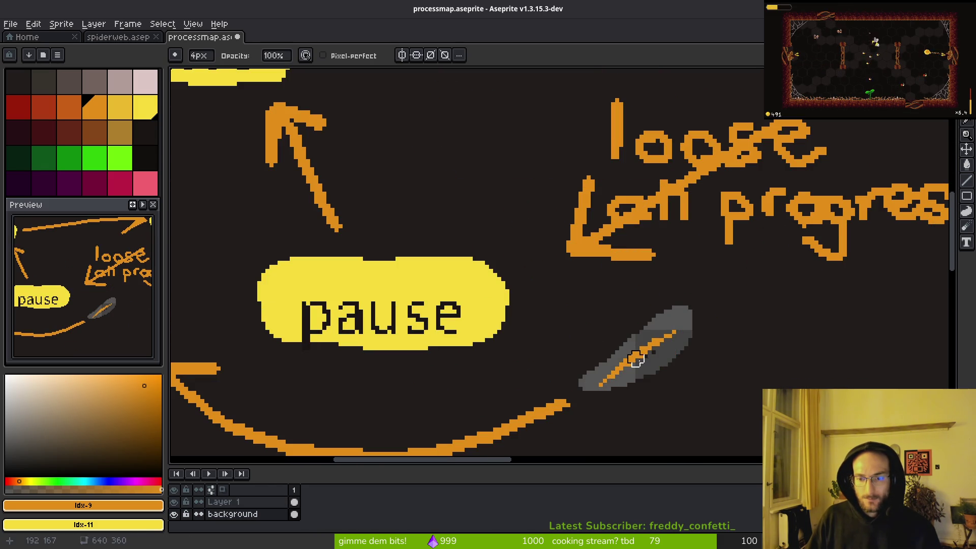
scroll(697, 351, "up", 1)
left_click(295, 501)
left_click_drag(745, 308, 694, 342)
mouse_move(585, 398)
left_mouse_down()
mouse_move(566, 399)
mouse_move(689, 373)
mouse_move(624, 411)
left_mouse_up()
scroll(536, 392, "down", 3)
scroll(661, 388, "up", 1)
- Move the pause arrow left and rotate it about 22° toward home, then save processmap.aseprite
key("m")
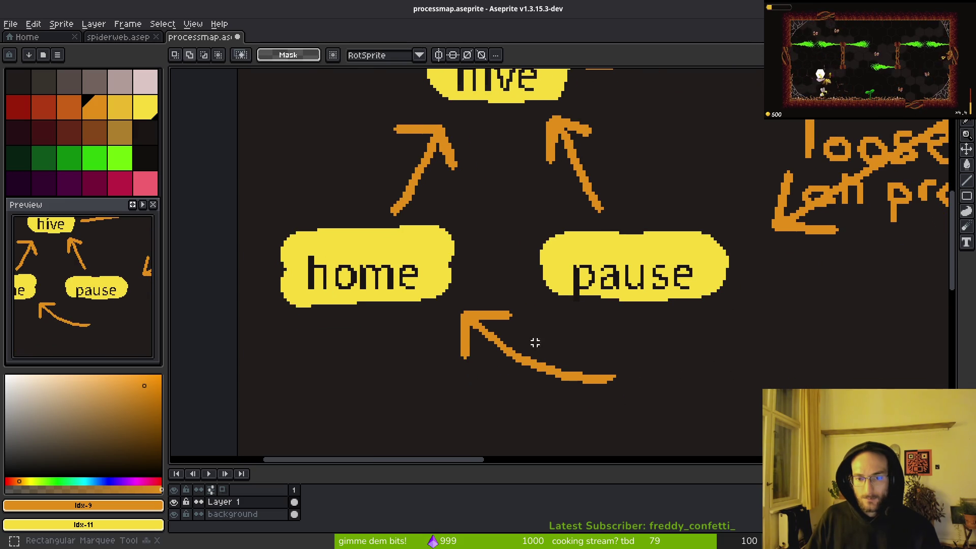
mouse_move(613, 348)
left_mouse_down()
mouse_move(505, 296)
mouse_move(446, 305)
mouse_move(654, 421)
left_mouse_up()
mouse_move(601, 395)
left_mouse_down()
mouse_move(526, 386)
mouse_move(580, 389)
left_mouse_up()
mouse_move(645, 418)
left_mouse_down()
mouse_move(703, 392)
mouse_move(579, 342)
mouse_move(584, 327)
mouse_move(583, 336)
left_mouse_up()
key("Return")
key("ctrl+s")
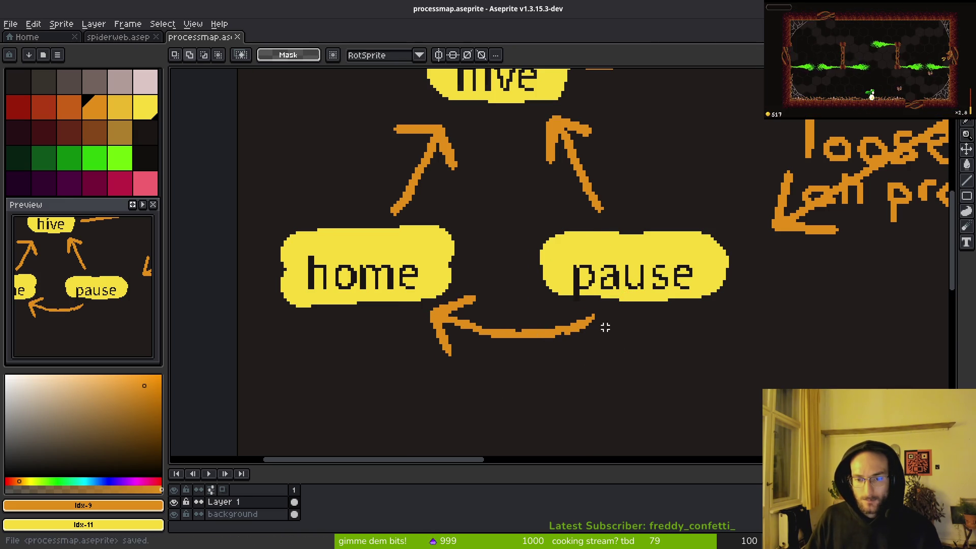
scroll(608, 328, "down", 5)
scroll(620, 356, "up", 3)
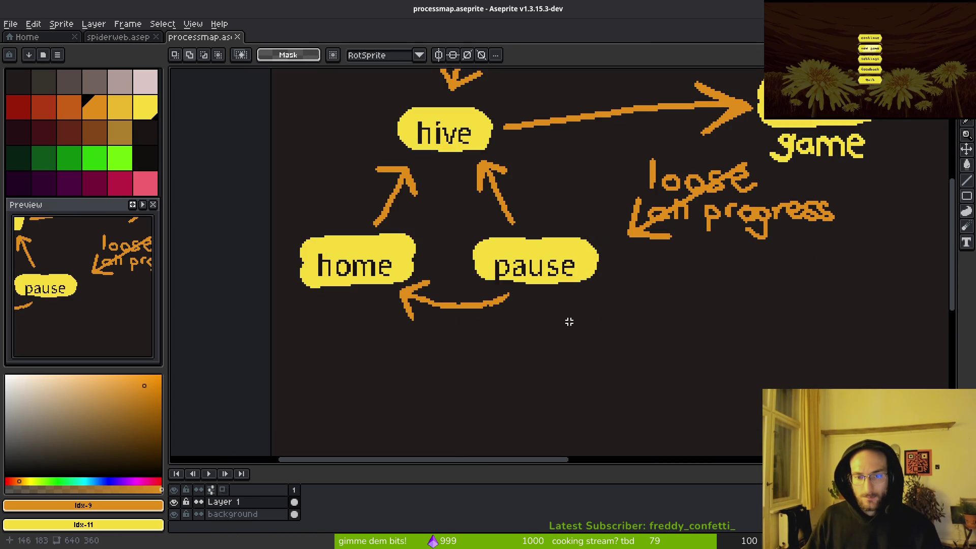
scroll(573, 322, "down", 1)
scroll(639, 294, "up", 1)
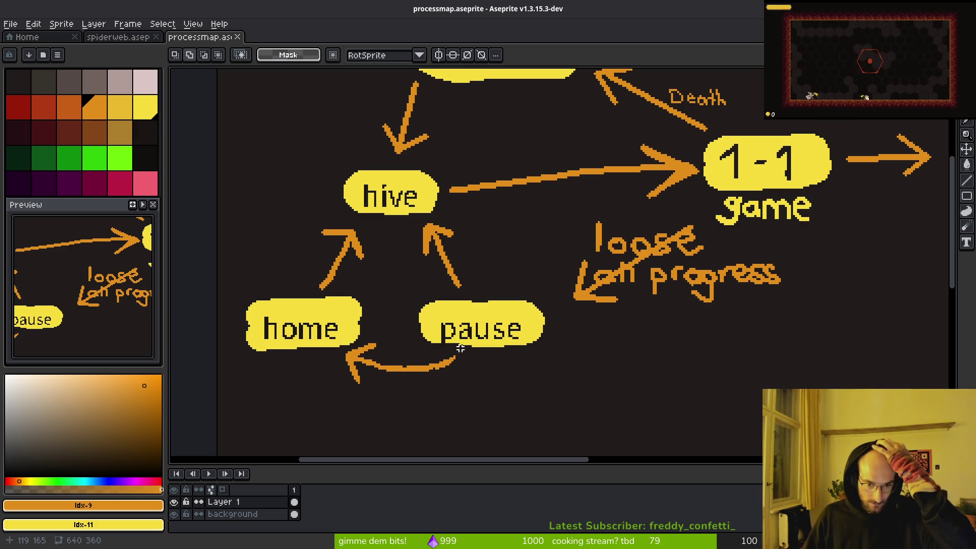
scroll(517, 354, "down", 3)
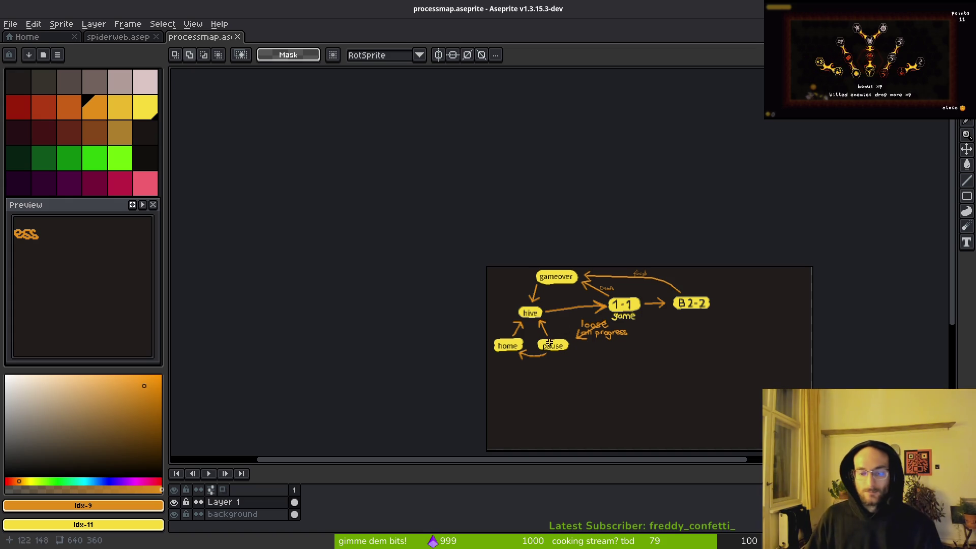
scroll(531, 305, "up", 3)
scroll(576, 261, "down", 2)
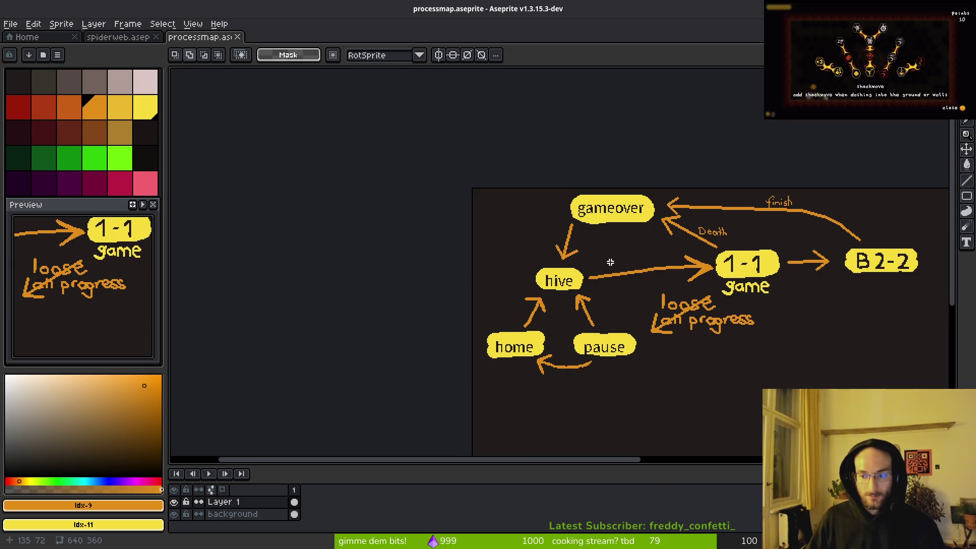
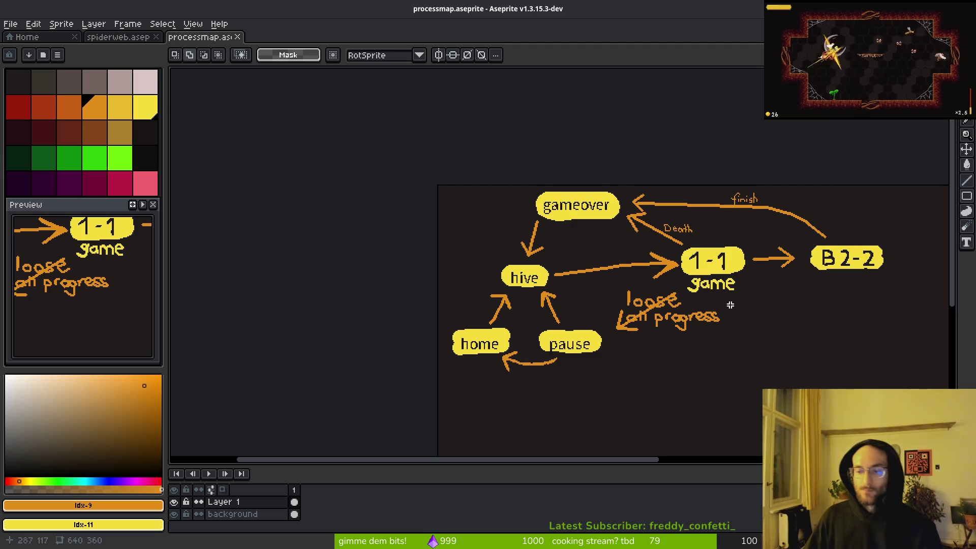
- Save processmap.aseprite, then return to the code editor with the project file finder open
key("ctrl+s")
mouse_move(700, 290)
left_mouse_down()
mouse_move(601, 243)
mouse_move(545, 240)
left_mouse_up()
key("alt+Tab")
key("ctrl+p")
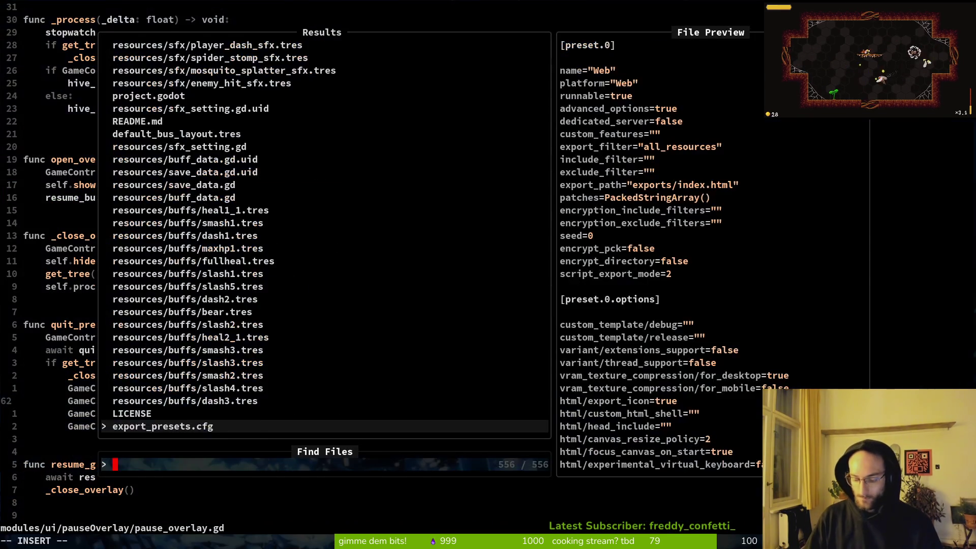
- In gameover.gd, delete the reset_run_stats() call and its leftover blank line, then save
type("gameov")
key("Return")
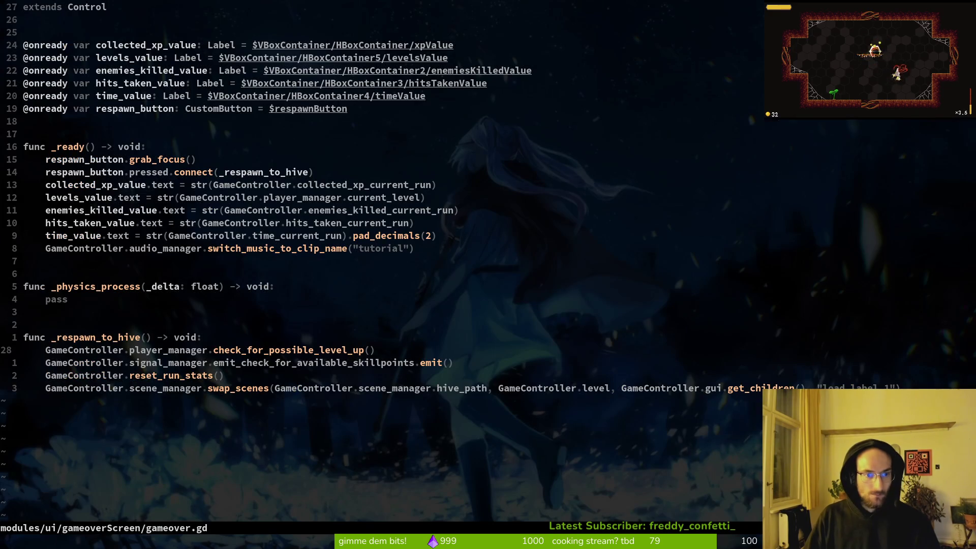
key("j")
key("j")
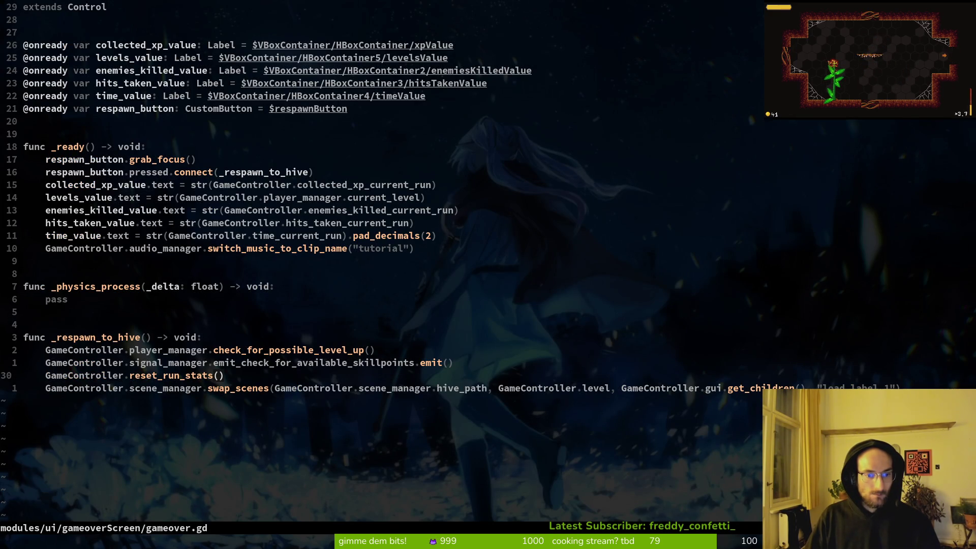
key("O")
key("Escape")
key("j")
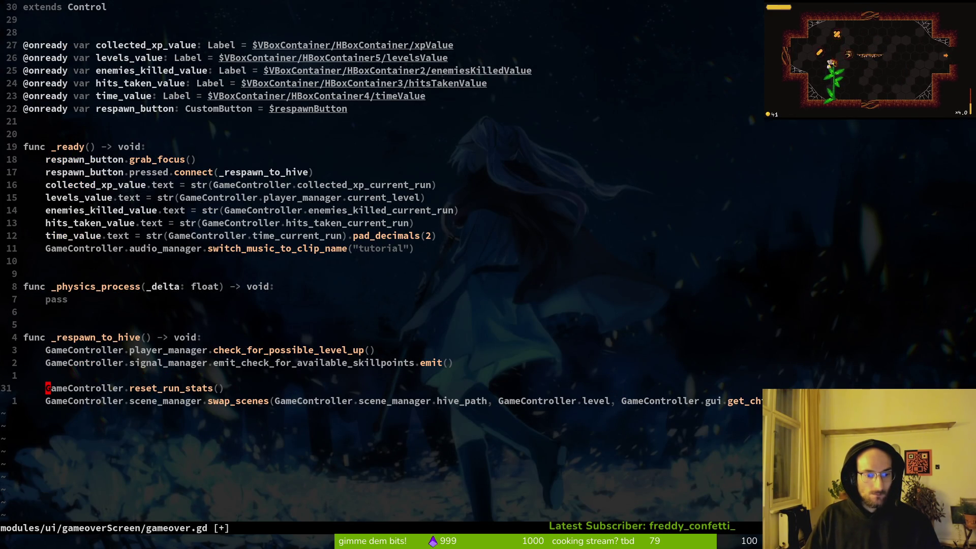
key("d")
key("d")
key("k")
key("d")
key("d")
type(":w")
key("Return")
key("alt+Tab")
key("alt+Tab")
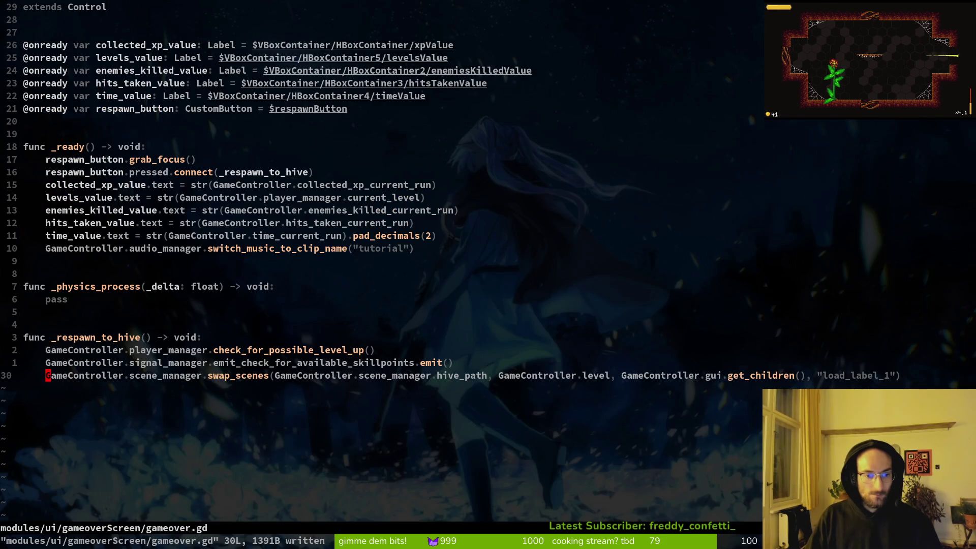
- Open and save hive.gd, then switch back to gameover.gd and save it again
key("ctrl+p")
type("hive")
key("Return")
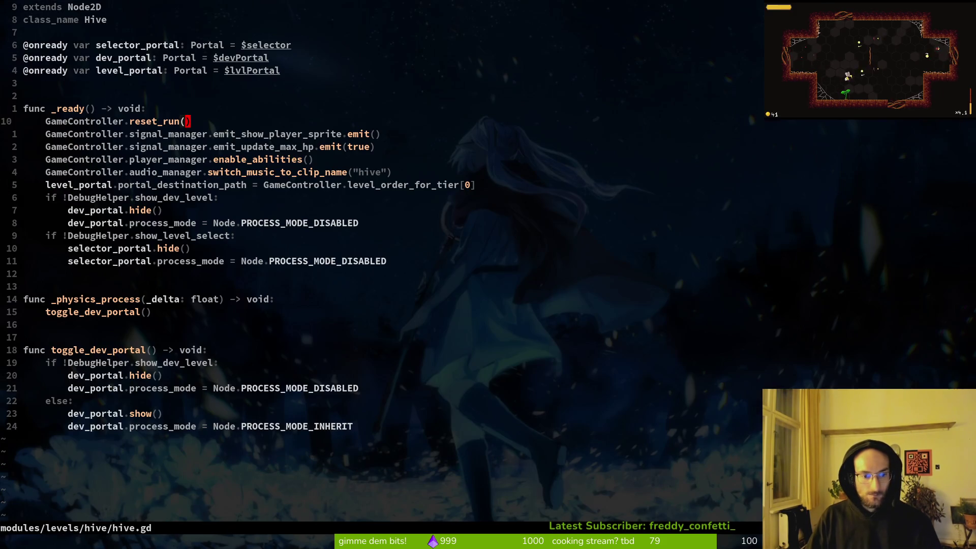
type(":w")
key("Return")
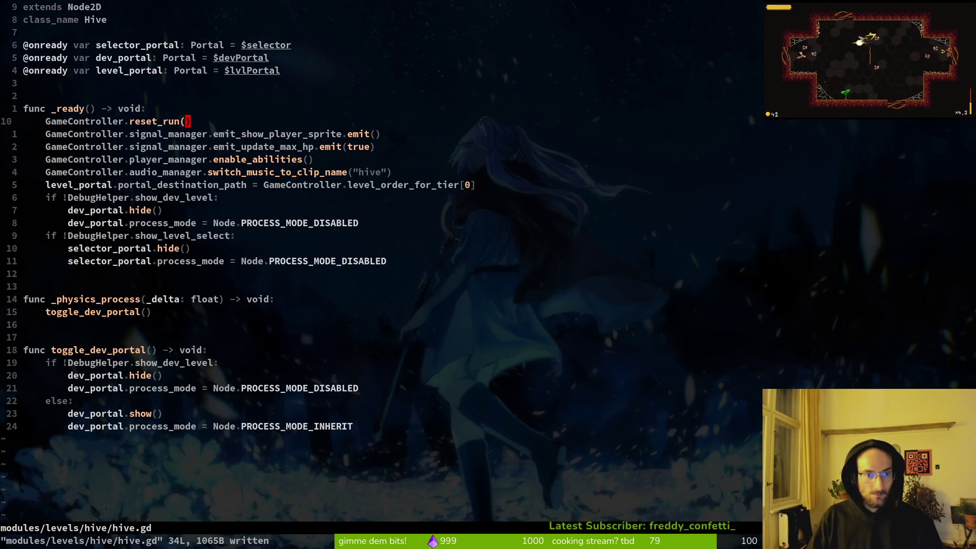
key("ctrl+6")
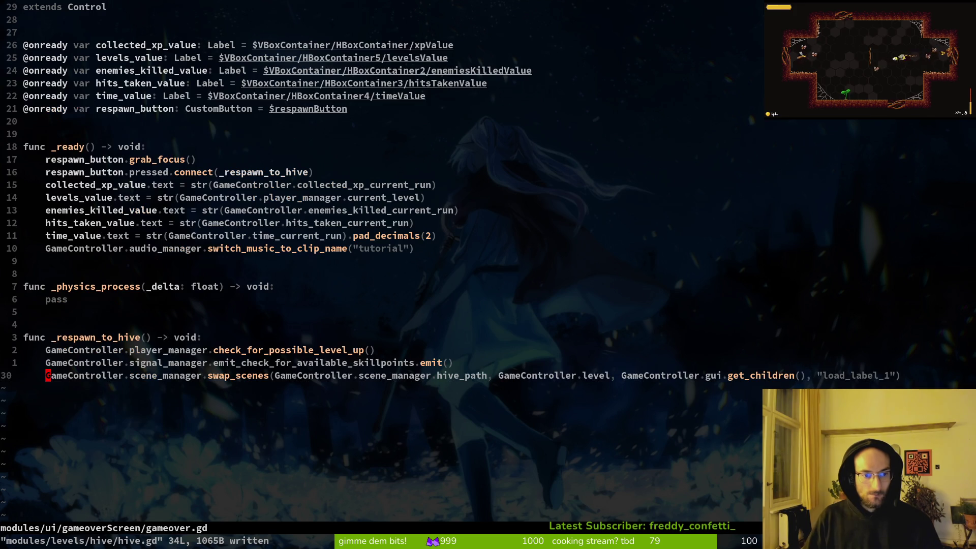
type(":w")
key("Return")
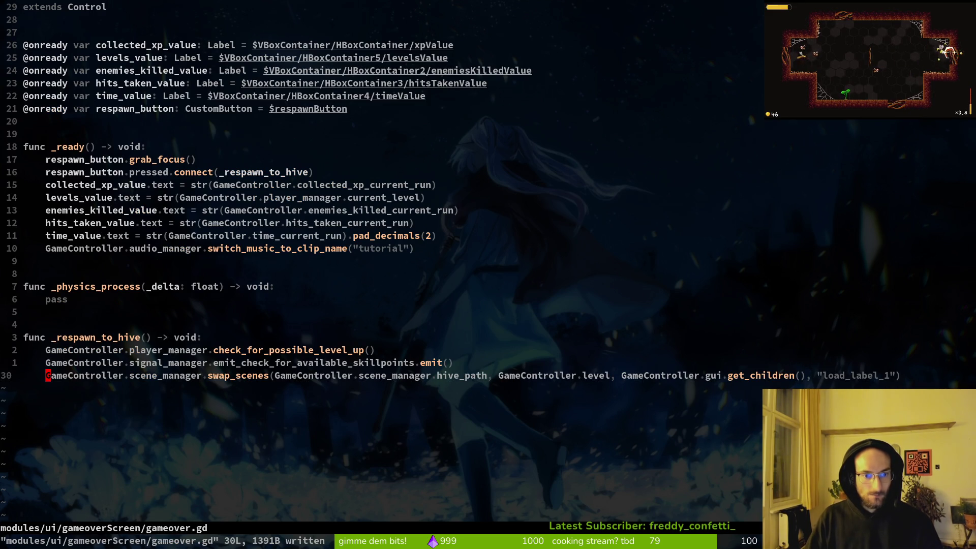
- Open home.gd and scroll down to its _open_settings function
key("k")
key("k")
key("k")
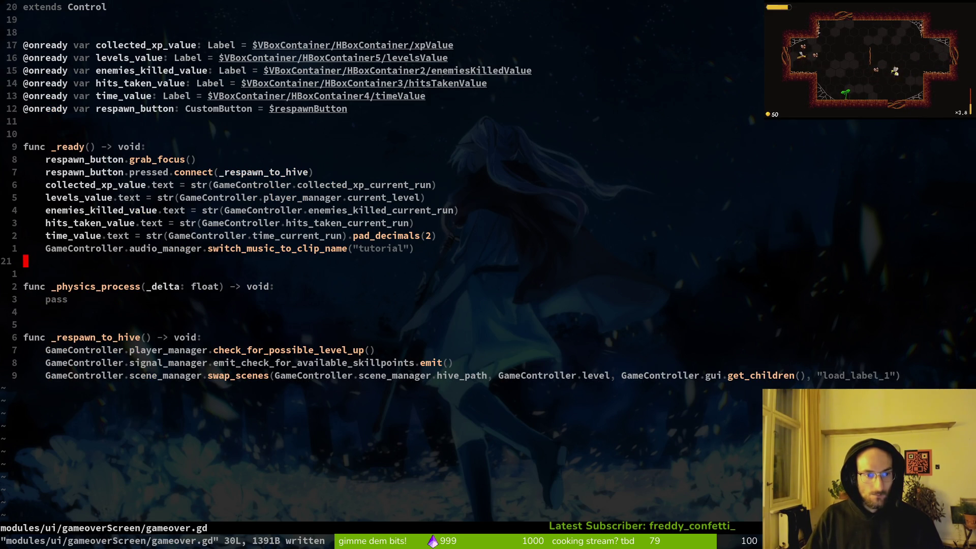
key("space")
key("f")
key("f")
type("home")
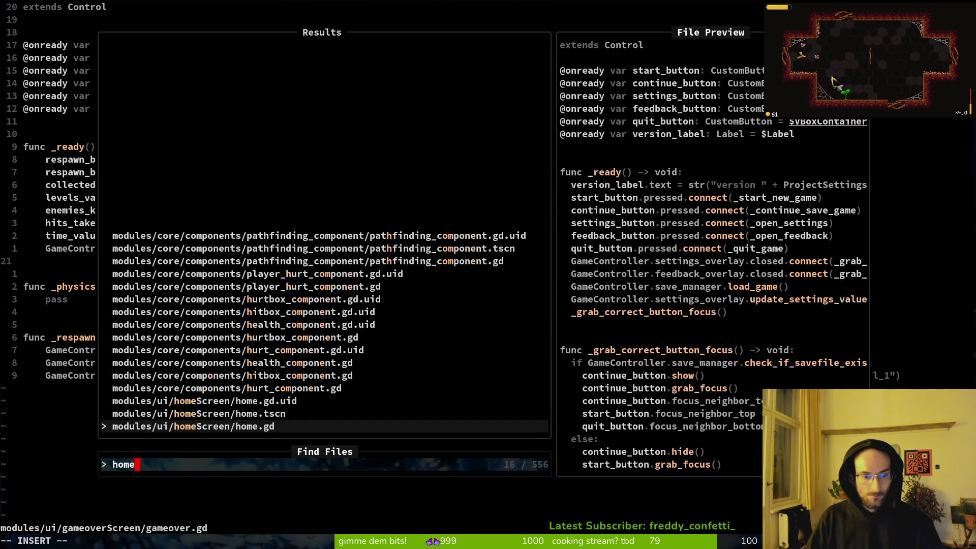
key("Return")
key("j")
key("j")
key("j")
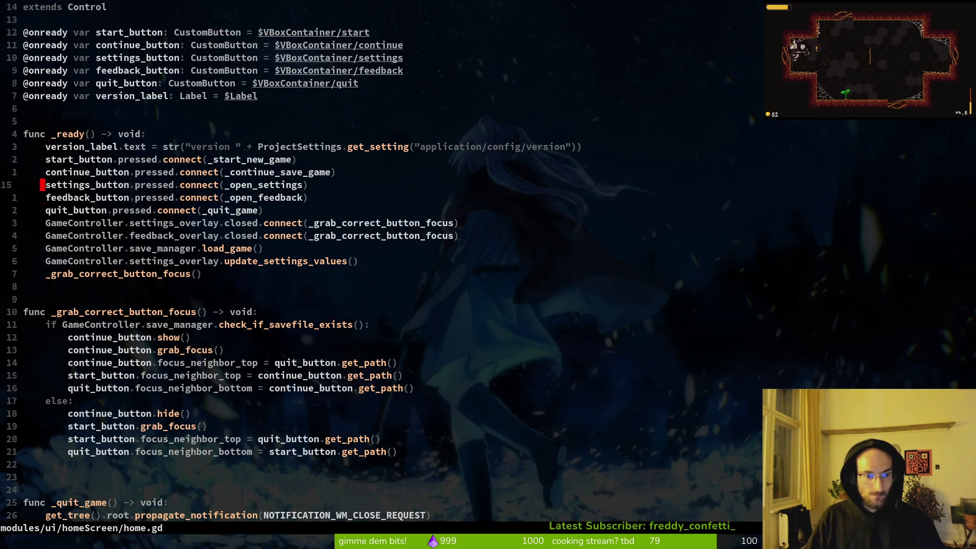
key("ctrl+d")
key("ctrl+d")
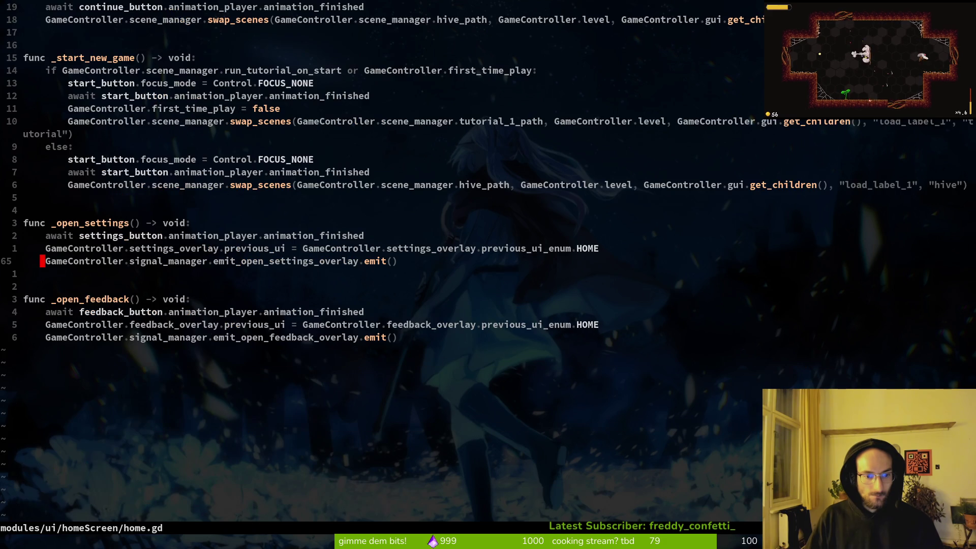
- Glance at the Aseprite process map and the Godot editor, then return to the code editor
key("super+2")
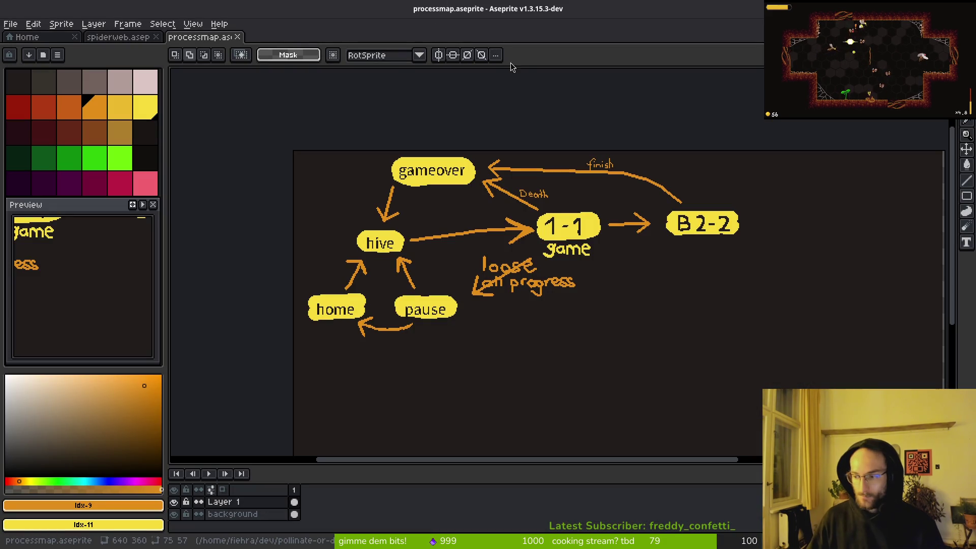
key("super+3")
key("super+2")
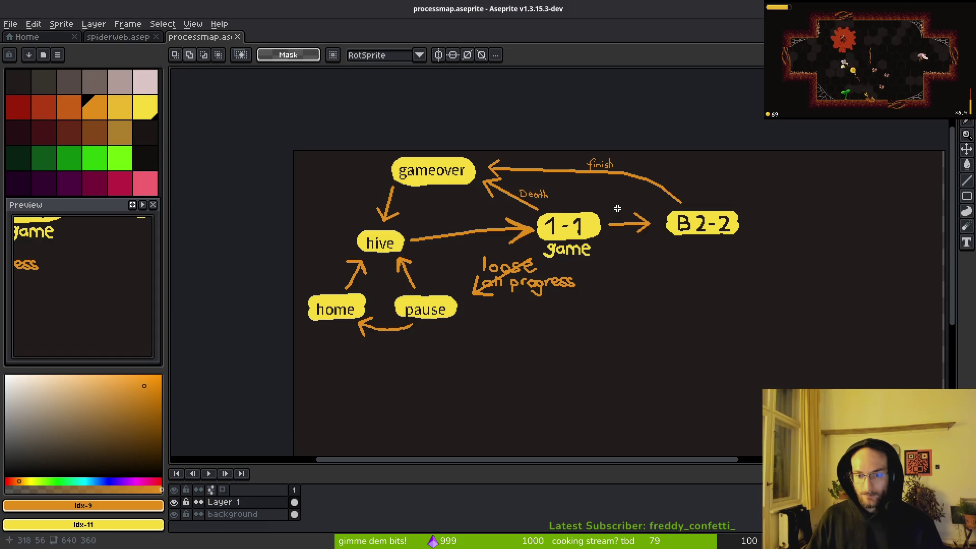
key("super+1")
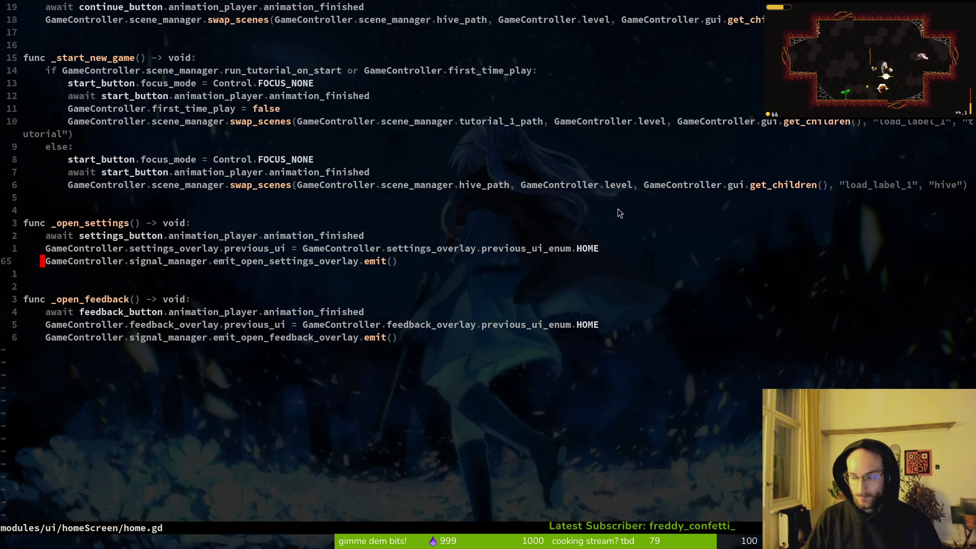
- Open hud_overlay.gd by searching 'hud_over' in the project file finder
key("space")
key("f")
key("f")
type("hu")
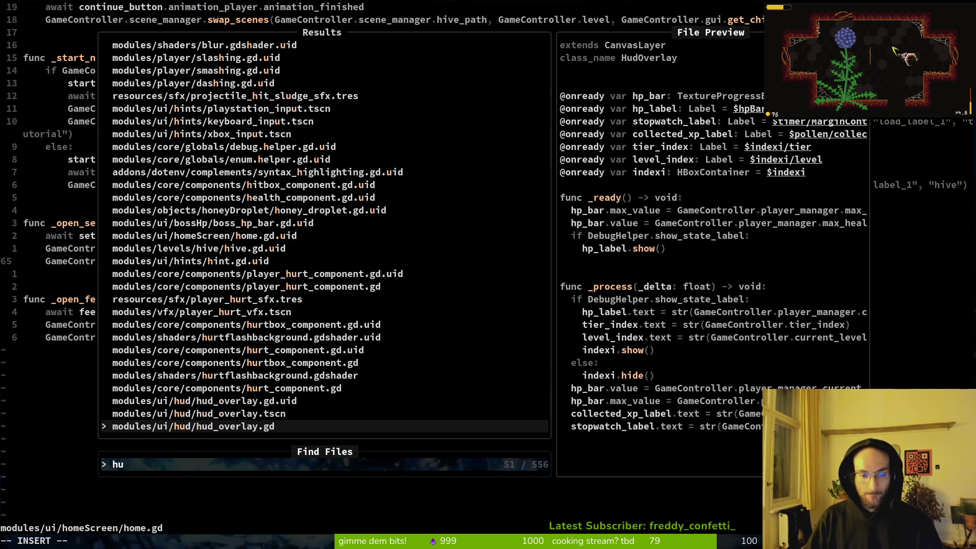
type("d_over")
key("Return")
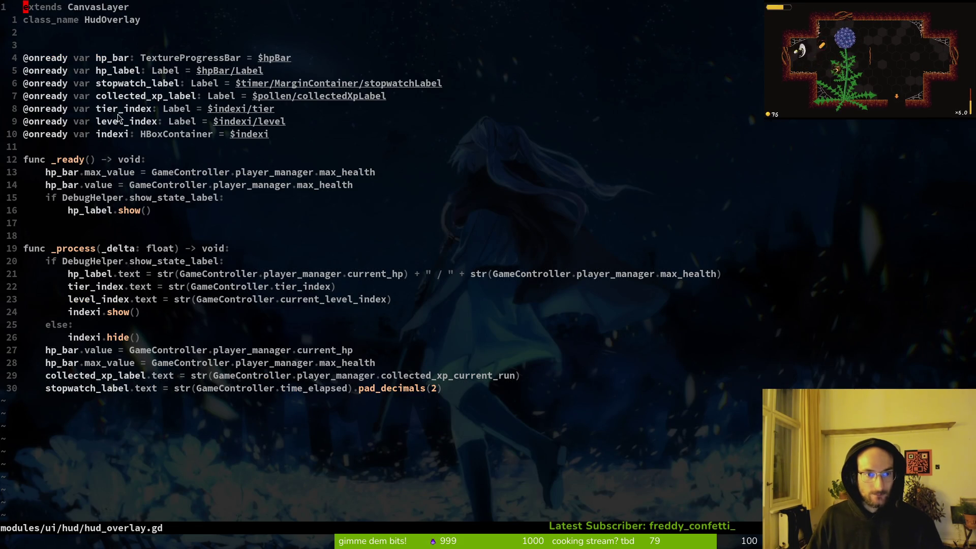
- Bring the project file finder back up to look for another file
key("space")
key("f")
key("f")
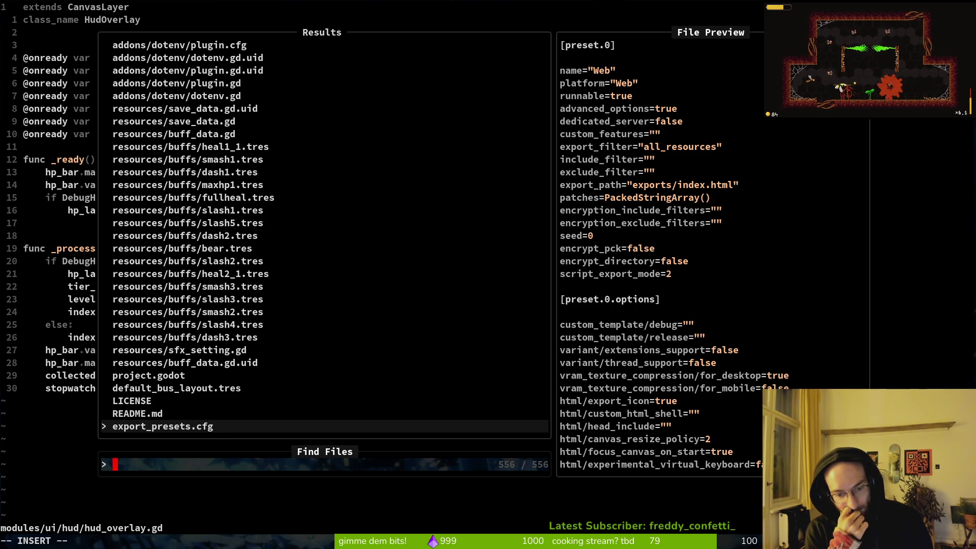
key("Escape")
key("Escape")
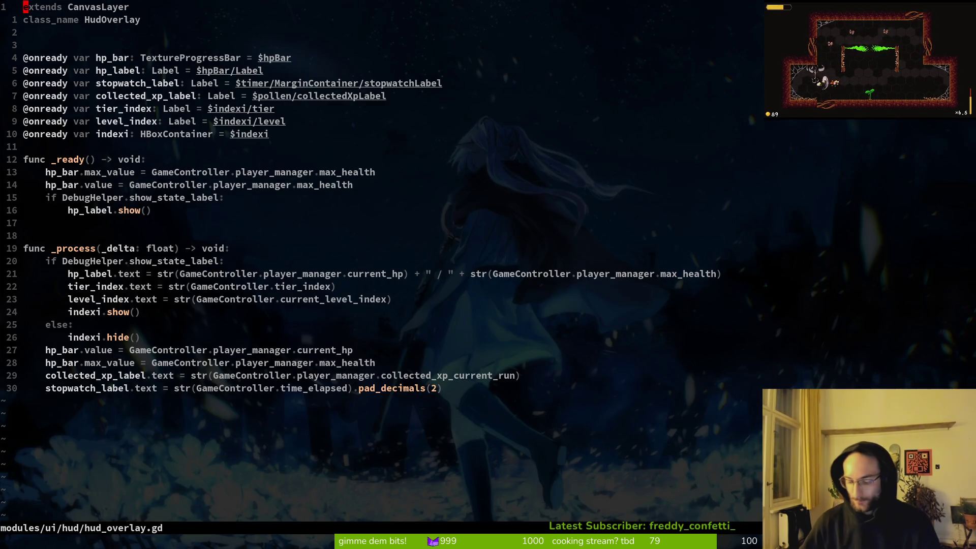
key("space")
- Open player.manager.gd via 'plaman' and review increase_xp and the level-up while loop
key("f")
key("f")
type("plamana")
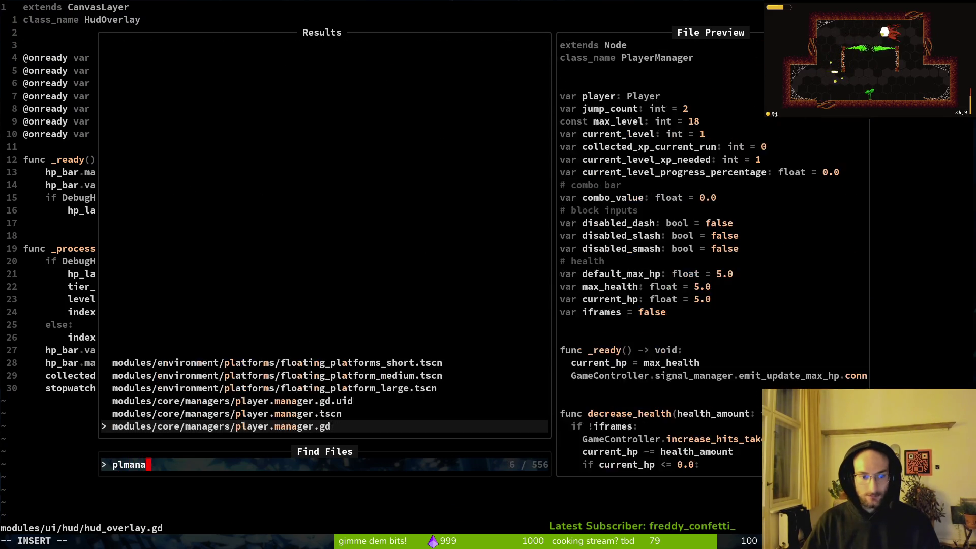
key("Return")
key("ctrl+d")
key("ctrl+d")
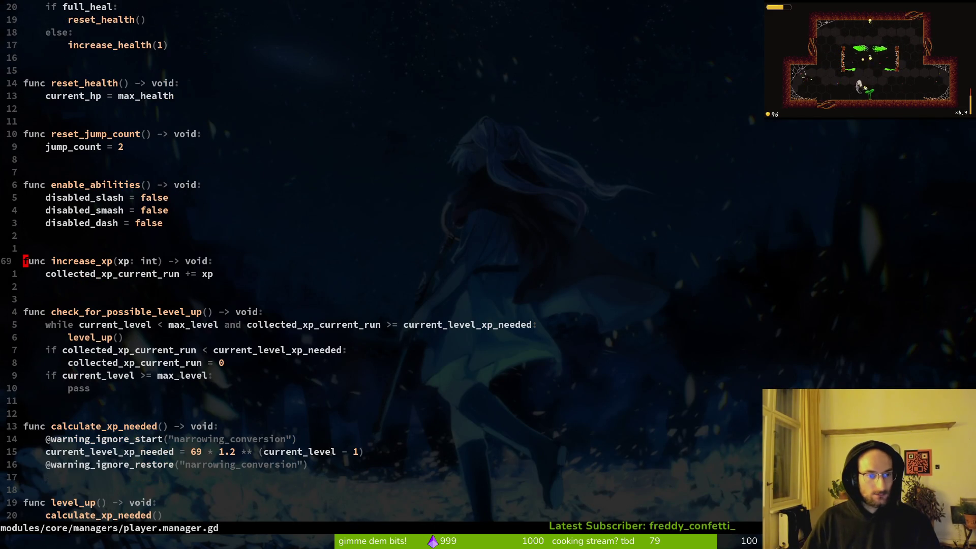
key("j")
key("j")
key("k")
key("k")
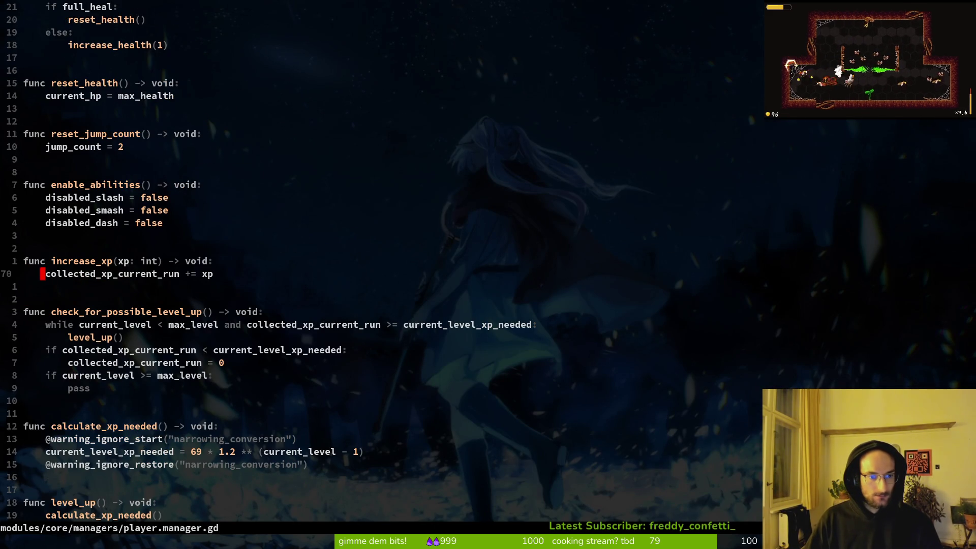
key("j")
key("j")
key("j")
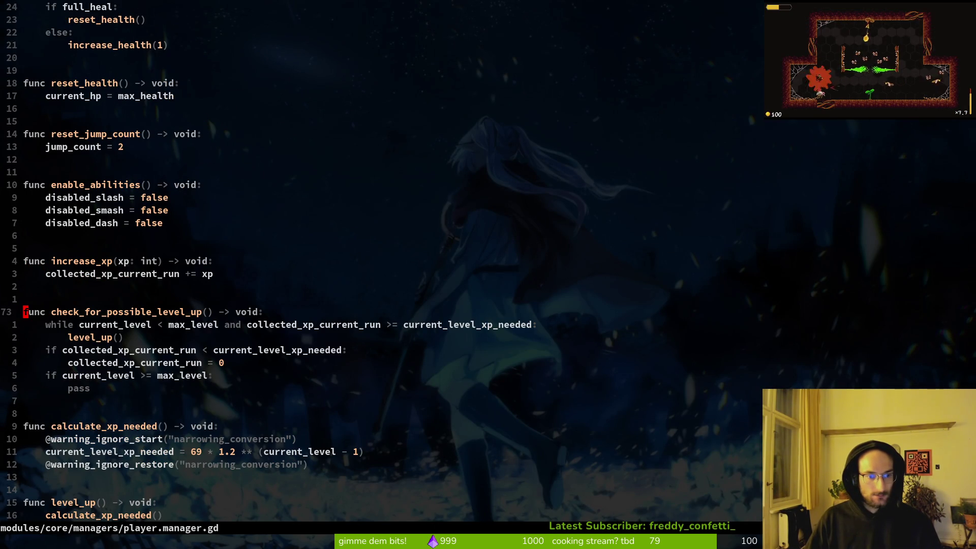
- Search the project for check_for_possible_level_up and open its call site in gameover.gd
key("k")
key("w")
key("v")
key("i")
key("w")
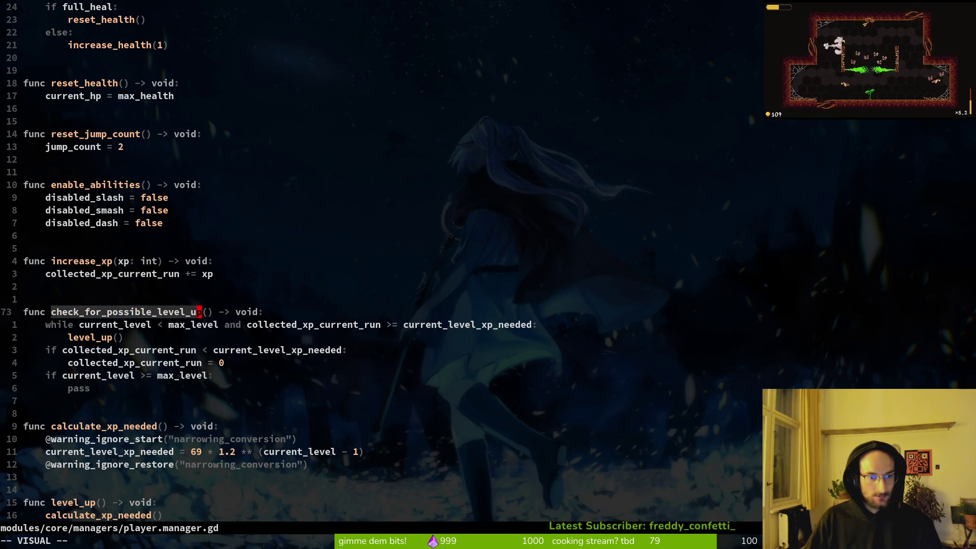
key("space")
key("f")
key("w")
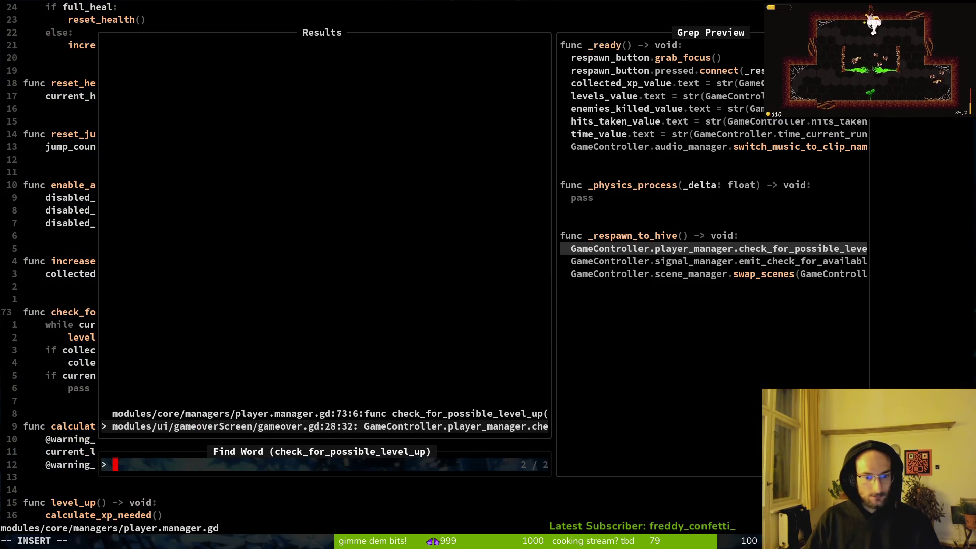
key("Return")
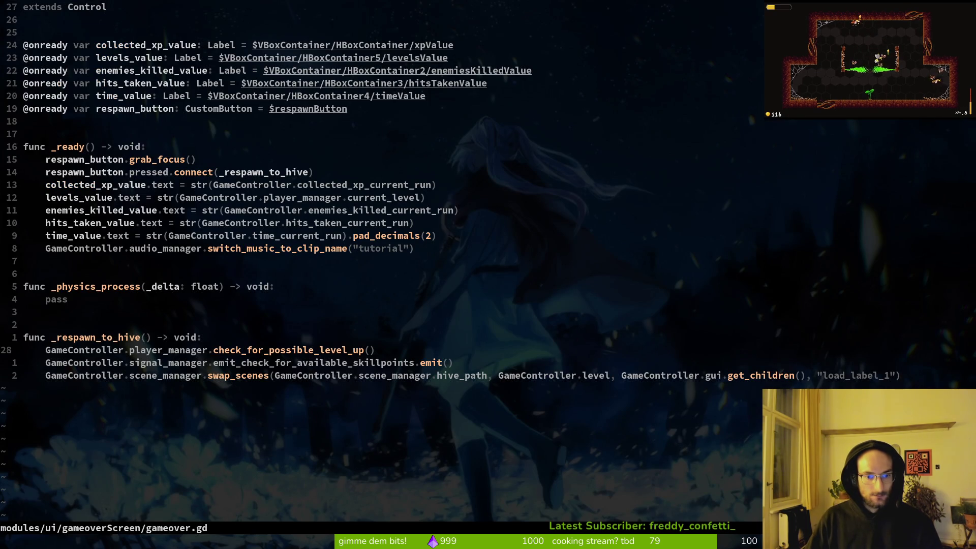
- Comment out the check_for_possible_level_up() call in _respawn_to_hive with # and save gameover.gd
key("d")
key("d")
key("u")
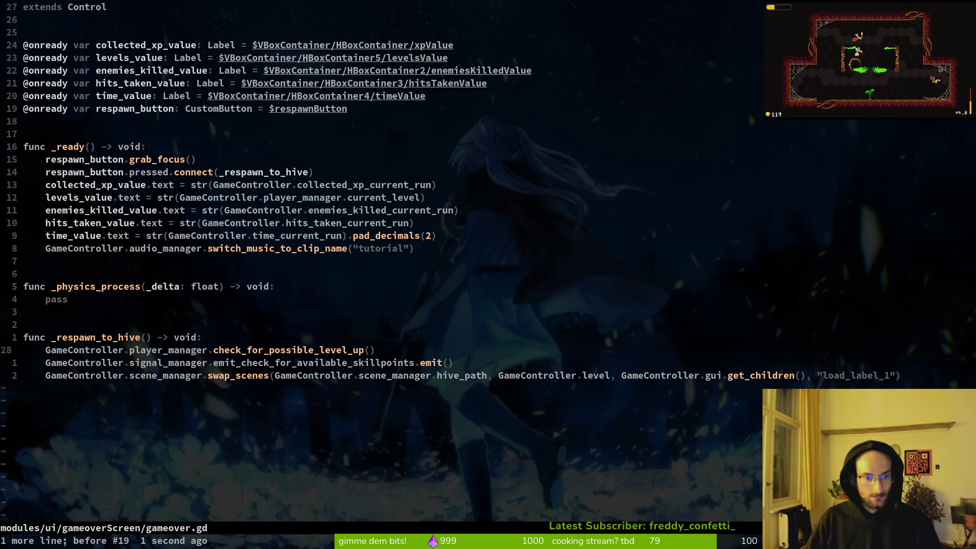
type("i")
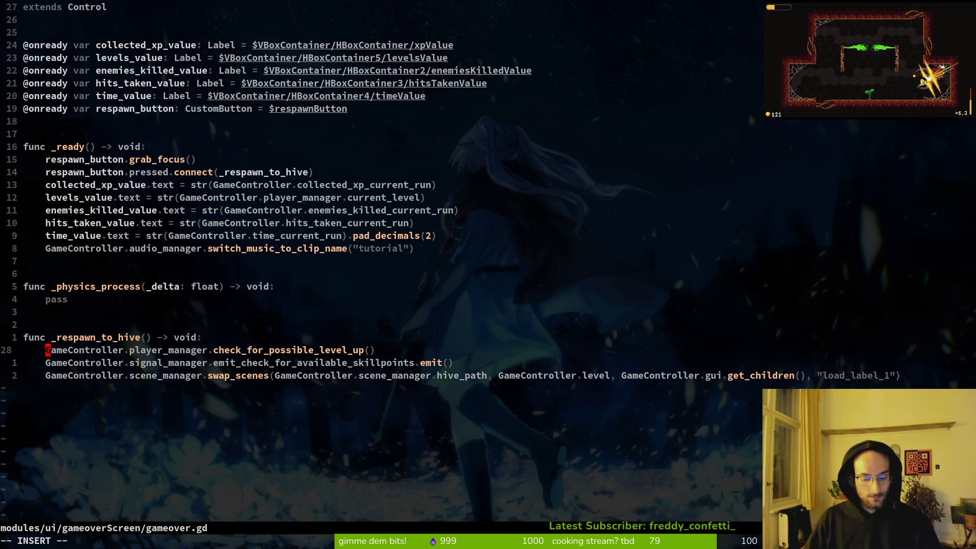
type("#")
key("Escape")
type(":w")
key("Return")
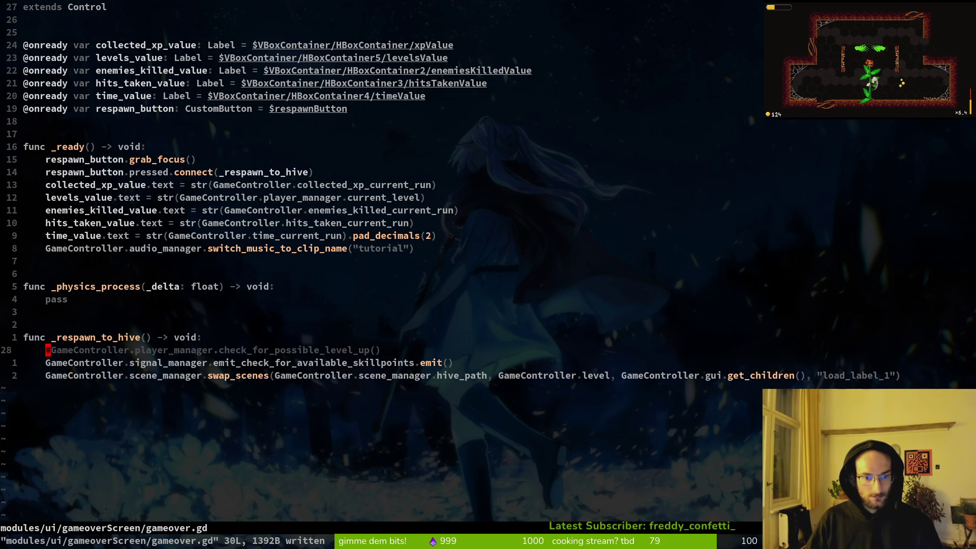
- Return to the check_for_possible_level_up definition in player.manager.gd
key("ctrl+o")
key("j")
key("j")
key("j")
key("j")
key("k")
key("k")
key("k")
key("j")
key("j")
key("j")
key("j")
key("j")
key("j")
key("j")
key("j")
key("j")
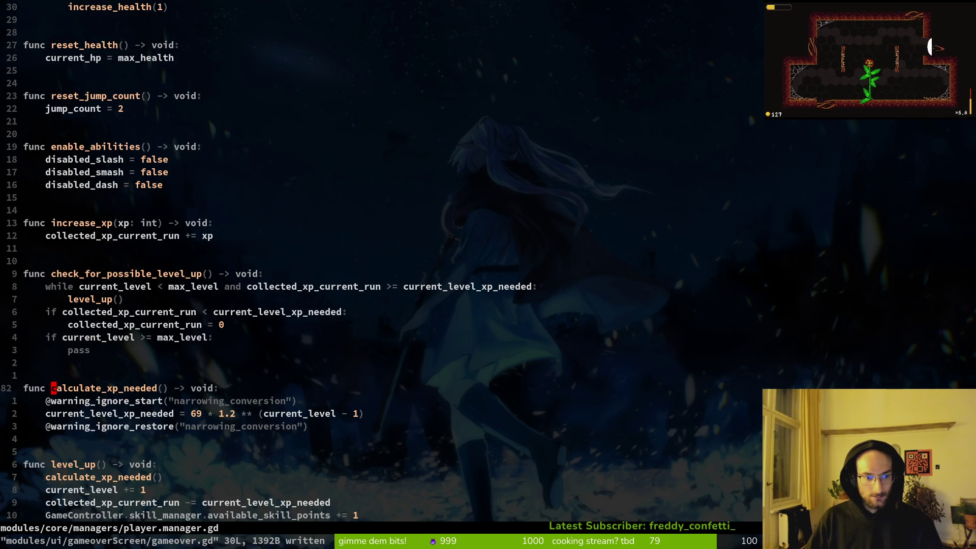
- Grep the project for calculate_xp_needed and jump to its call inside level_up
key("w")
key("l")
key("s")
key("Escape")
key("u")
key("space")
key("p")
key("s")
key("ctrl+r")
key("ctrl+w")
key("Return")
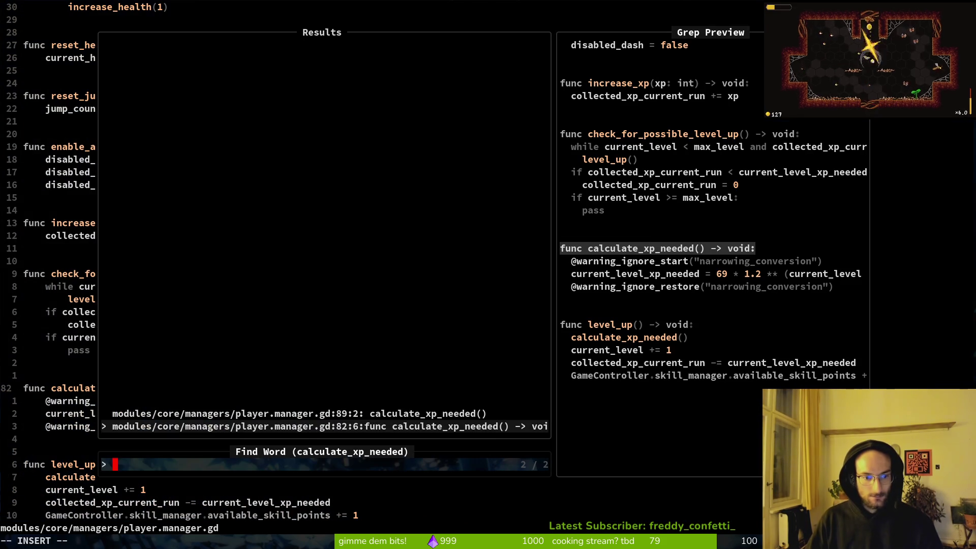
key("ctrl+p")
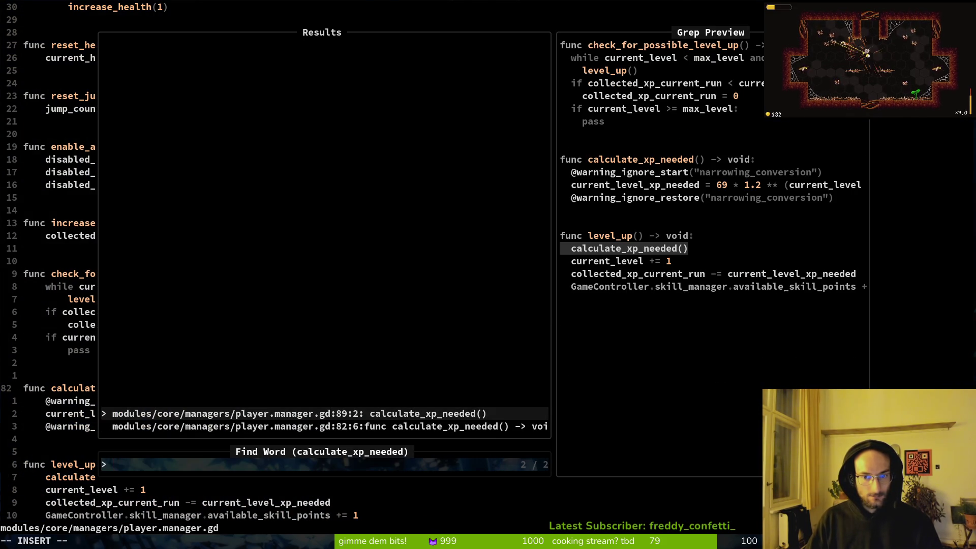
key("Return")
- Search the project for uses of level_up, then close the results
key("k")
key("w")
key("space")
key("p")
key("w")
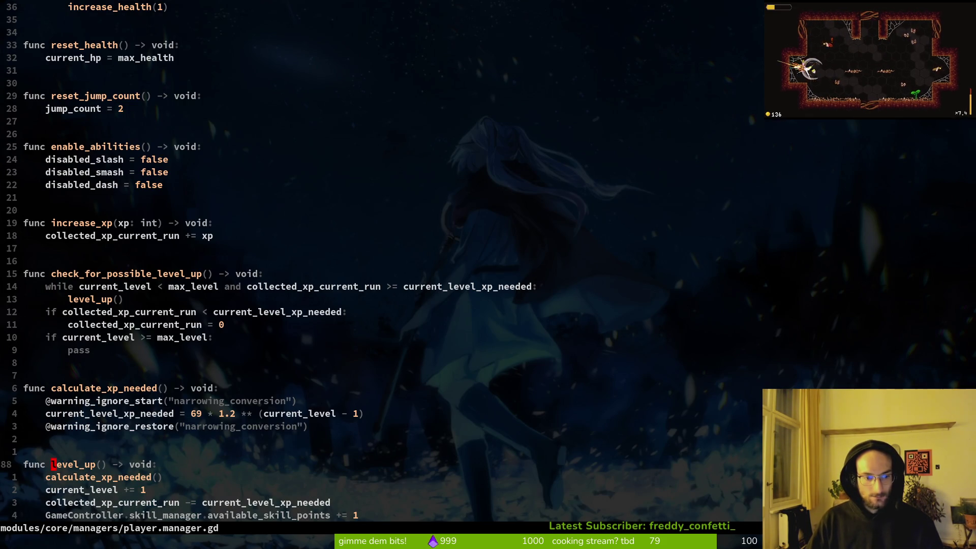
key("Escape")
- Compare both project uses of check_for_possible_level_up, then save player.manager.gd
key("k")
key("k")
key("k")
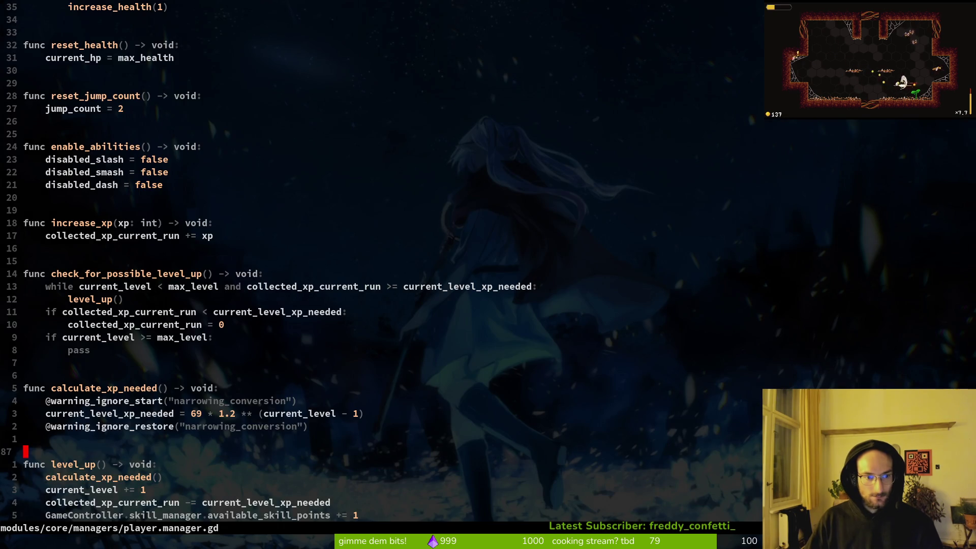
key("v")
key("e")
key("space")
key("p")
key("w")
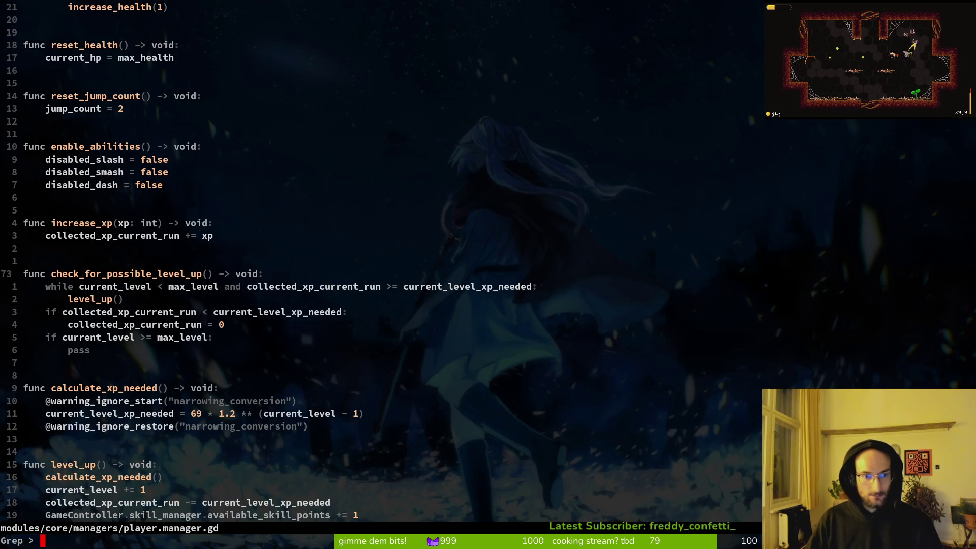
key("Up")
key("Down")
key("Up")
key("Return")
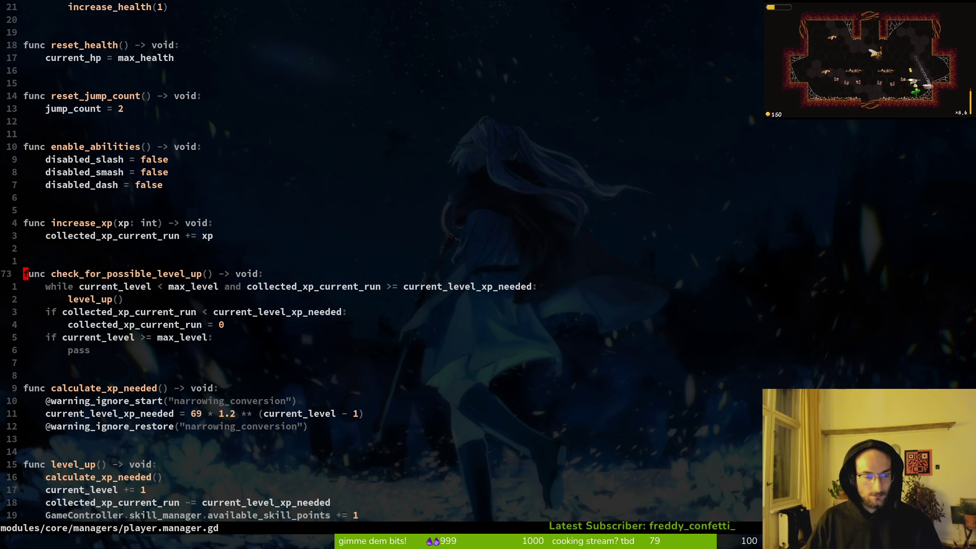
key("ctrl+s")
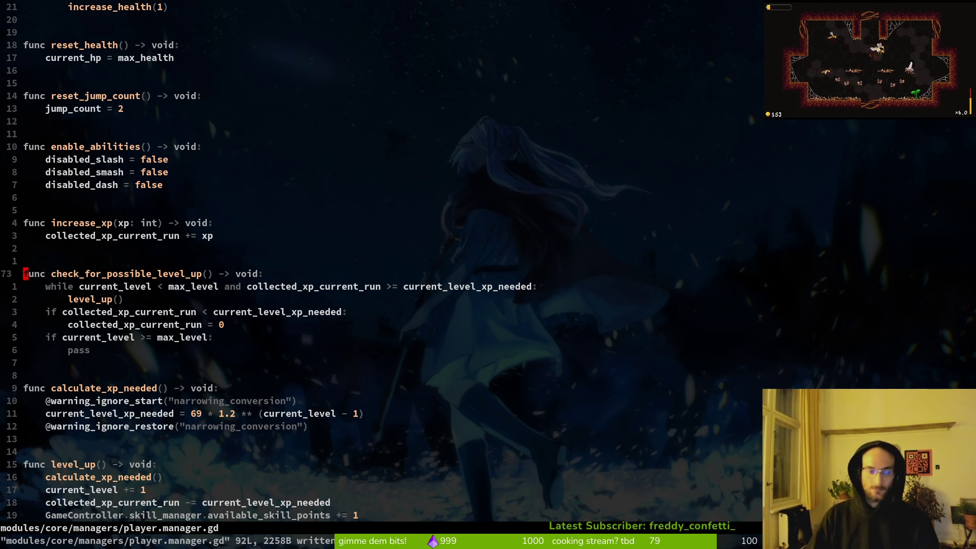
key("space")
- Open skill.manager.gd by searching 'skilm' in the project file finder
key("f")
key("f")
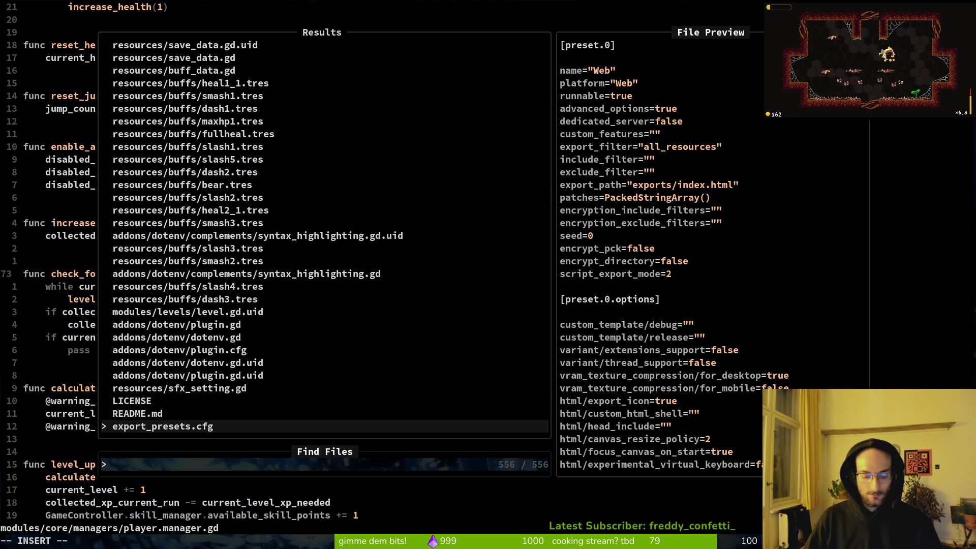
type("avail")
key("BackSpace")
key("BackSpace")
key("BackSpace")
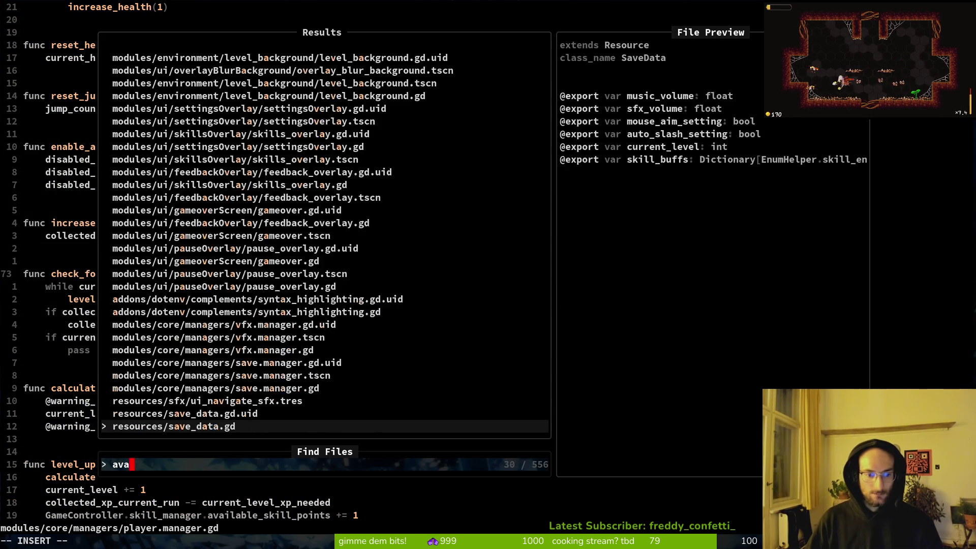
type("skilm")
key("Return")
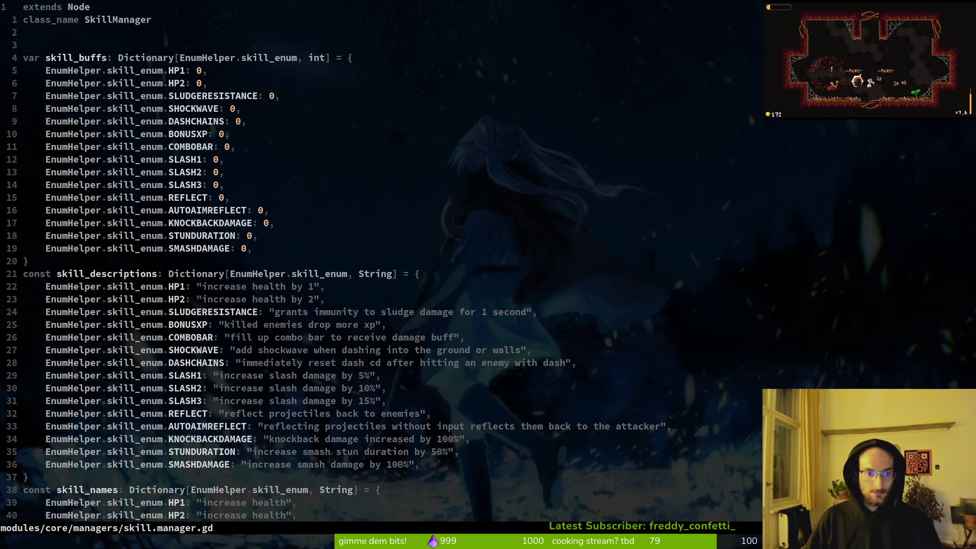
- Page through the modifier and activate_skill functions, then select the available_skill_points declaration
key("ctrl+d")
key("ctrl+d")
key("ctrl+d")
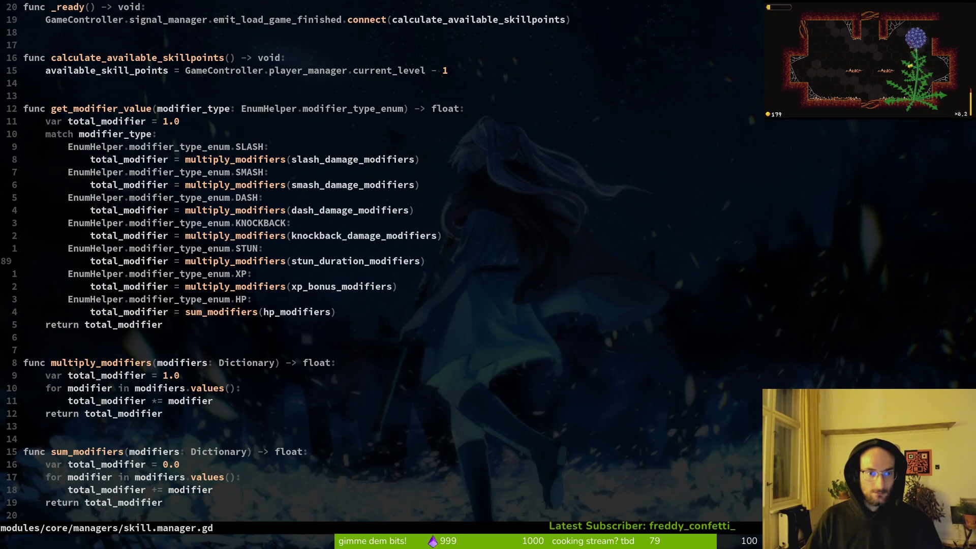
key("ctrl+d")
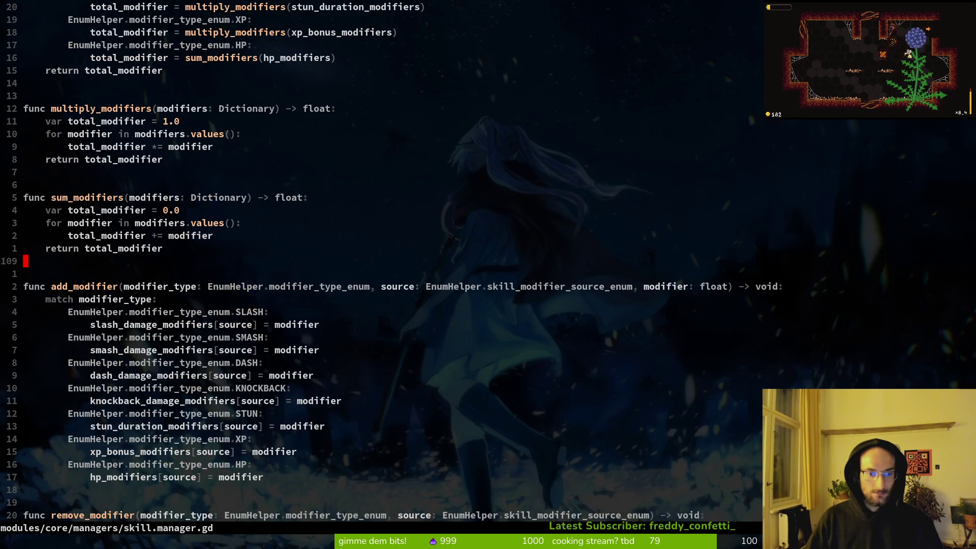
key("ctrl+d")
key("ctrl+d")
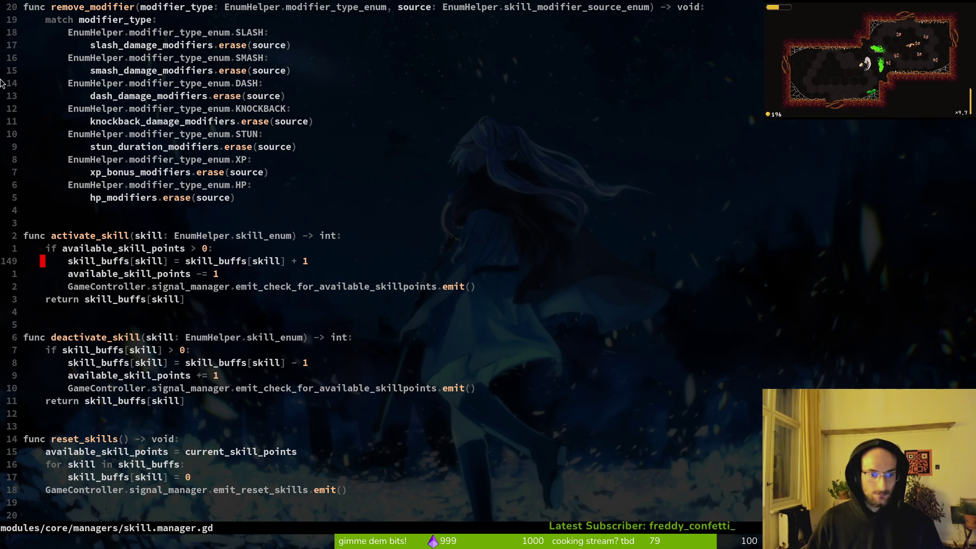
scroll(117, 237, "up", 20)
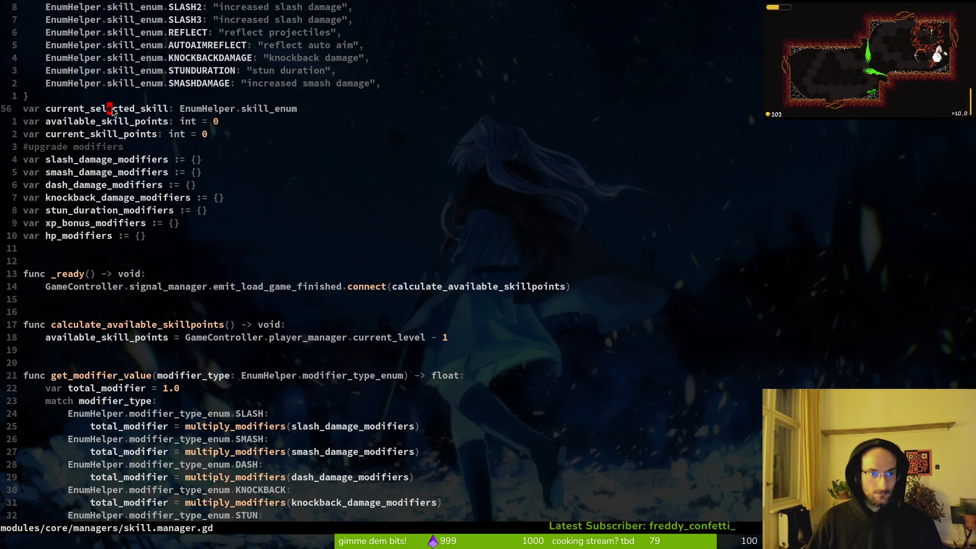
left_click(110, 121)
key("v")
key("Escape")
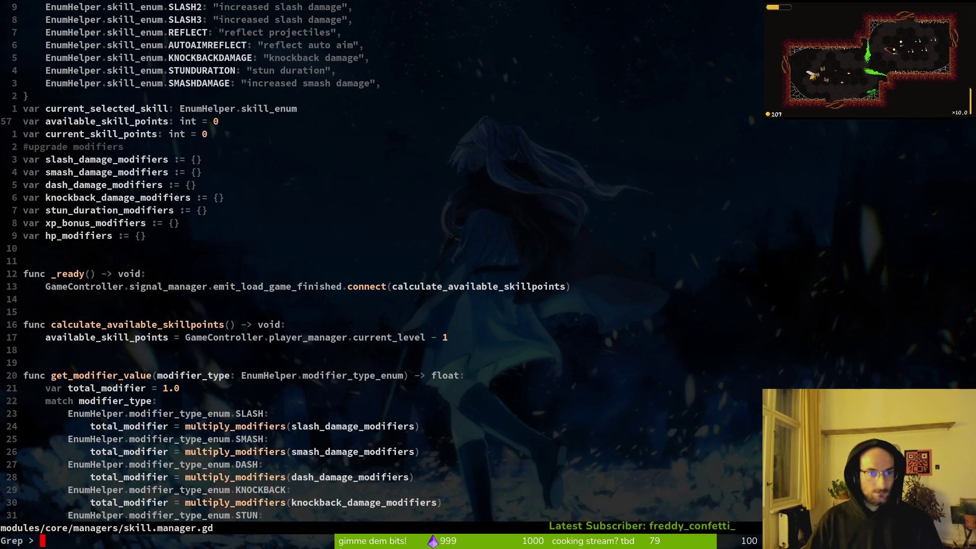
- Grep available_skill_points and open its assignment at line 74 in calculate_available_skillpoints
key("space")
key("f")
key("w")
key("Up")
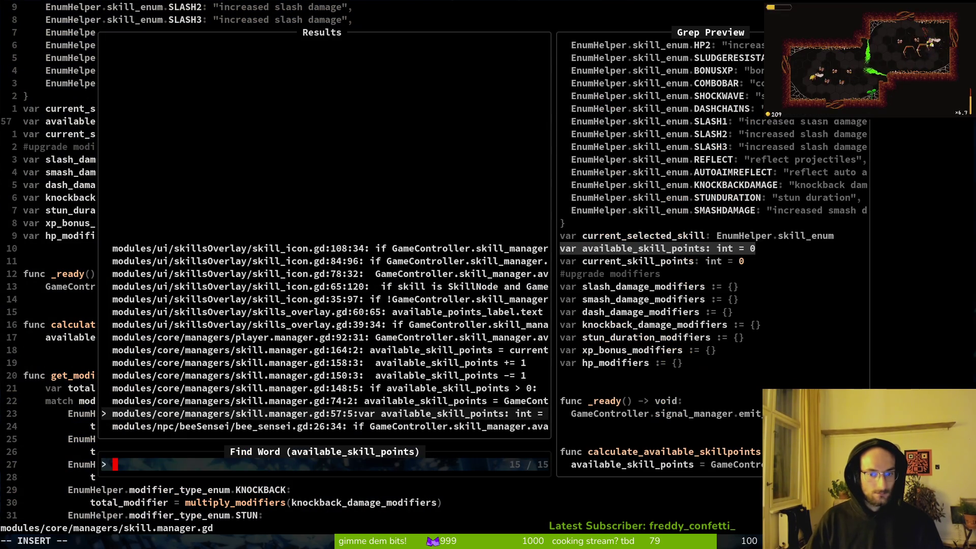
key("Up")
key("Return")
key("k")
key("j")
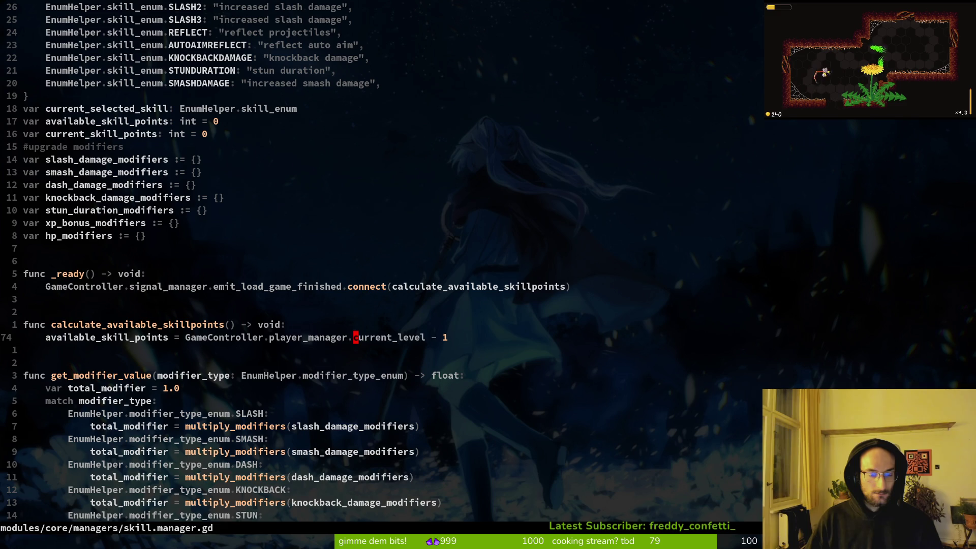
- Set available_skill_points to player_manager.collected_flowers without the minus one, and save
type("ciw")
type("collecte")
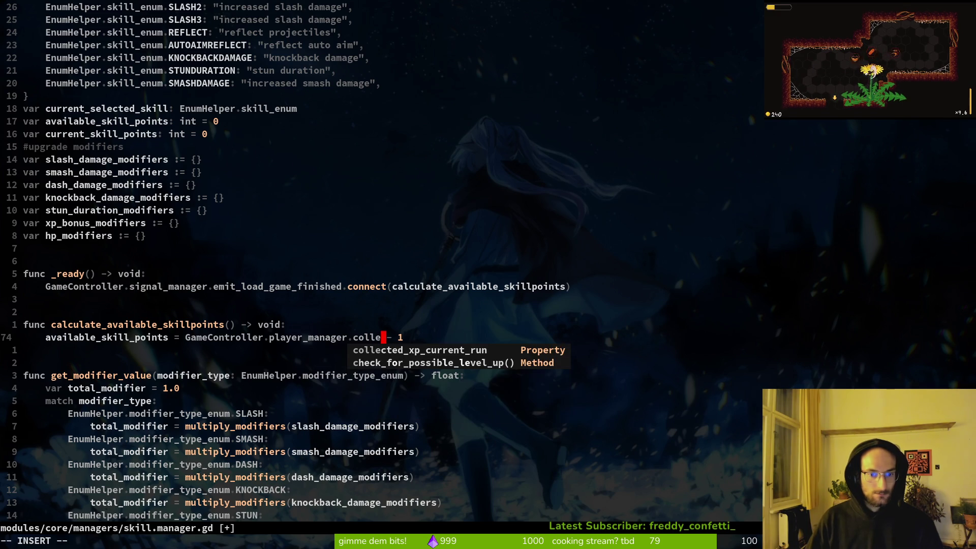
type("d_f")
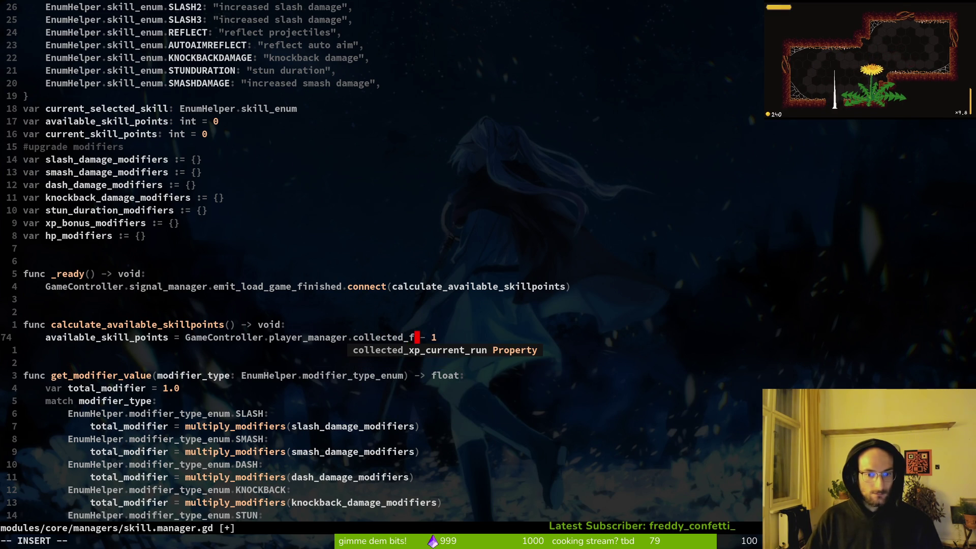
type("lowers")
key("Escape")
key("a")
key("BackSpace")
key("BackSpace")
key("BackSpace")
key("Escape")
type("b:w")
key("Return")
- Move up to the variable declarations and start renaming a variable to flower_points
key("h")
key("k")
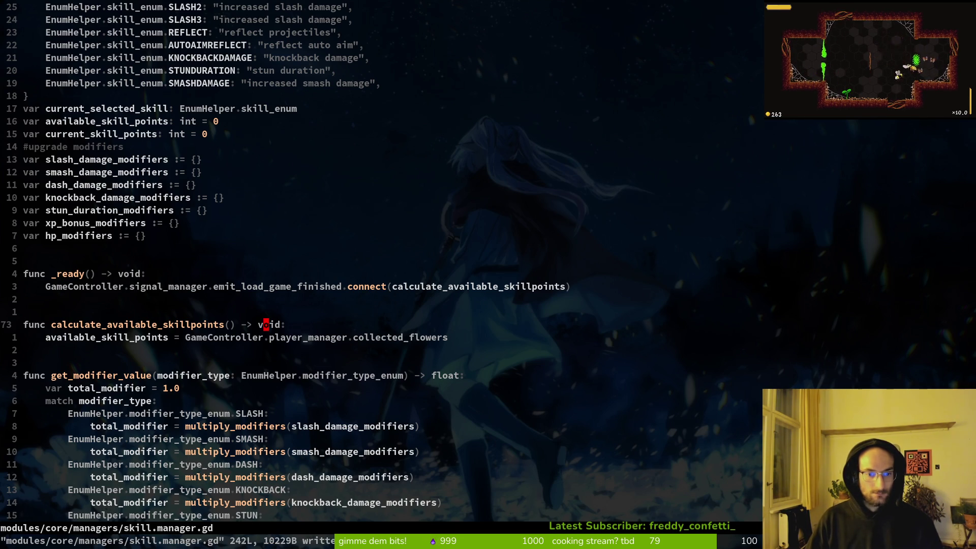
key("j")
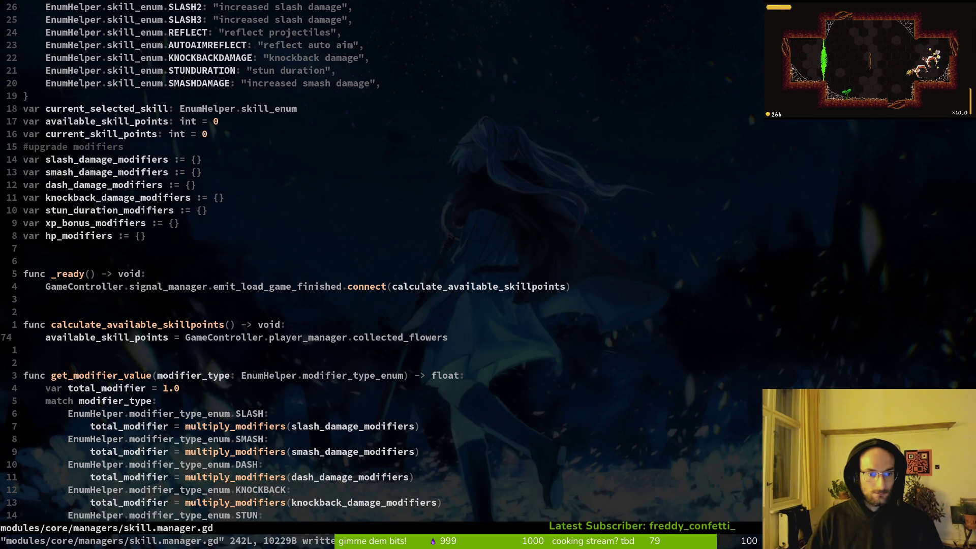
key("k")
key("k")
key("k")
key("j")
key("j")
key("j")
key("1")
key("0")
key("j")
key("k")
key("7")
key("k")
type("5k")
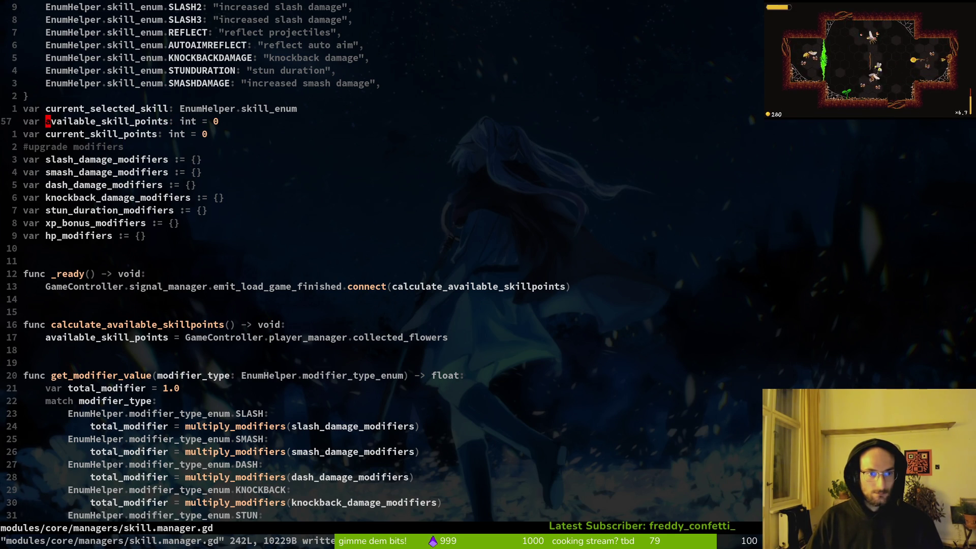
type("cwflower_points")
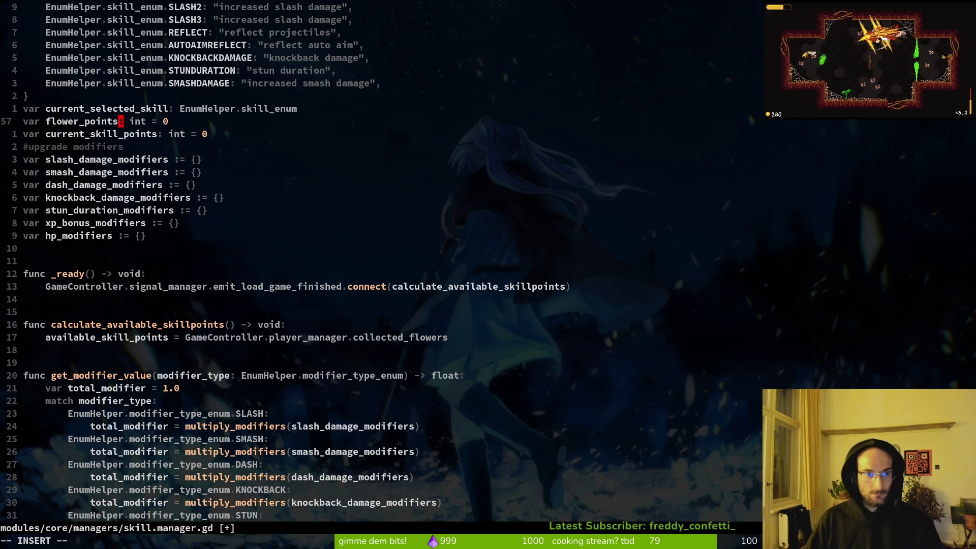
- Finish renaming available_skill_points to flower_points and save skill.manager.gd
key("Escape")
type(":w")
key("Return")
key("j")
- Search the project for current_skill_points and open its match in start_dying.gd
key("v")
key("i")
key("w")
key("space")
key("f")
key("w")
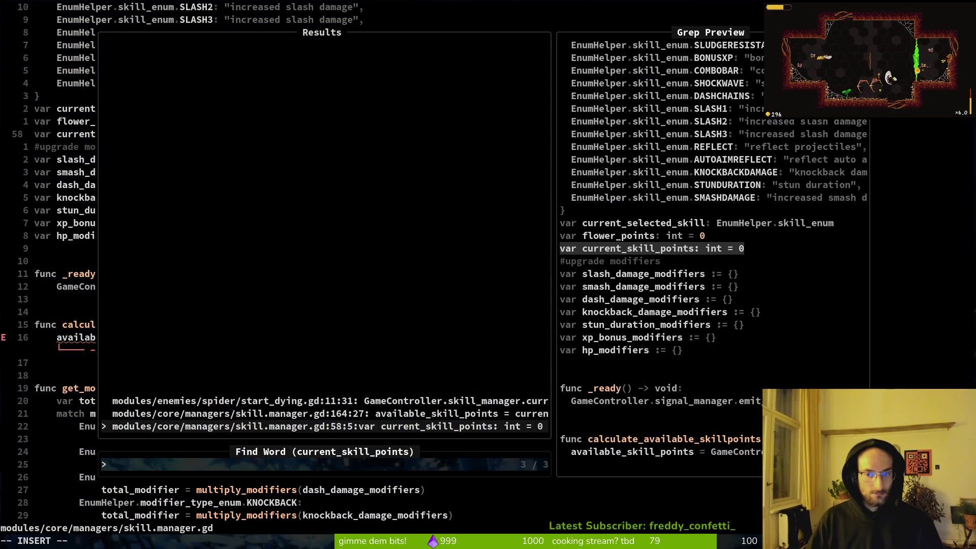
key("Up")
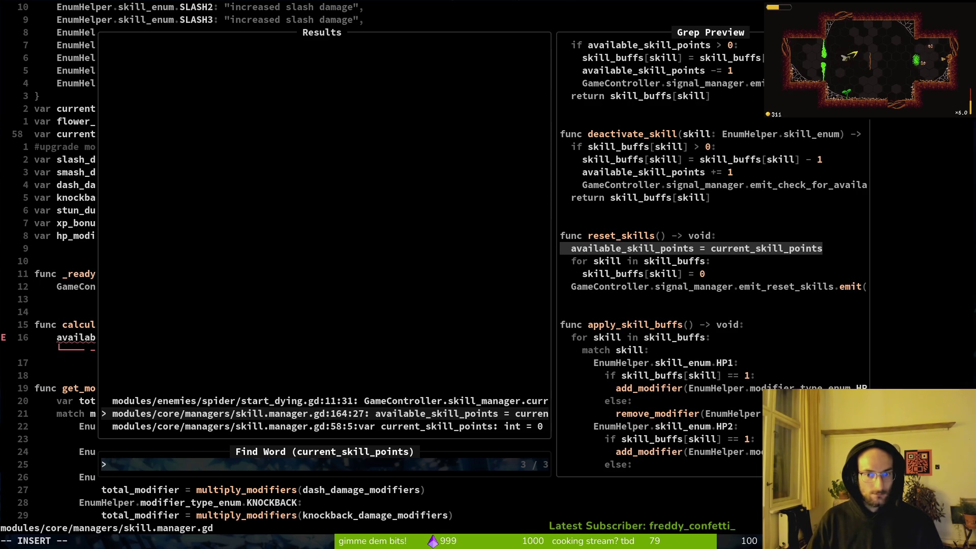
key("Up")
key("Down")
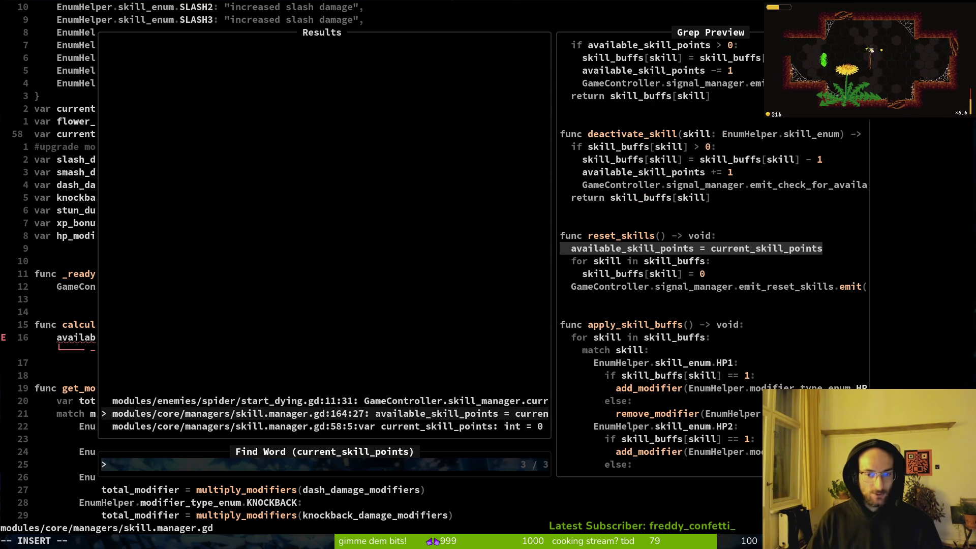
key("Up")
key("Return")
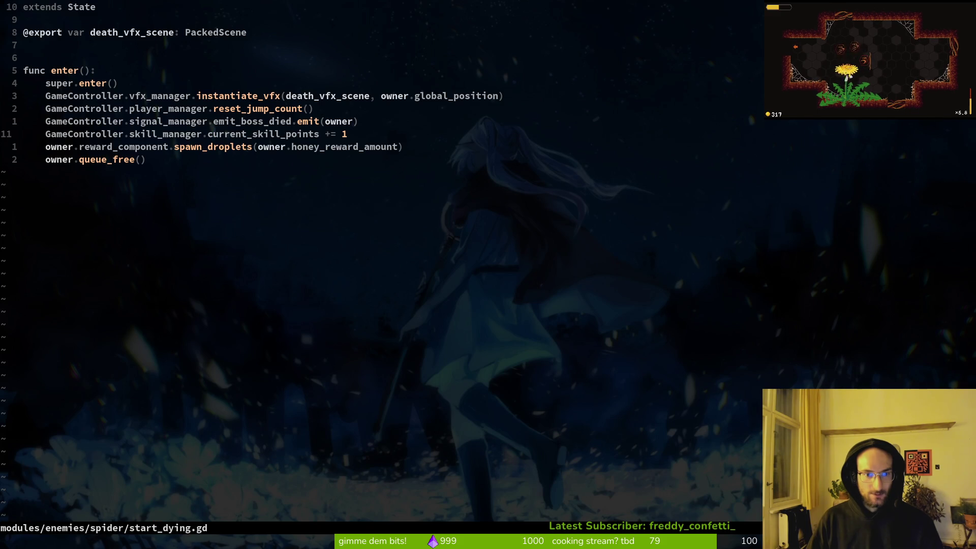
- Select current_skill_points in start_dying.gd and grep the project for that word
key("shift+v")
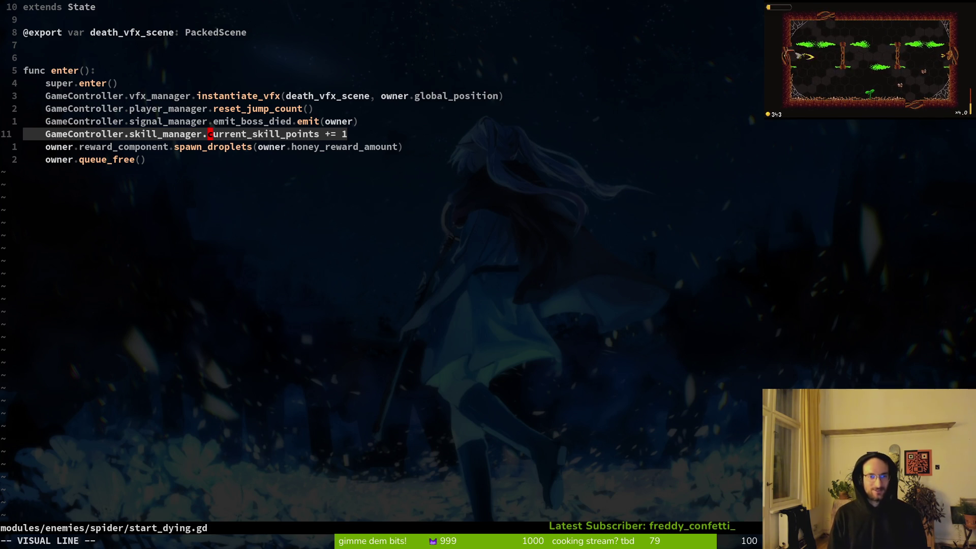
key("Escape")
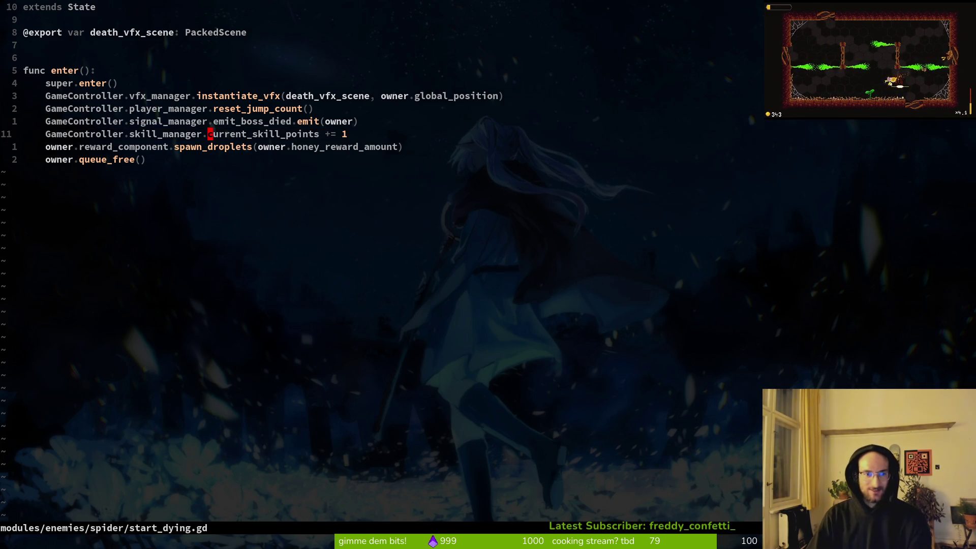
key("v")
key("e")
key("Escape")
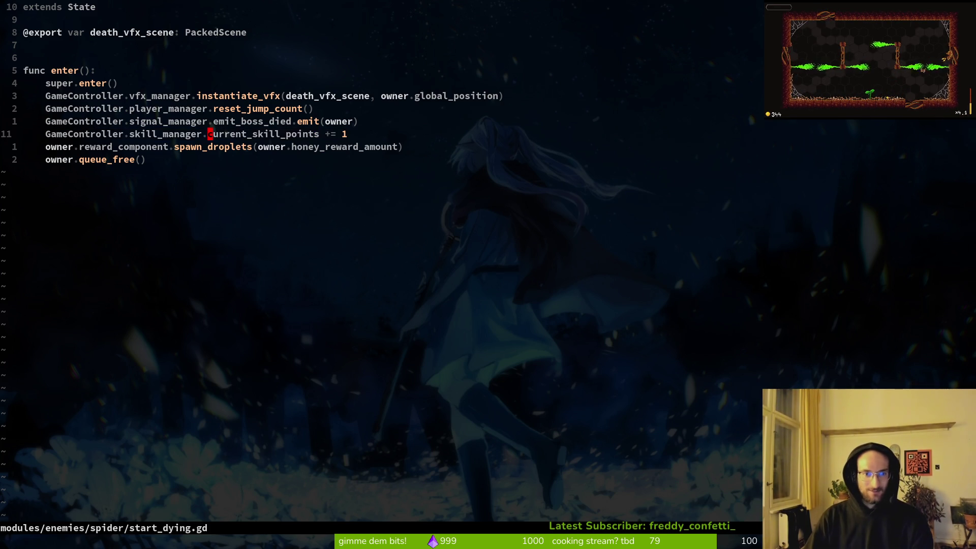
key("space")
key("f")
key("g")
key("Return")
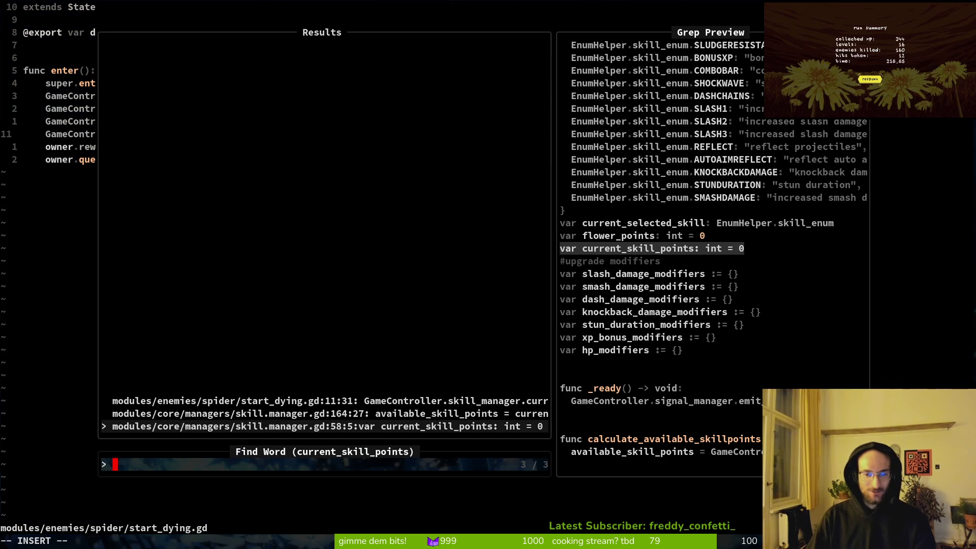
- Open skill.manager.gd at the reset_skills match on line 164
key("Up")
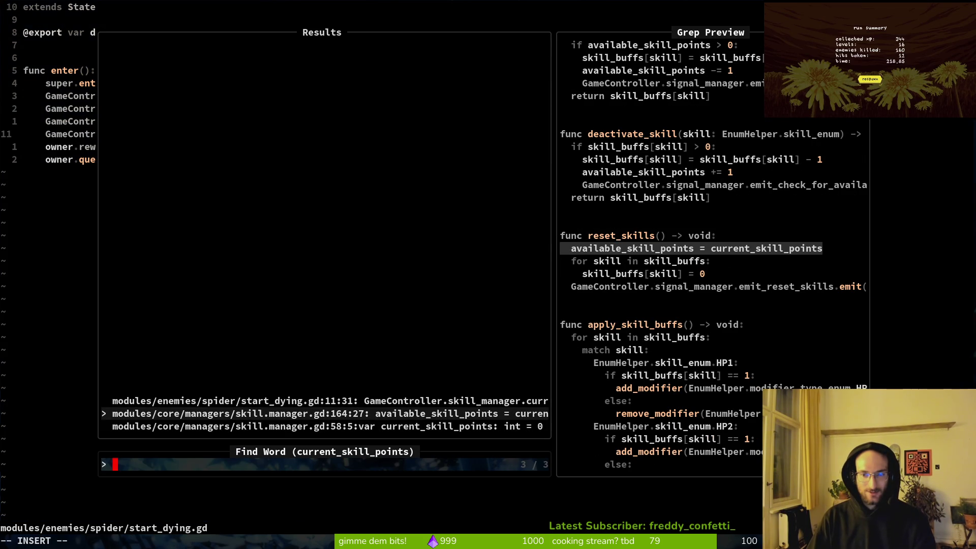
key("Up")
key("Down")
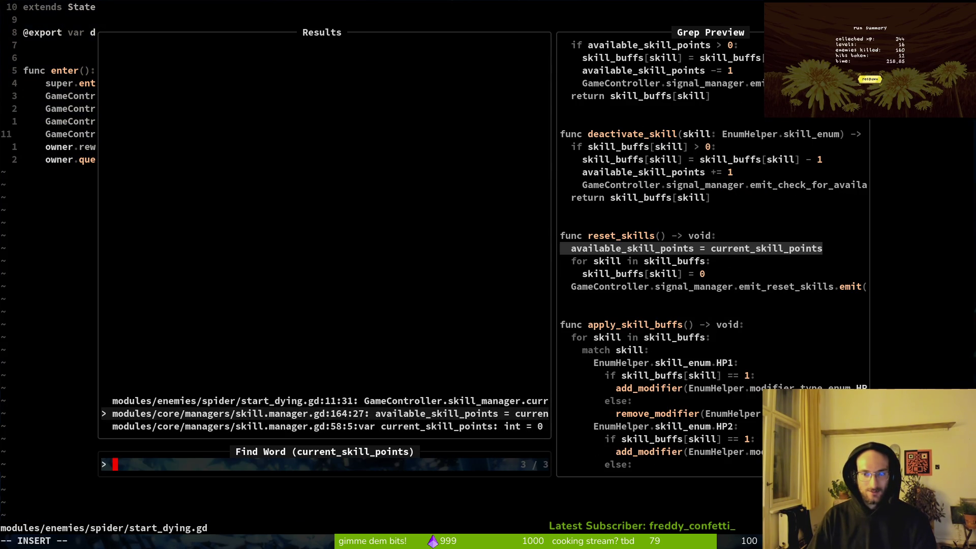
key("Return")
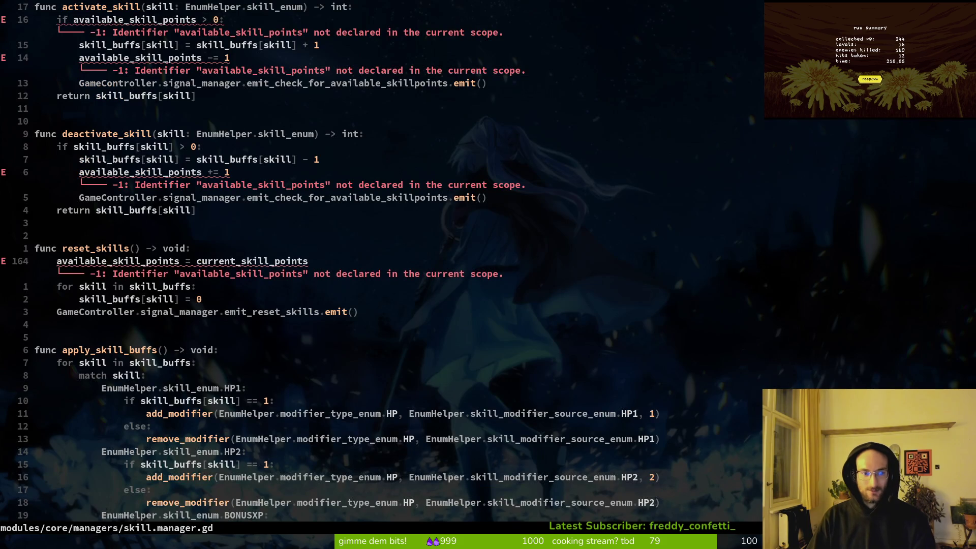
- Delete the current_skill_points assignment line in reset_skills and save skill.manager.gd
key("V")
key("d")
key("ctrl+s")
key("space")
- Search for 'current_ski', delete the current_skill_points declaration on line 58, and save
key("p")
key("s")
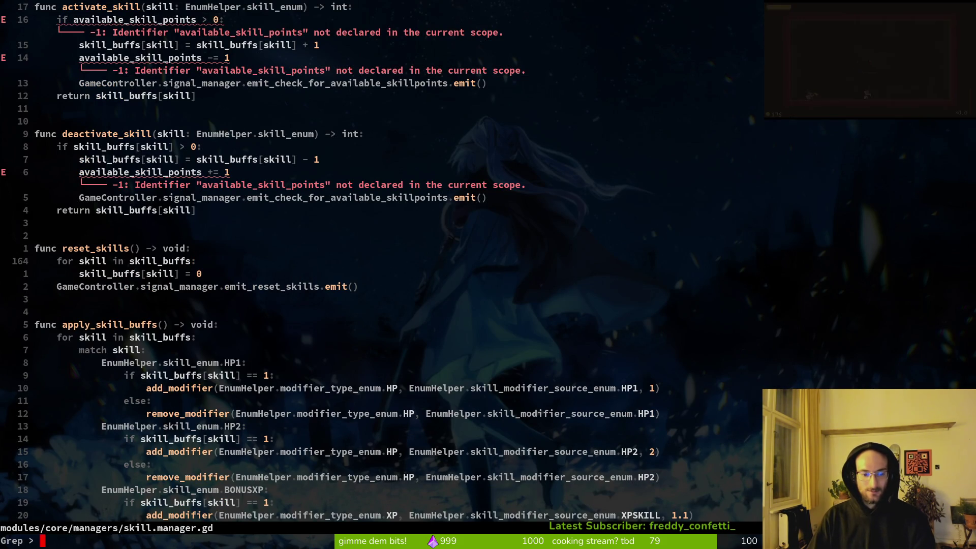
type("curren")
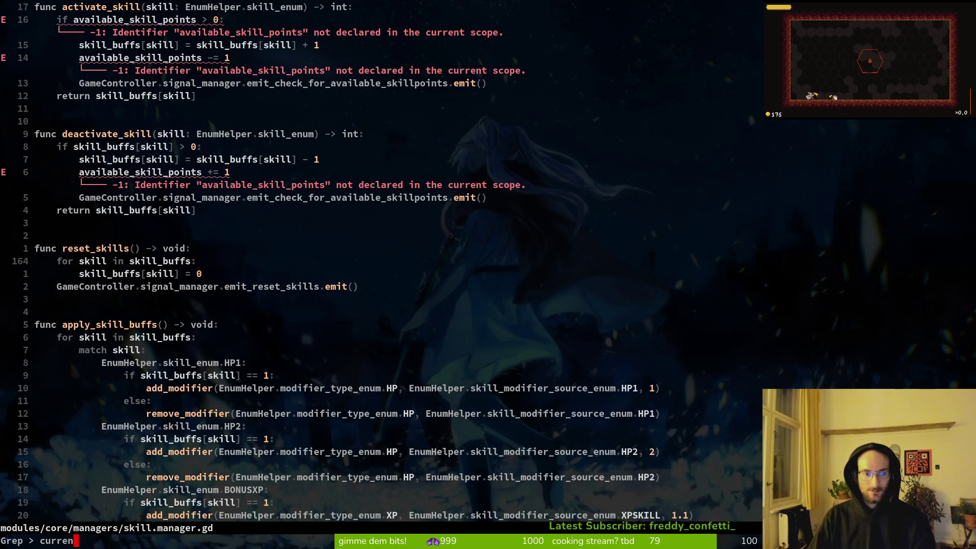
type("t_ski")
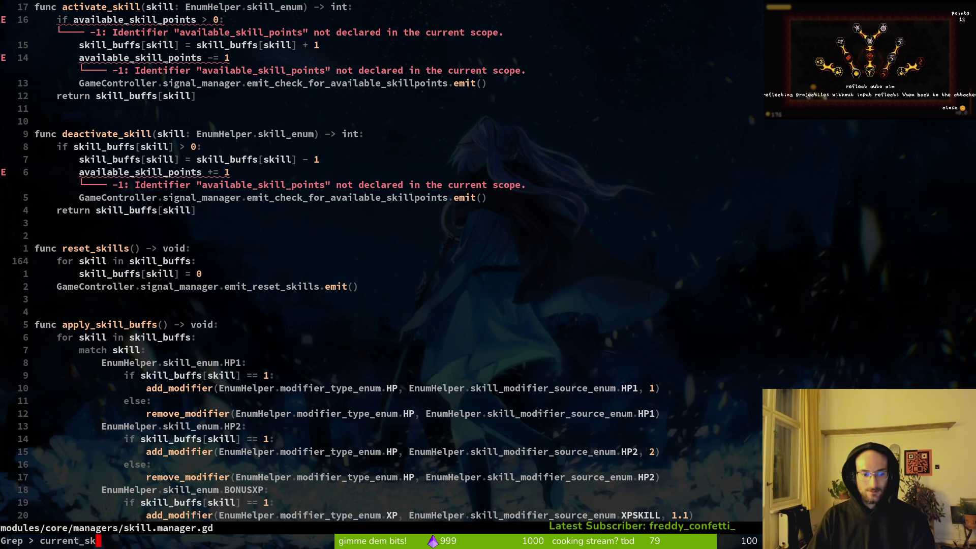
key("Return")
key("Return")
key("v")
key("e")
key("Escape")
key("d")
key("d")
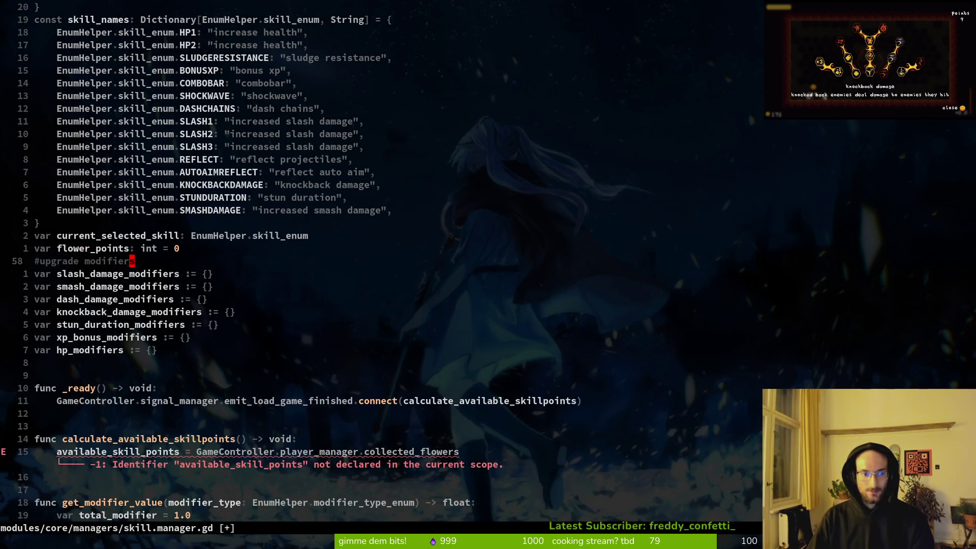
type(":w")
key("Return")
- Delete the current_skill_points increment line in start_dying.gd and save it
key("space")
type("pscurrent")
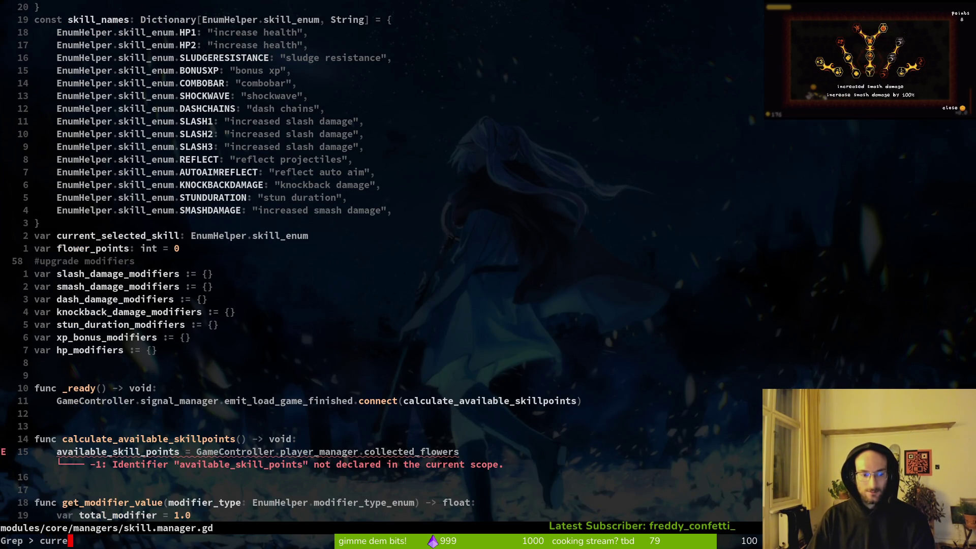
type("_skil")
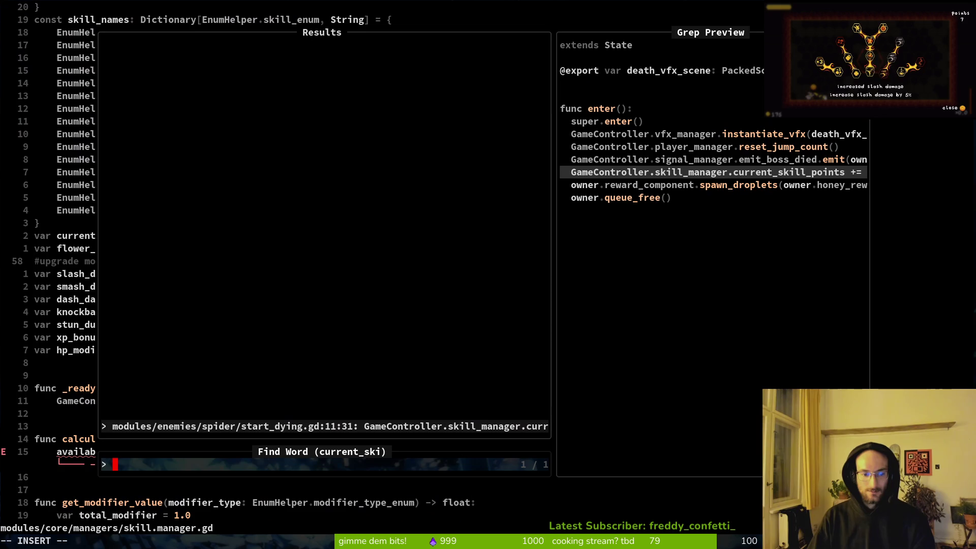
key("Return")
key("d")
key("d")
type(":w")
key("Return")
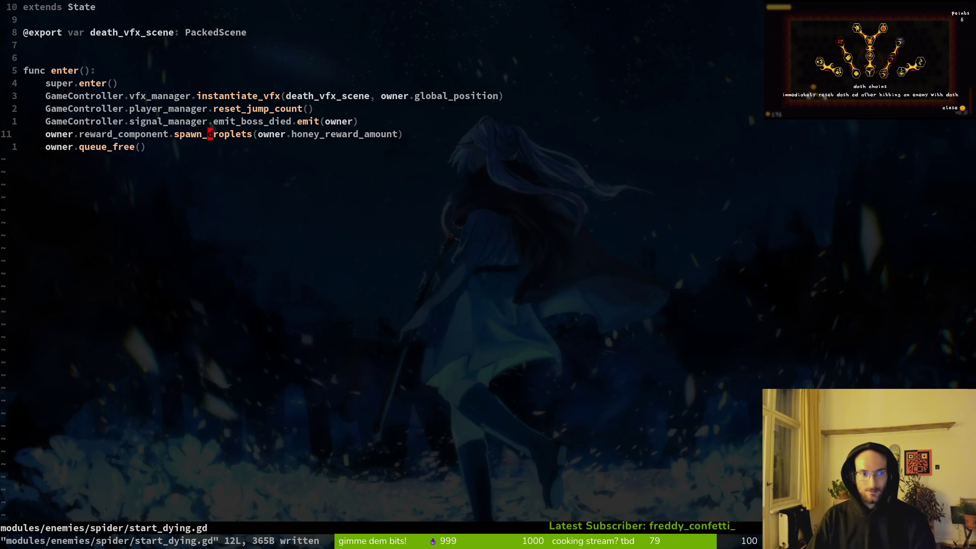